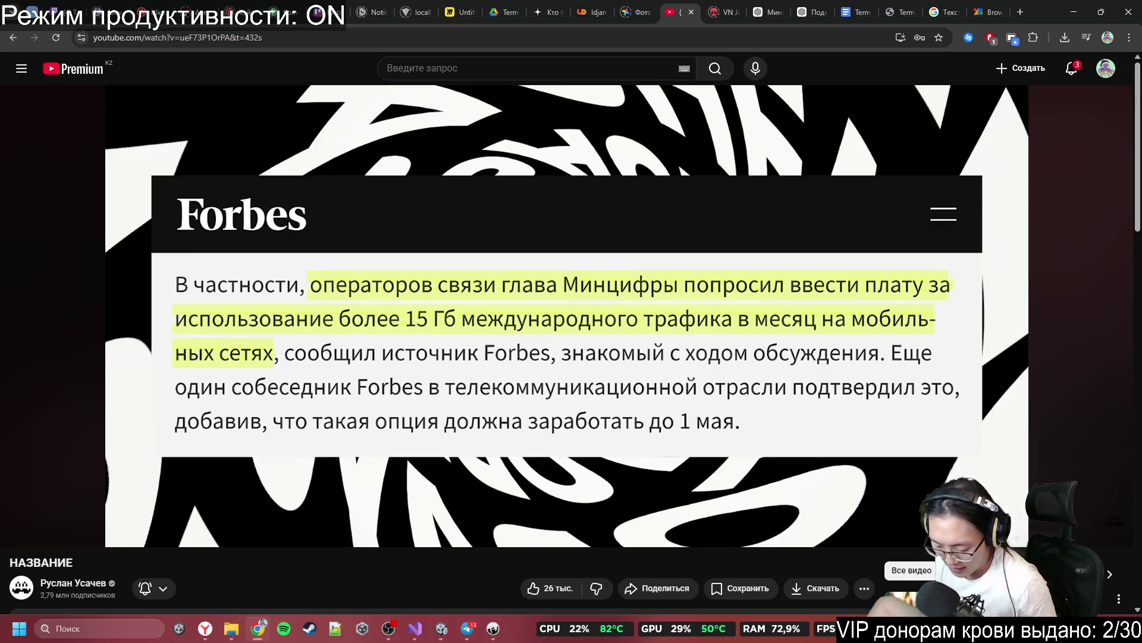
Step: Unpause the YouTube news video so playback continues
{"action": "left_click", "coordinate": [833, 378]}
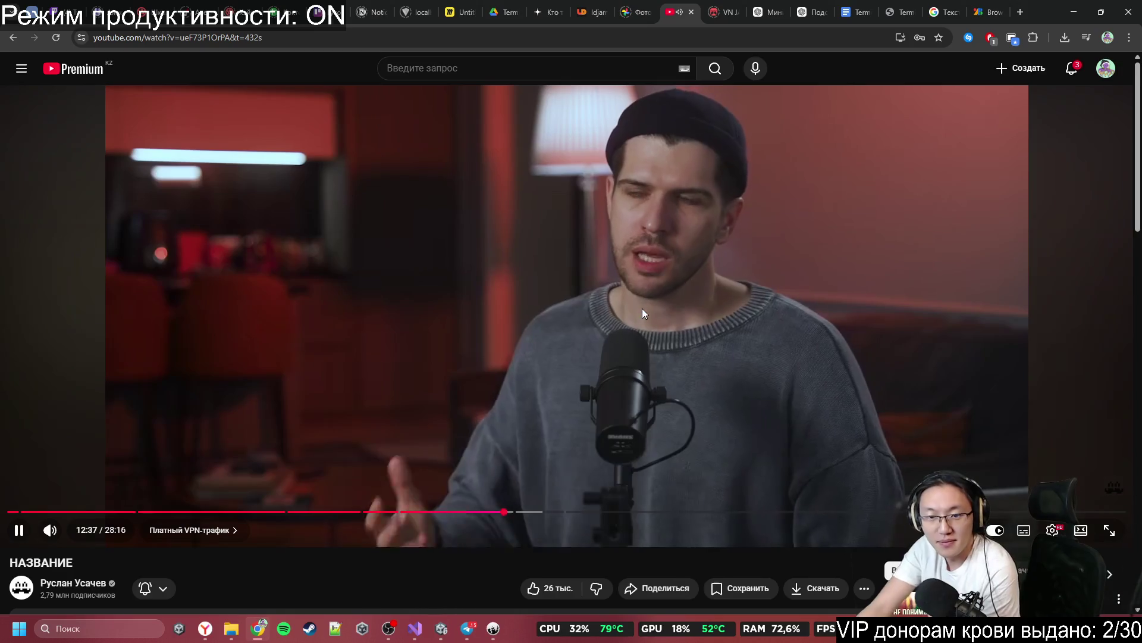
Step: Pause the YouTube video at 12:38 and minimise the browser to reveal Unity's SampleScene
{"action": "left_click", "coordinate": [643, 312]}
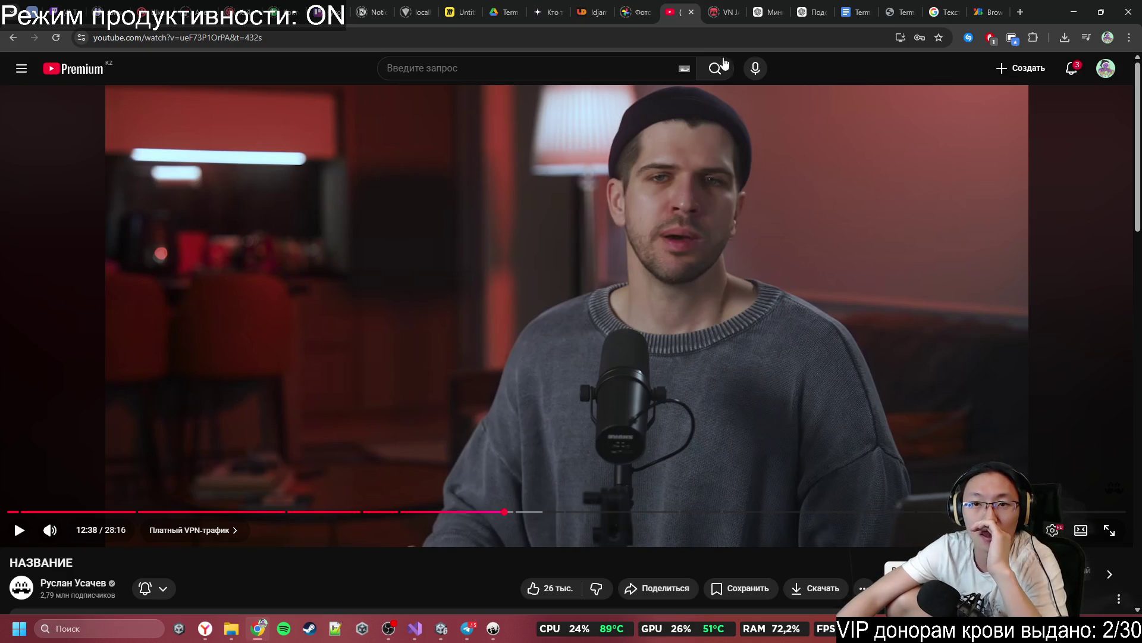
{"action": "left_click", "coordinate": [726, 6]}
{"action": "left_click", "coordinate": [677, 5]}
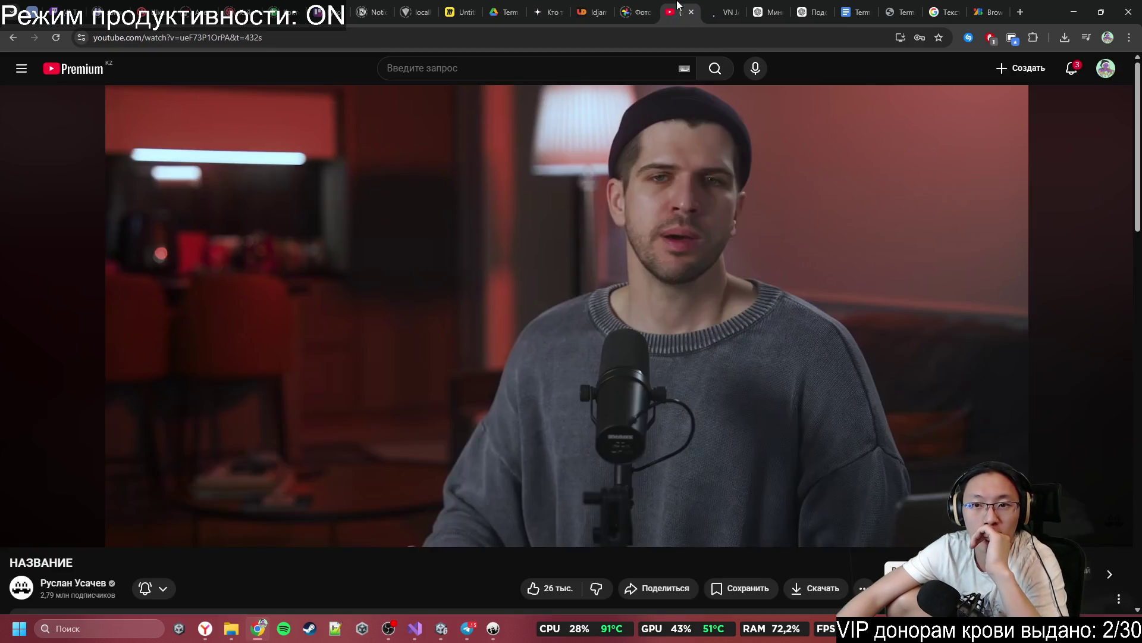
{"action": "key", "text": "super+n"}
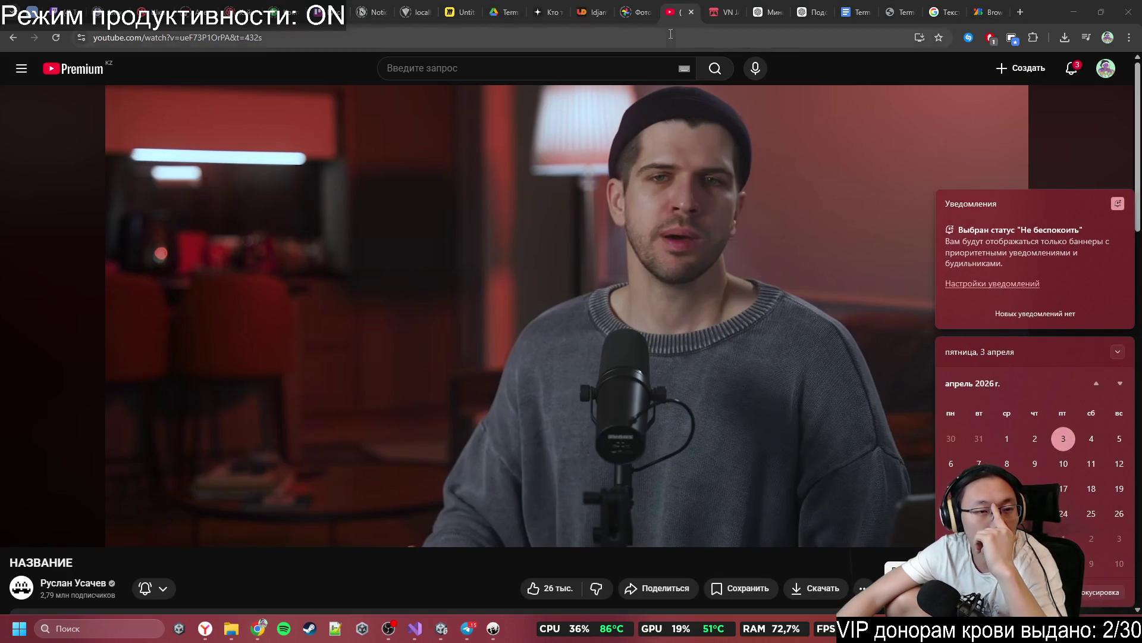
{"action": "left_click", "coordinate": [1074, 12]}
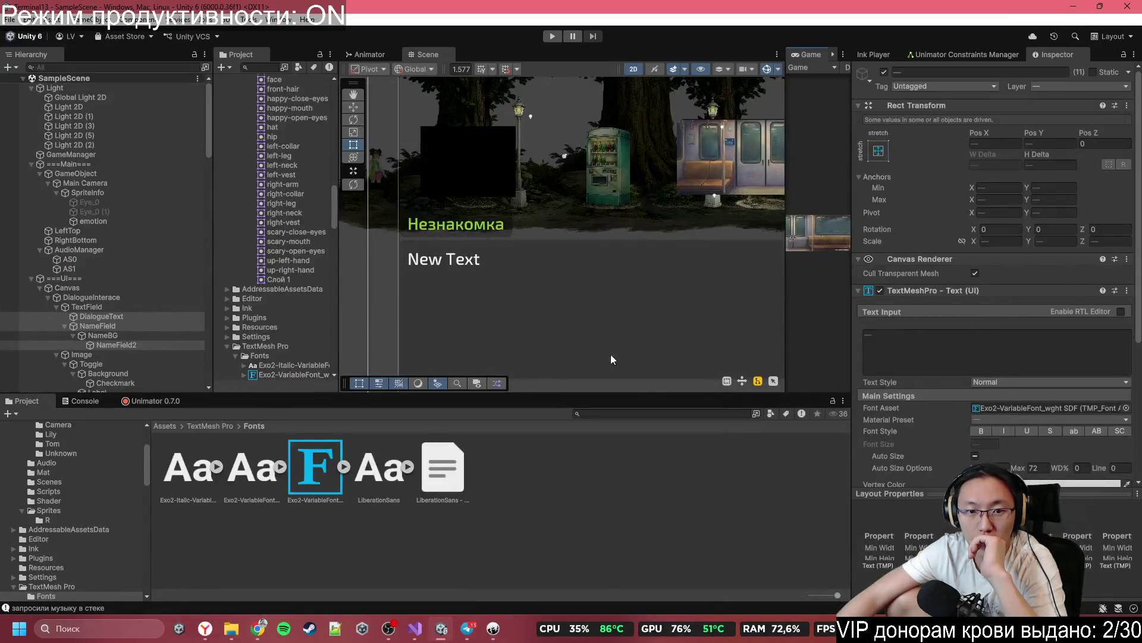
Step: Zoom out the Scene view until the Canvas frame with 'Незнакомка' and 'New Text' is fully visible
{"action": "scroll", "coordinate": [611, 354], "scroll_direction": "down", "scroll_amount": 5}
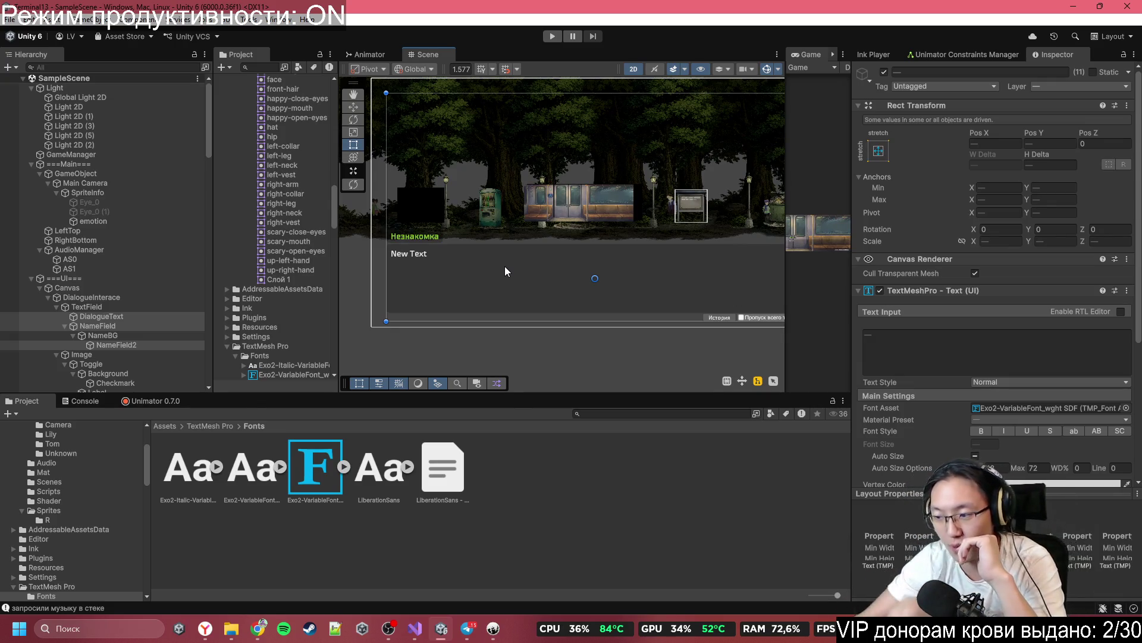
{"action": "mouse_move", "coordinate": [476, 621]}
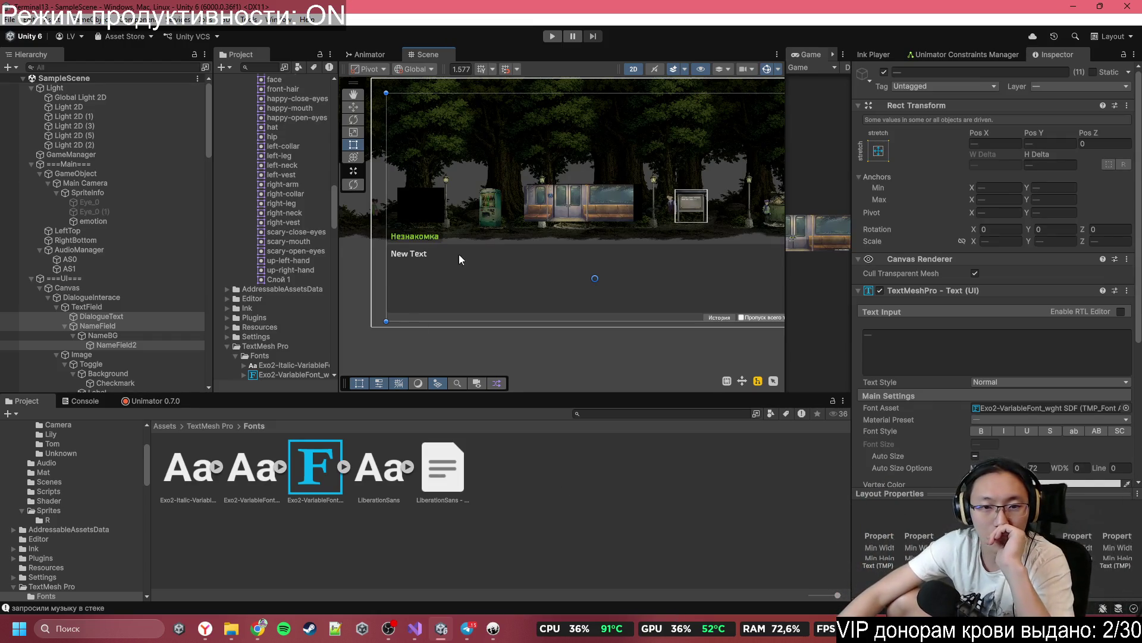
Step: Pan the Scene view toward the dialogue canvas and resize the Scene and Game panels
{"action": "scroll", "coordinate": [606, 243], "scroll_direction": "down", "scroll_amount": 3}
{"action": "scroll", "coordinate": [604, 245], "scroll_direction": "up", "scroll_amount": 2}
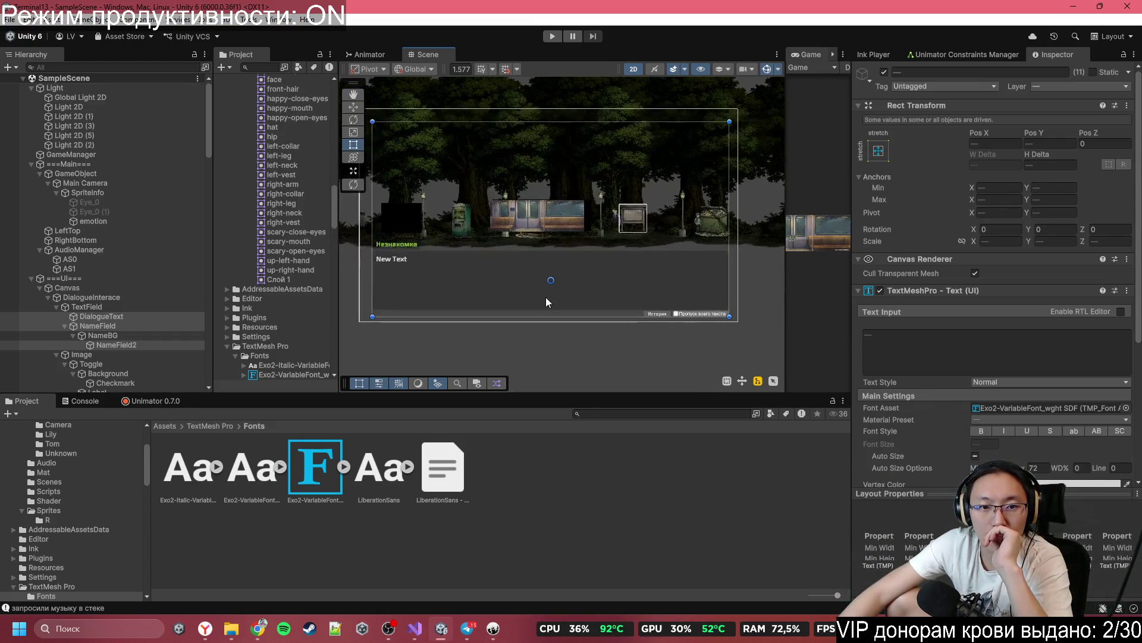
{"action": "scroll", "coordinate": [552, 215], "scroll_direction": "down", "scroll_amount": 1}
{"action": "left_click_drag", "start_coordinate": [551, 215], "coordinate": [675, 189]}
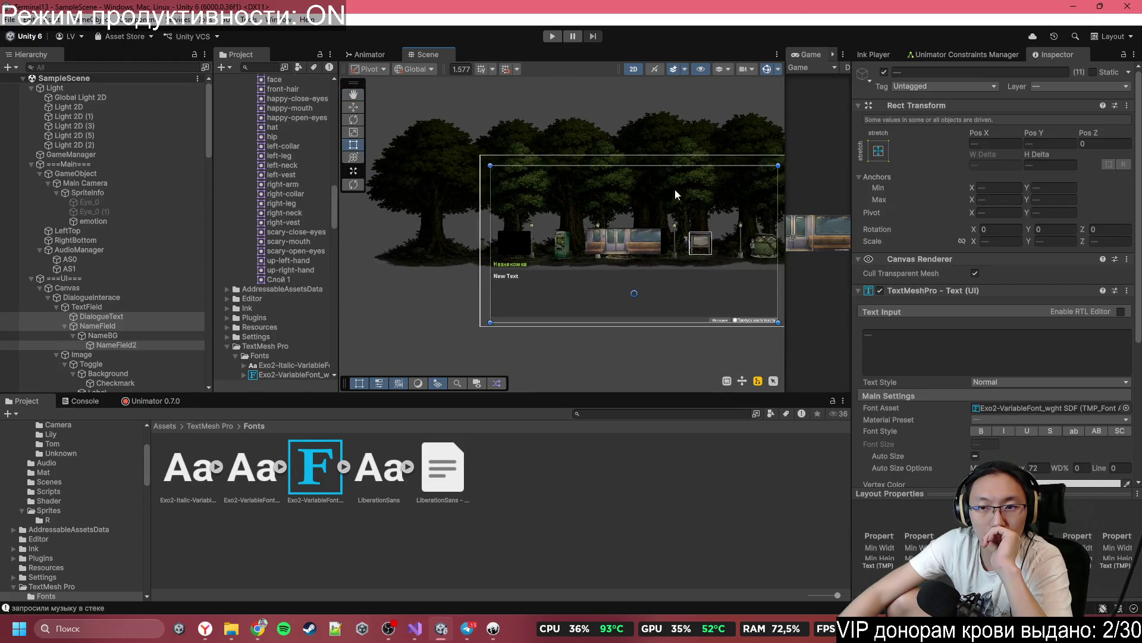
{"action": "mouse_move", "coordinate": [786, 166]}
{"action": "left_mouse_down"}
{"action": "mouse_move", "coordinate": [358, 195]}
{"action": "mouse_move", "coordinate": [726, 215]}
{"action": "mouse_move", "coordinate": [374, 231]}
{"action": "mouse_move", "coordinate": [676, 223]}
{"action": "mouse_move", "coordinate": [761, 208]}
{"action": "mouse_move", "coordinate": [701, 220]}
{"action": "mouse_move", "coordinate": [743, 220]}
{"action": "left_mouse_up"}
Step: Centre the selected dialogue canvas in the Scene view with F and readjust the panel splitter
{"action": "scroll", "coordinate": [612, 213], "scroll_direction": "up", "scroll_amount": 5}
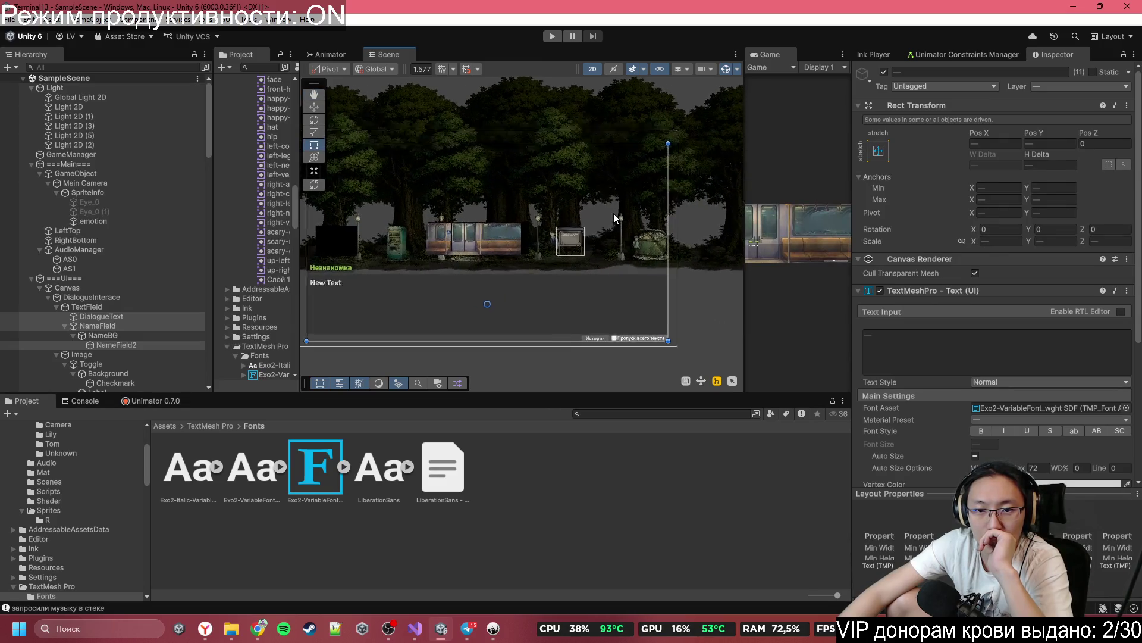
{"action": "left_click_drag", "start_coordinate": [649, 220], "coordinate": [660, 225]}
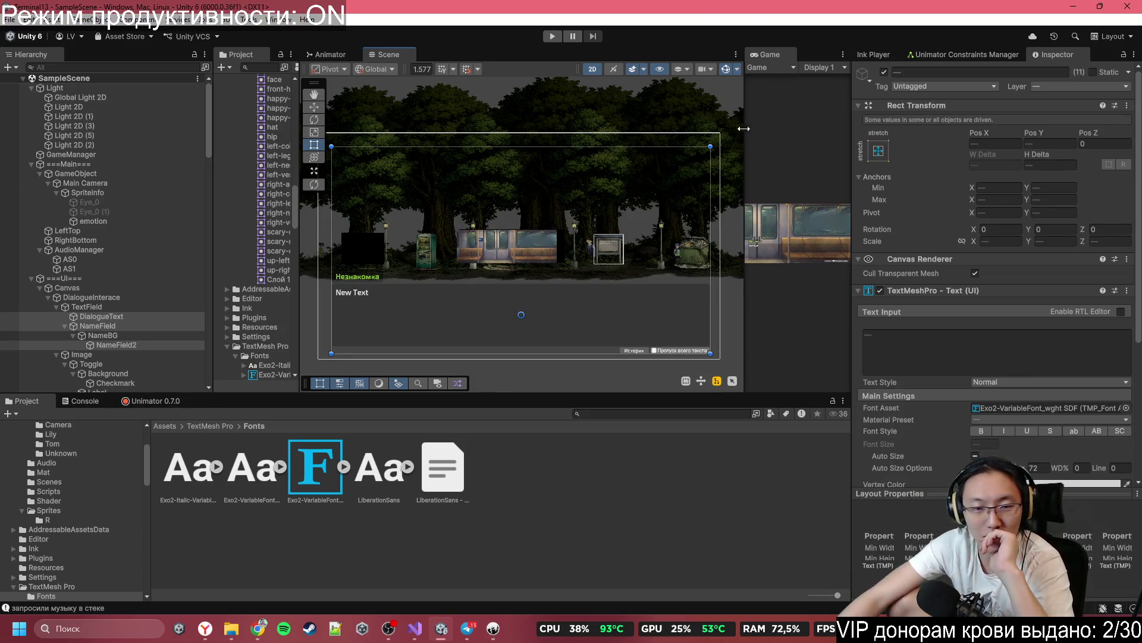
{"action": "left_click_drag", "start_coordinate": [576, 292], "coordinate": [632, 298]}
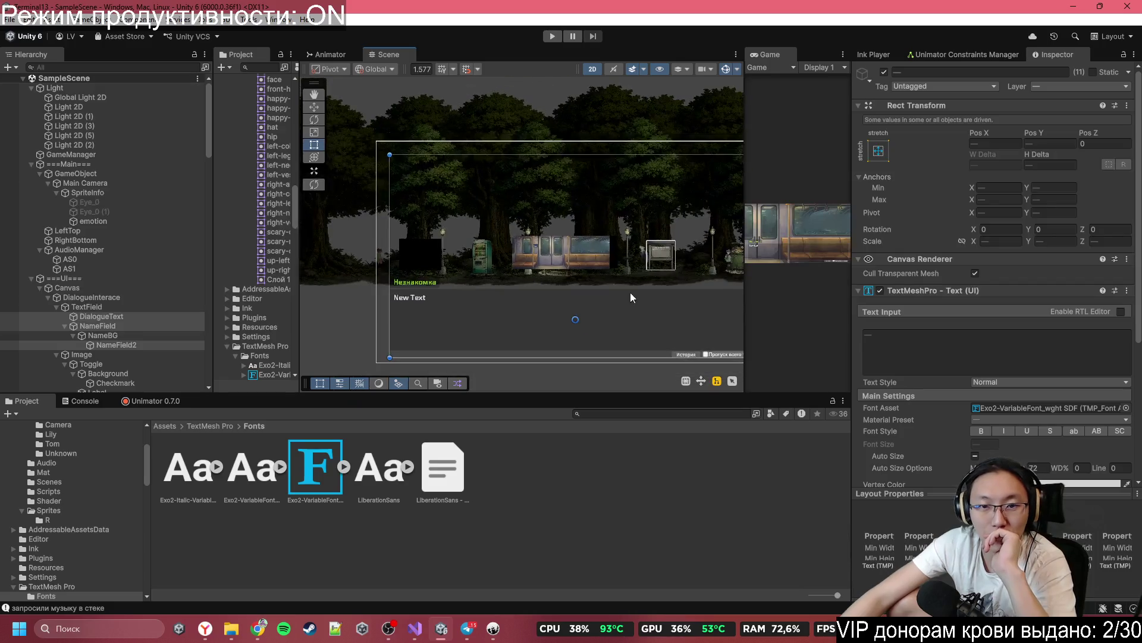
{"action": "key", "text": "f"}
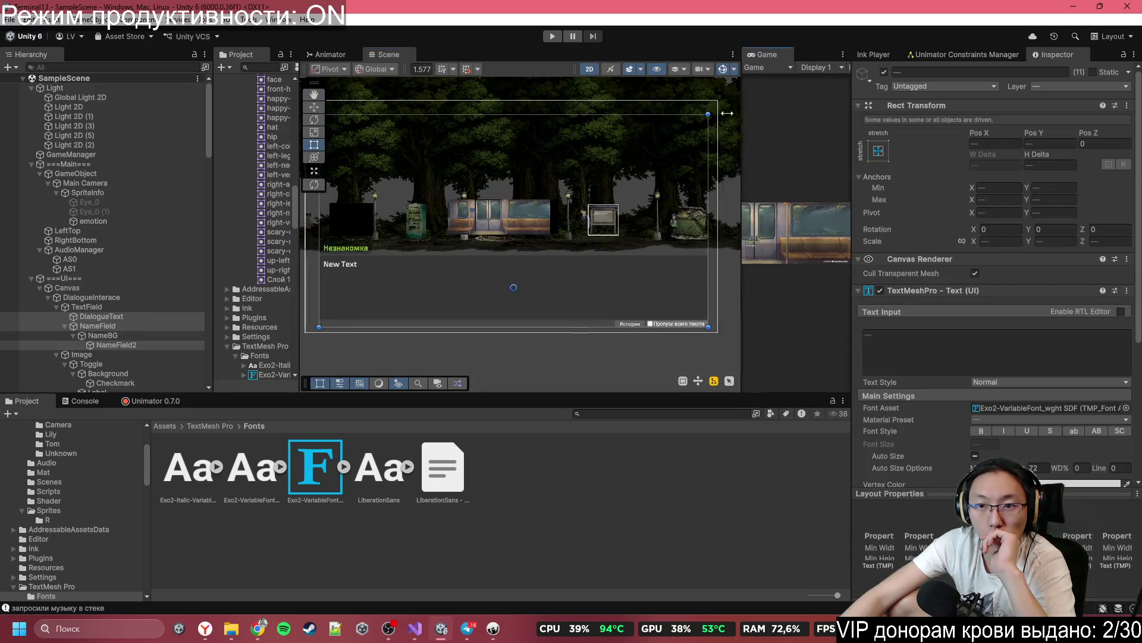
{"action": "mouse_move", "coordinate": [745, 109]}
{"action": "left_mouse_down"}
{"action": "mouse_move", "coordinate": [368, 167]}
{"action": "mouse_move", "coordinate": [842, 214]}
{"action": "mouse_move", "coordinate": [408, 262]}
{"action": "mouse_move", "coordinate": [714, 310]}
{"action": "mouse_move", "coordinate": [505, 363]}
{"action": "mouse_move", "coordinate": [405, 369]}
{"action": "mouse_move", "coordinate": [758, 381]}
{"action": "mouse_move", "coordinate": [772, 392]}
{"action": "left_mouse_up"}
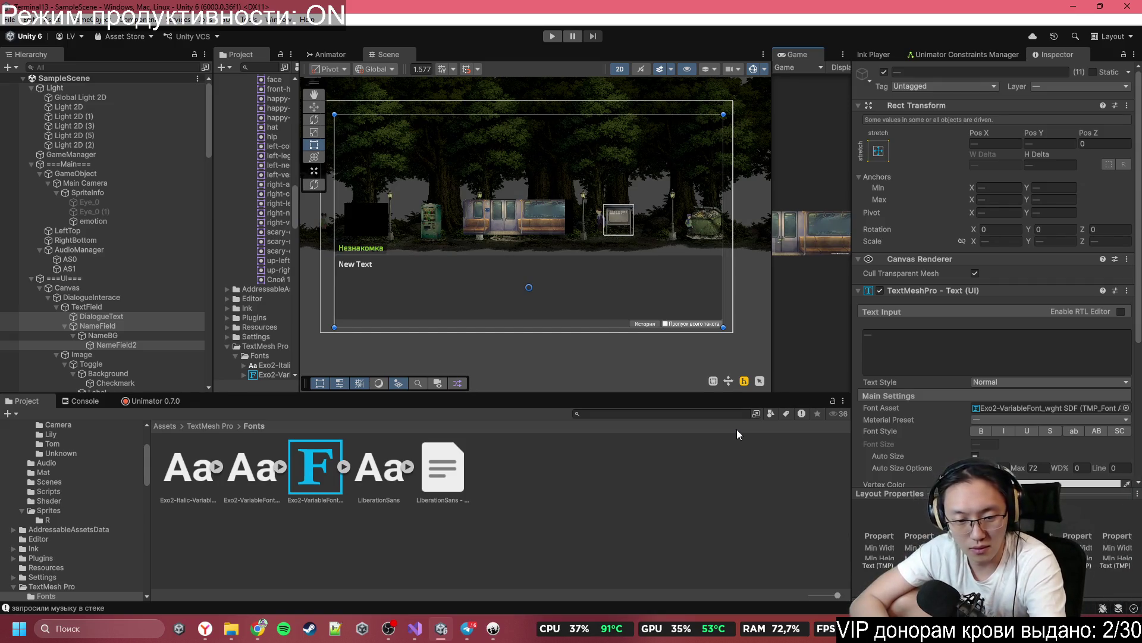
Step: Bring up the Windows Start menu over the Unity editor
{"action": "key", "text": "super"}
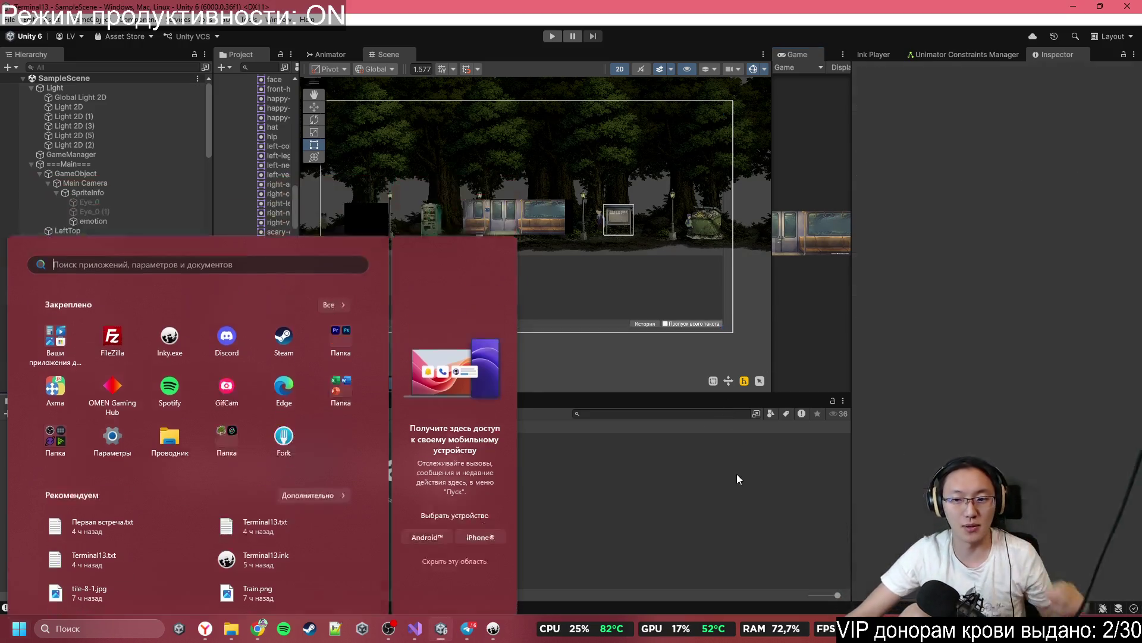
Step: Dismiss the Start menu by clicking back on the Unity window
{"action": "left_click", "coordinate": [736, 474]}
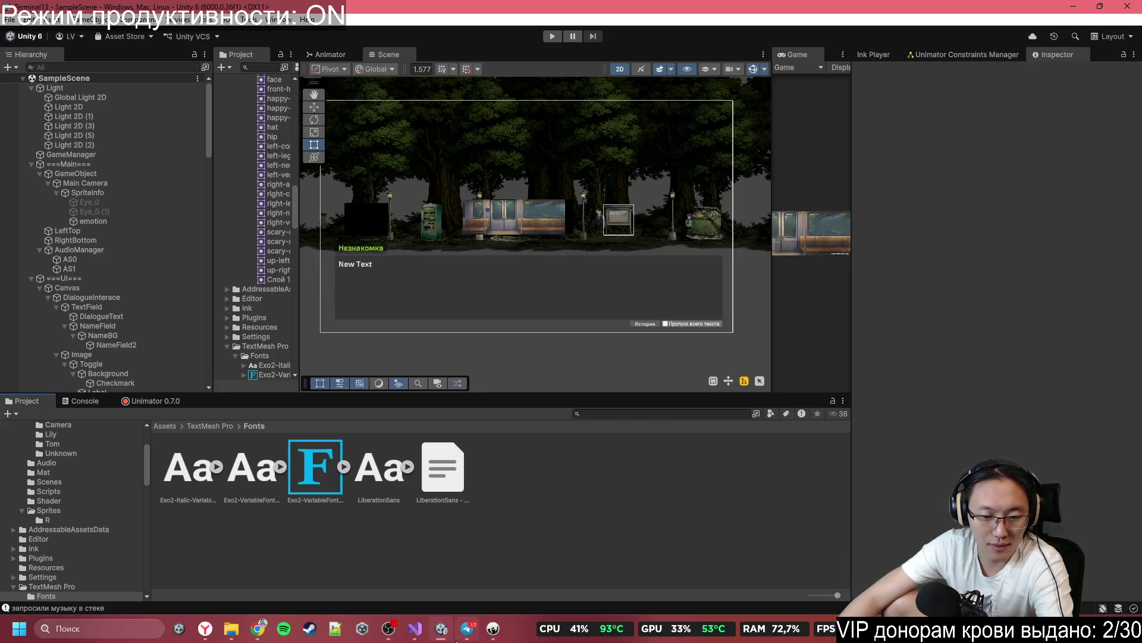
Step: Zoom and pan the Scene view left to show the forest backdrop above the dialogue panel
{"action": "mouse_move", "coordinate": [468, 632]}
{"action": "mouse_move", "coordinate": [420, 637]}
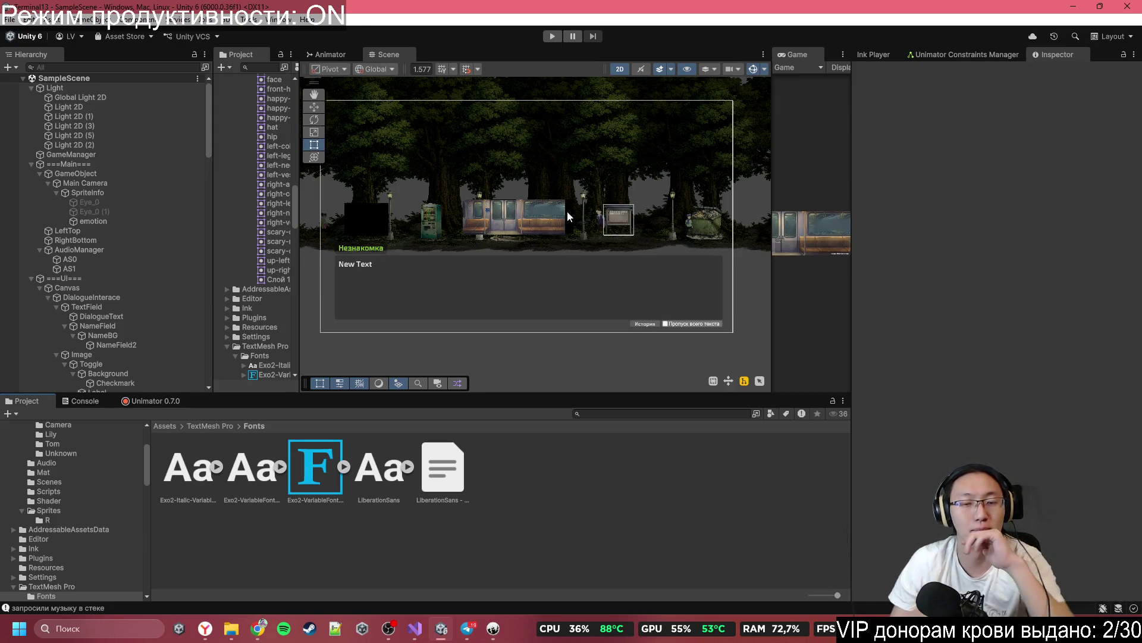
{"action": "scroll", "coordinate": [589, 276], "scroll_direction": "up", "scroll_amount": 1}
{"action": "scroll", "coordinate": [589, 276], "scroll_direction": "down", "scroll_amount": 2}
{"action": "scroll", "coordinate": [555, 326], "scroll_direction": "up", "scroll_amount": 1}
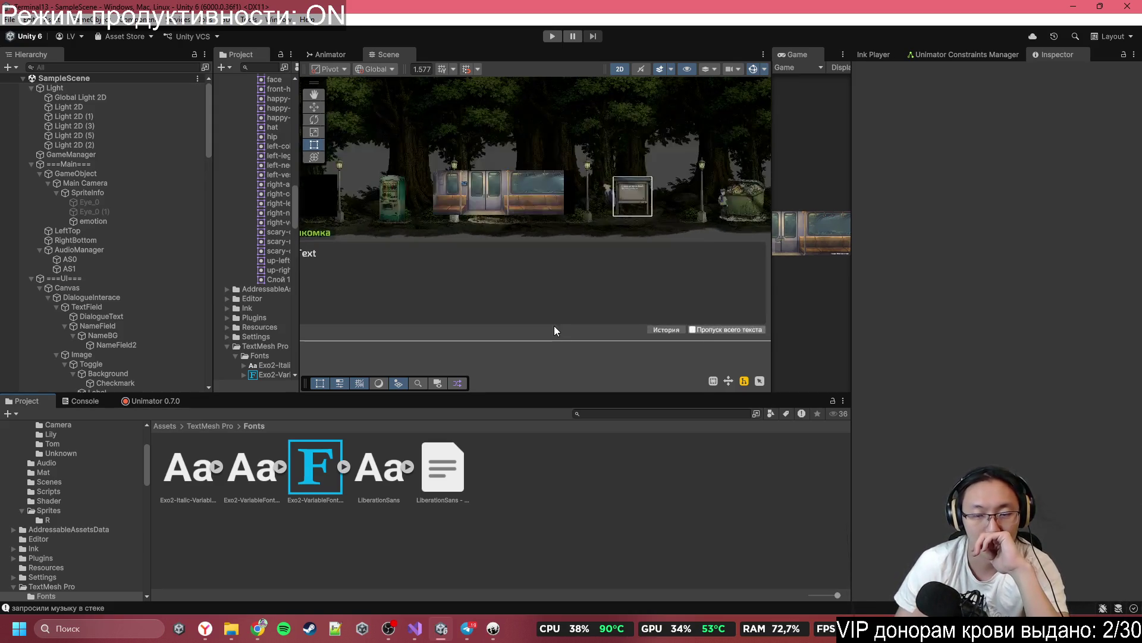
{"action": "scroll", "coordinate": [554, 326], "scroll_direction": "down", "scroll_amount": 1}
{"action": "left_click_drag", "start_coordinate": [576, 245], "coordinate": [439, 238]}
{"action": "scroll", "coordinate": [437, 233], "scroll_direction": "up", "scroll_amount": 1}
{"action": "scroll", "coordinate": [568, 281], "scroll_direction": "up", "scroll_amount": 3}
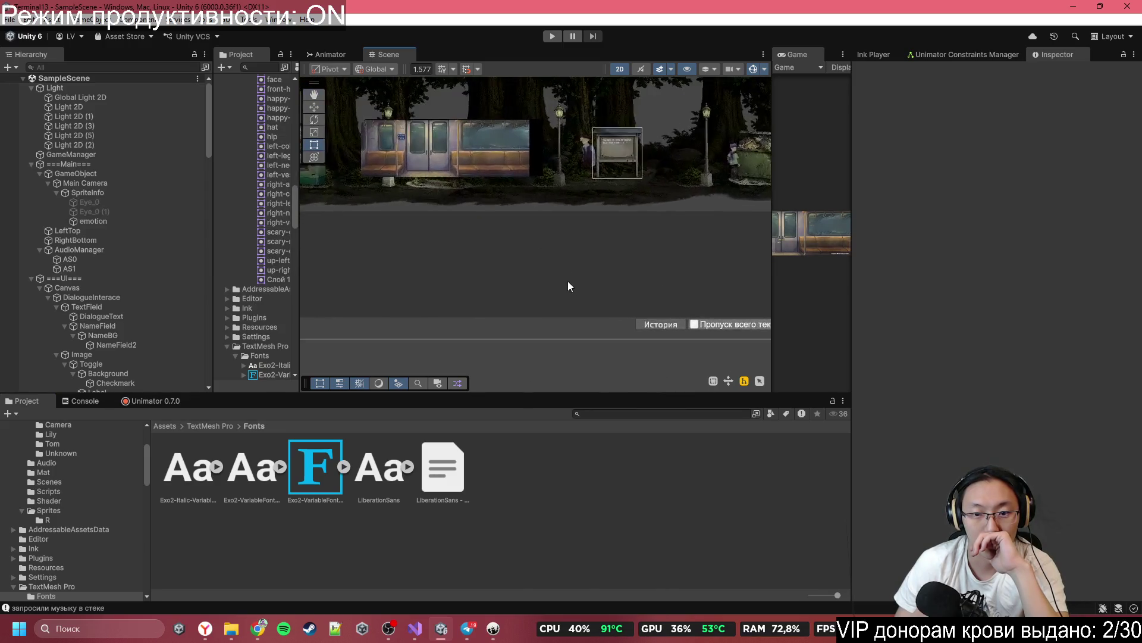
{"action": "scroll", "coordinate": [636, 323], "scroll_direction": "up", "scroll_amount": 2}
{"action": "scroll", "coordinate": [644, 312], "scroll_direction": "down", "scroll_amount": 1}
Step: Zoom in on the 'История' button and 'Пропуск всего текста' toggle beneath the dialogue box
{"action": "left_click_drag", "start_coordinate": [543, 266], "coordinate": [591, 288]}
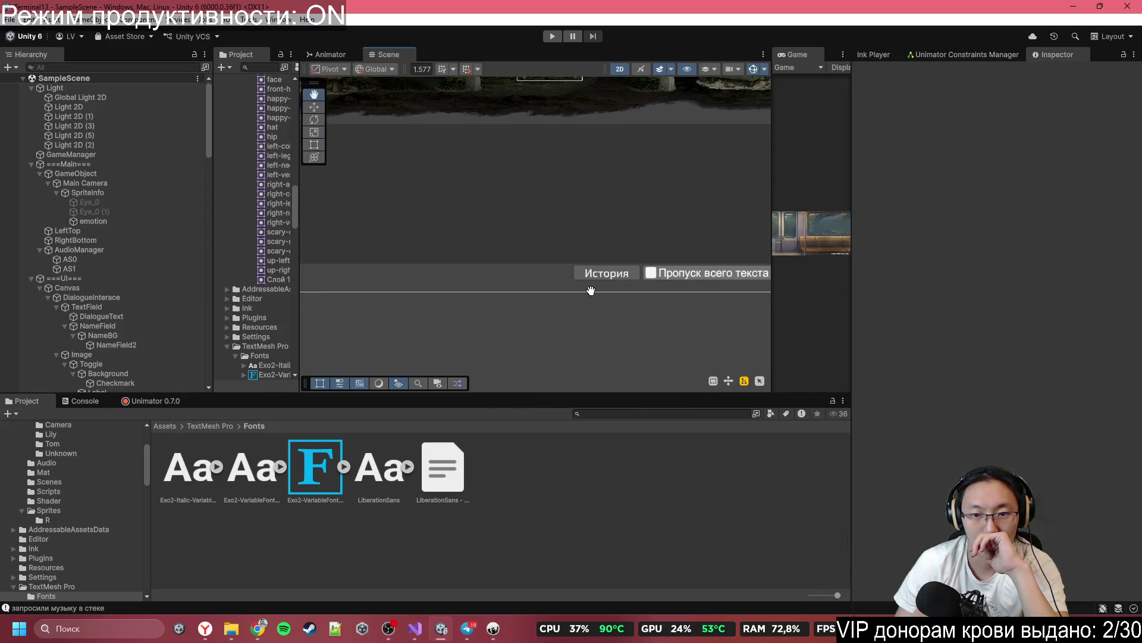
{"action": "scroll", "coordinate": [561, 270], "scroll_direction": "up", "scroll_amount": 1}
{"action": "scroll", "coordinate": [551, 299], "scroll_direction": "up", "scroll_amount": 1}
{"action": "scroll", "coordinate": [551, 298], "scroll_direction": "up", "scroll_amount": 1}
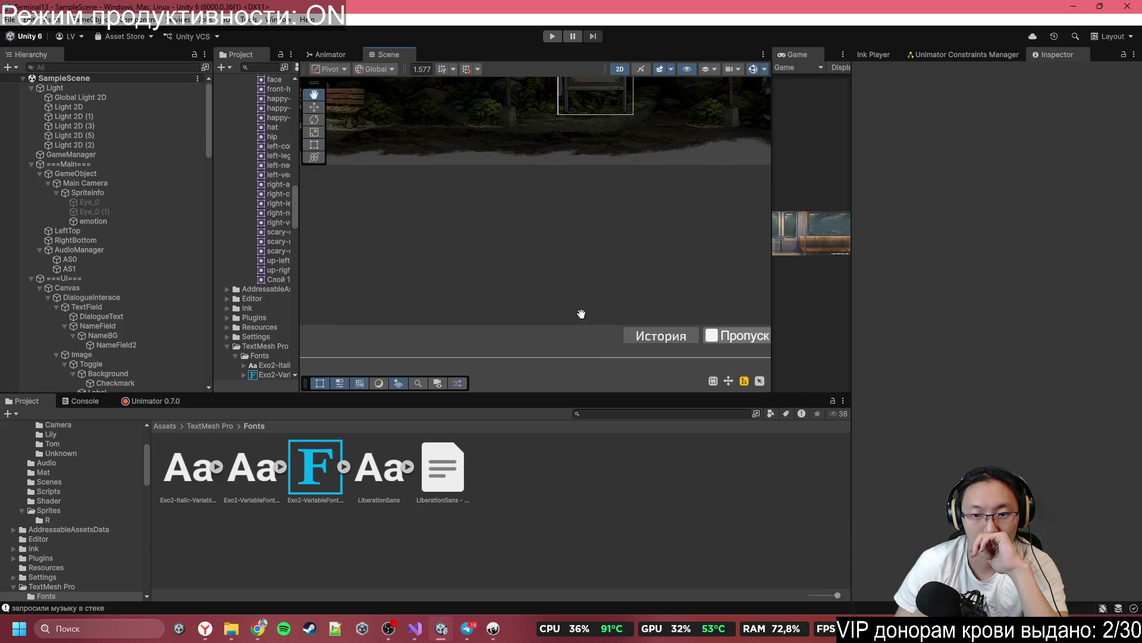
{"action": "scroll", "coordinate": [586, 309], "scroll_direction": "up", "scroll_amount": 1}
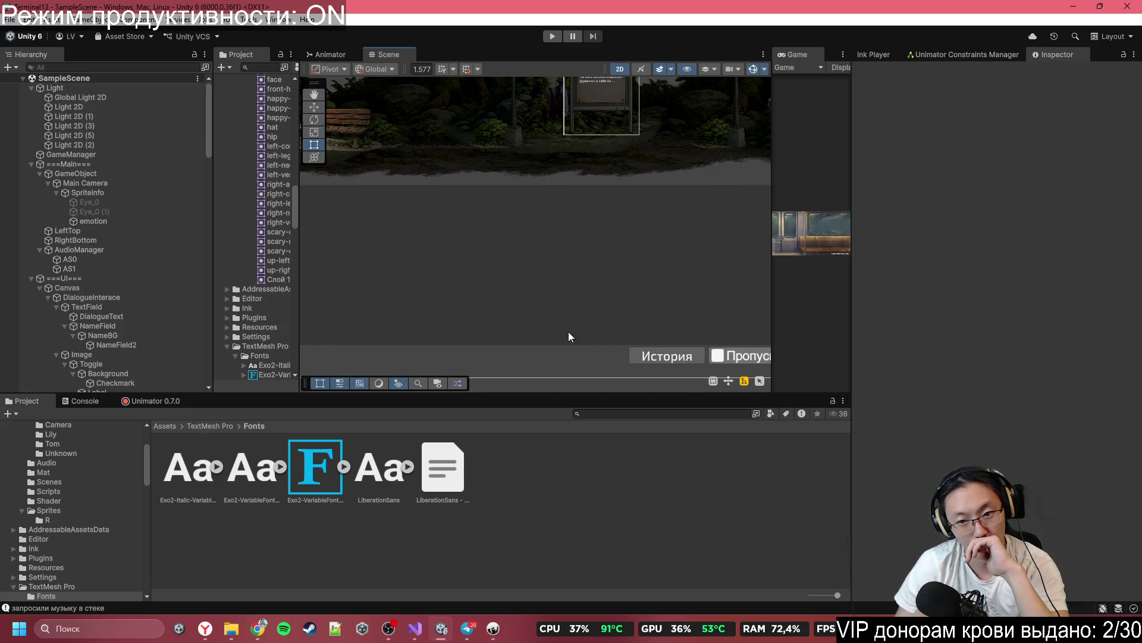
{"action": "scroll", "coordinate": [566, 332], "scroll_direction": "down", "scroll_amount": 2}
{"action": "scroll", "coordinate": [559, 331], "scroll_direction": "up", "scroll_amount": 1}
{"action": "scroll", "coordinate": [554, 329], "scroll_direction": "down", "scroll_amount": 1}
{"action": "scroll", "coordinate": [438, 334], "scroll_direction": "down", "scroll_amount": 1}
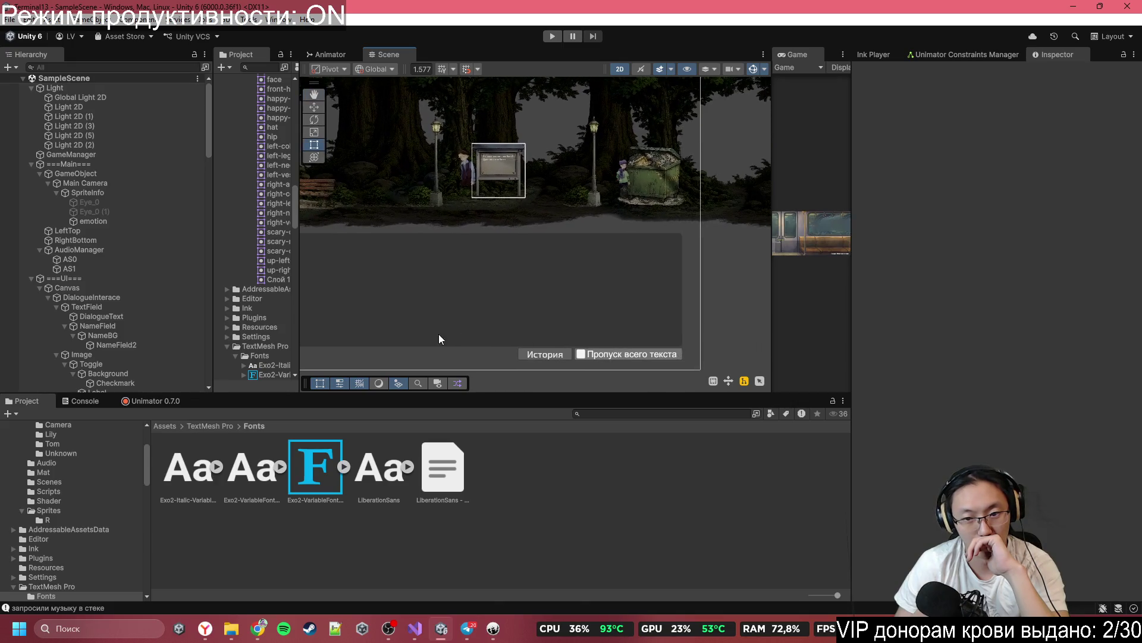
{"action": "scroll", "coordinate": [470, 324], "scroll_direction": "up", "scroll_amount": 1}
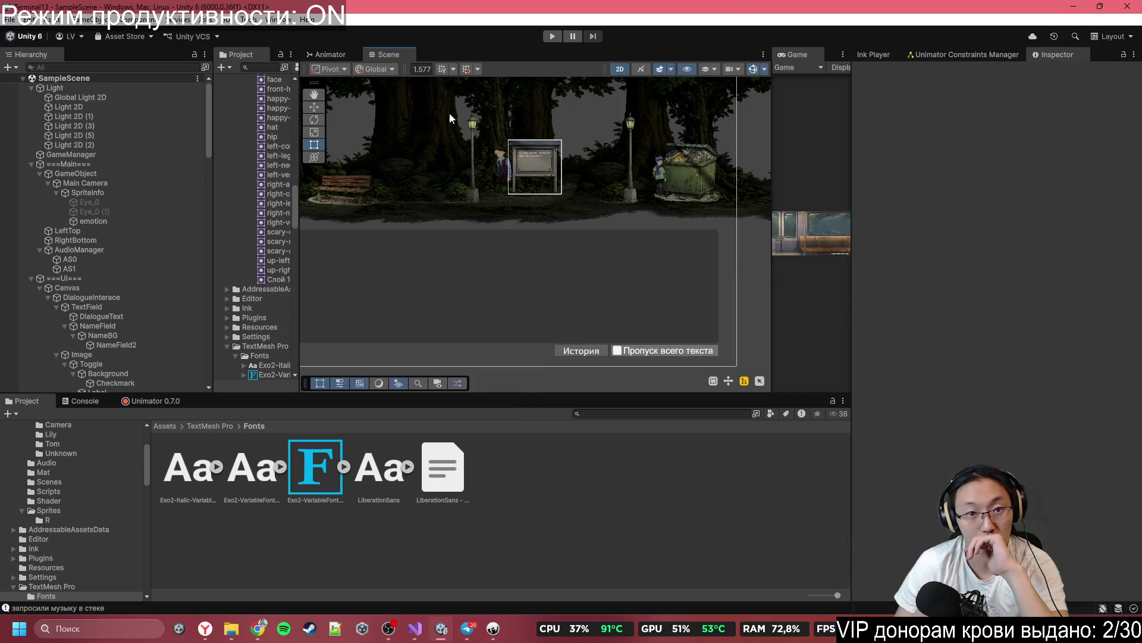
Step: Widen the Game view, set its resolution to Free Aspect, and enlarge the Project files area
{"action": "double_click", "coordinate": [387, 54]}
{"action": "double_click", "coordinate": [388, 53]}
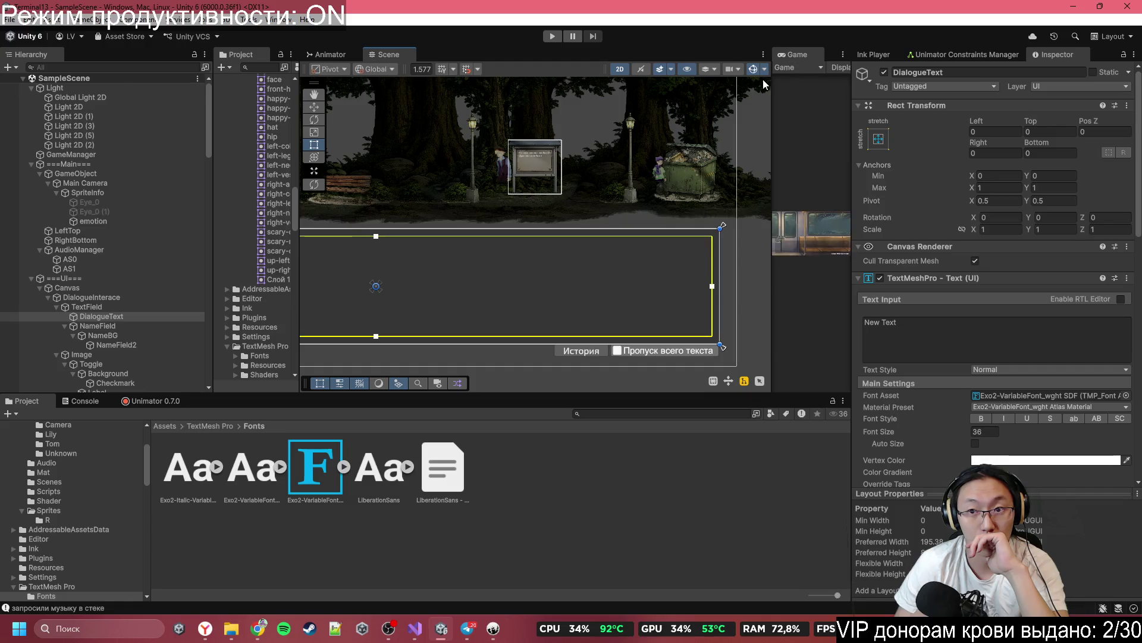
{"action": "left_click_drag", "start_coordinate": [772, 80], "coordinate": [366, 78]}
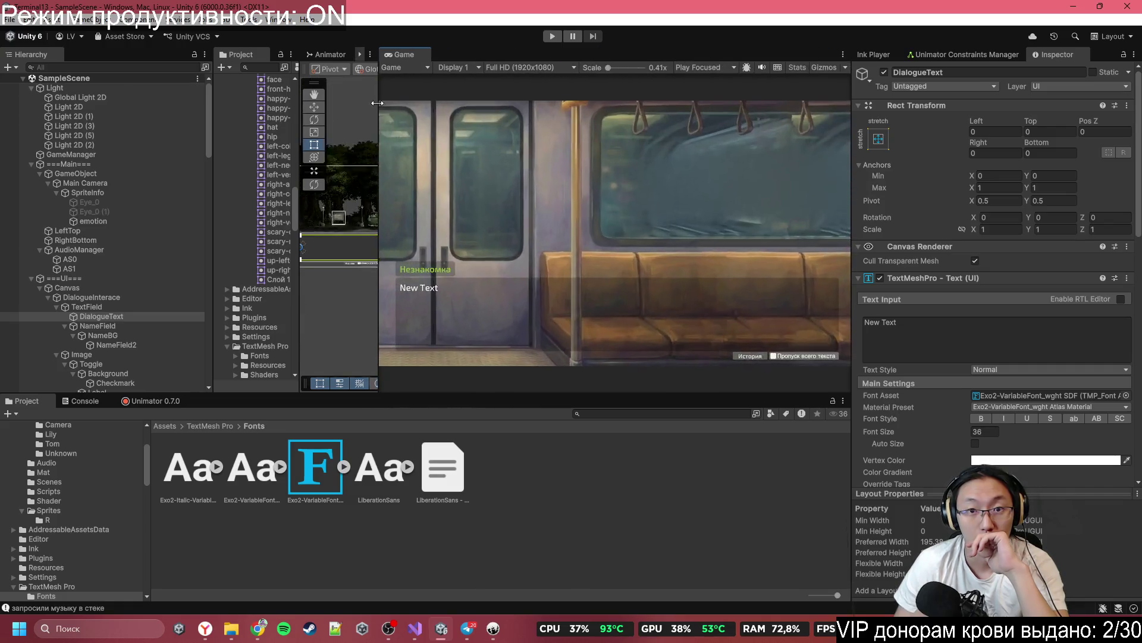
{"action": "left_click", "coordinate": [512, 69]}
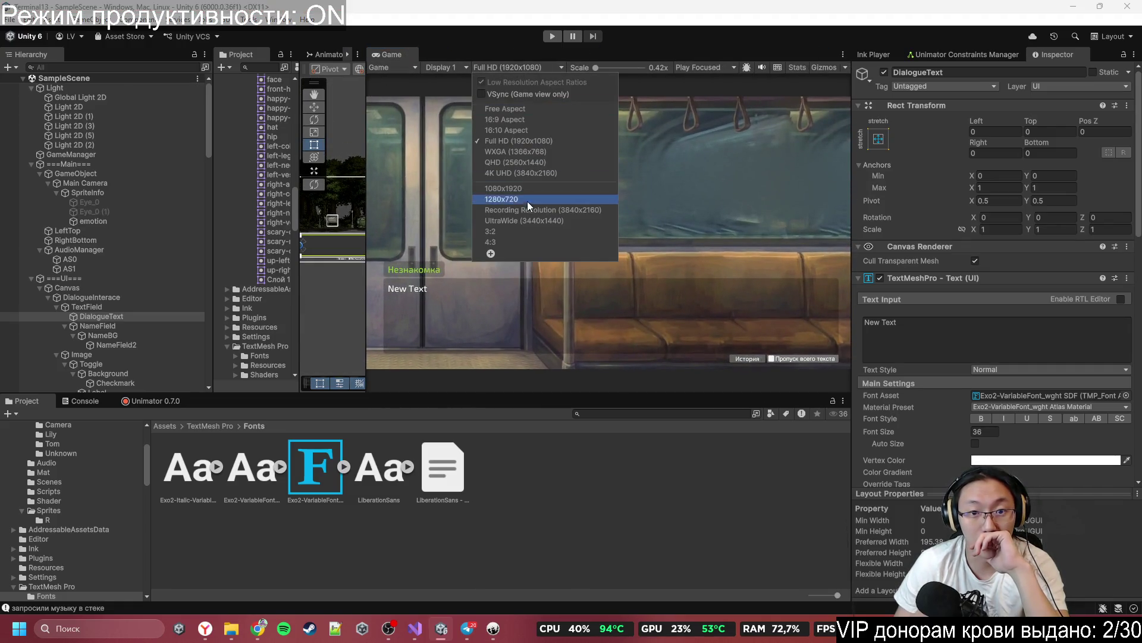
{"action": "left_click", "coordinate": [530, 109]}
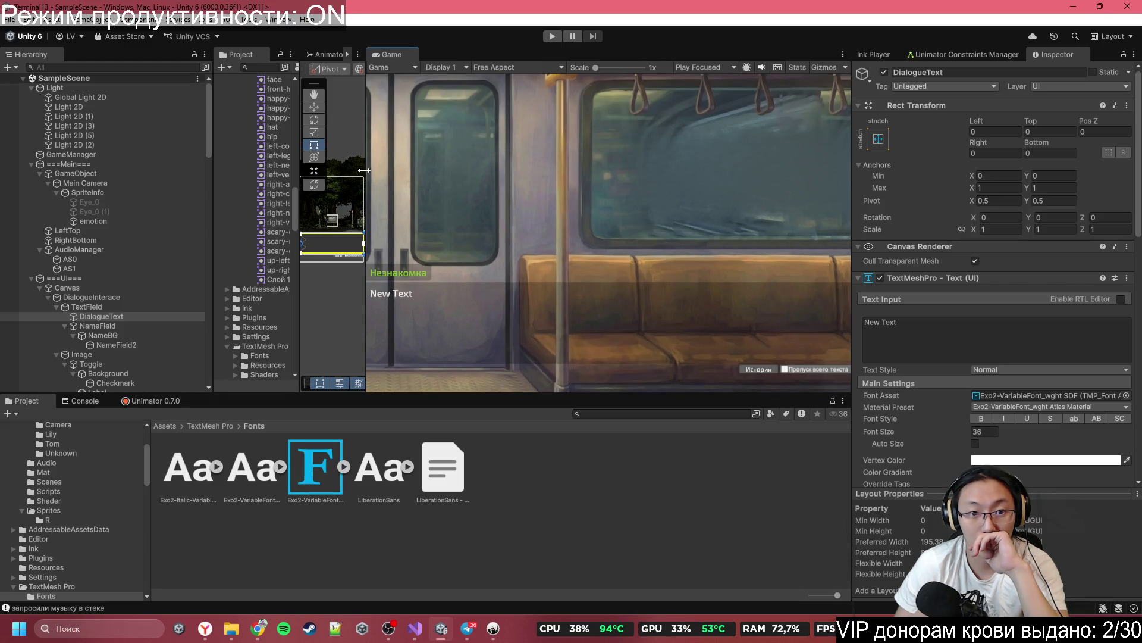
{"action": "mouse_move", "coordinate": [364, 171]}
{"action": "left_mouse_down"}
{"action": "mouse_move", "coordinate": [595, 190]}
{"action": "mouse_move", "coordinate": [377, 197]}
{"action": "mouse_move", "coordinate": [486, 206]}
{"action": "mouse_move", "coordinate": [414, 209]}
{"action": "left_mouse_up"}
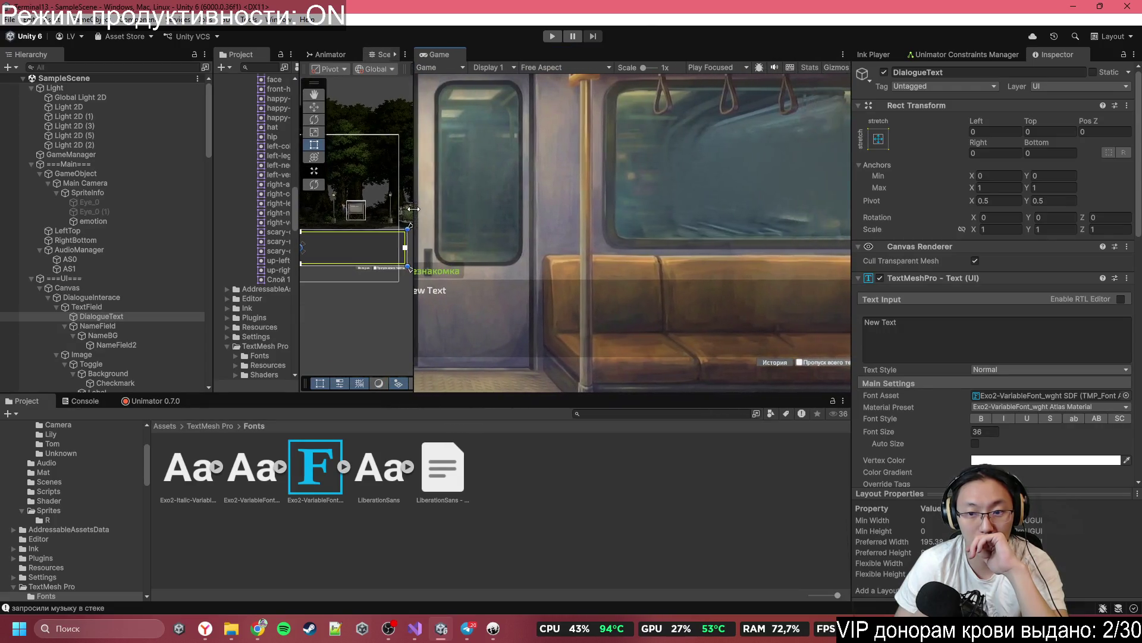
{"action": "mouse_move", "coordinate": [606, 392]}
{"action": "left_mouse_down"}
{"action": "mouse_move", "coordinate": [597, 252]}
{"action": "mouse_move", "coordinate": [579, 386]}
{"action": "mouse_move", "coordinate": [577, 367]}
{"action": "left_mouse_up"}
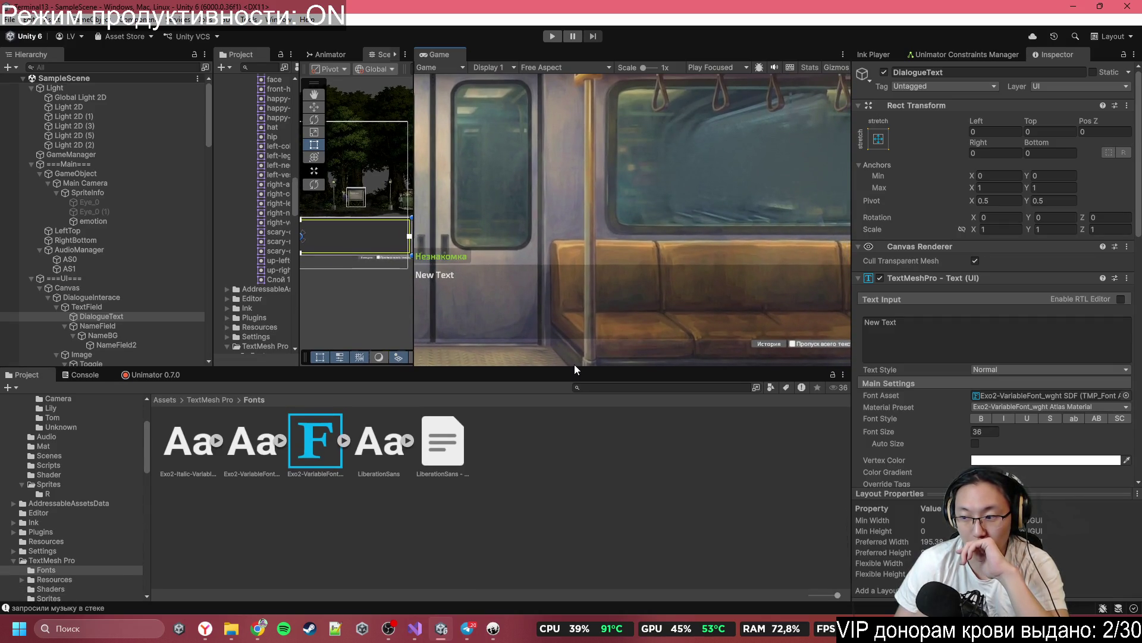
{"action": "key", "text": "alt+Tab"}
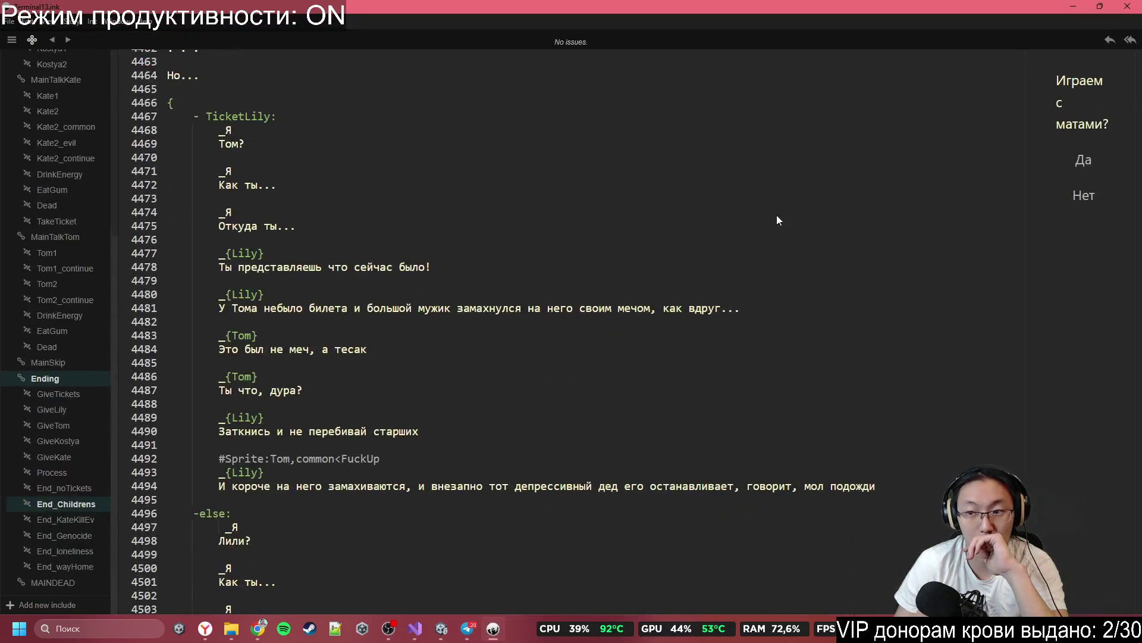
{"action": "scroll", "coordinate": [1020, 174], "scroll_direction": "down", "scroll_amount": 20}
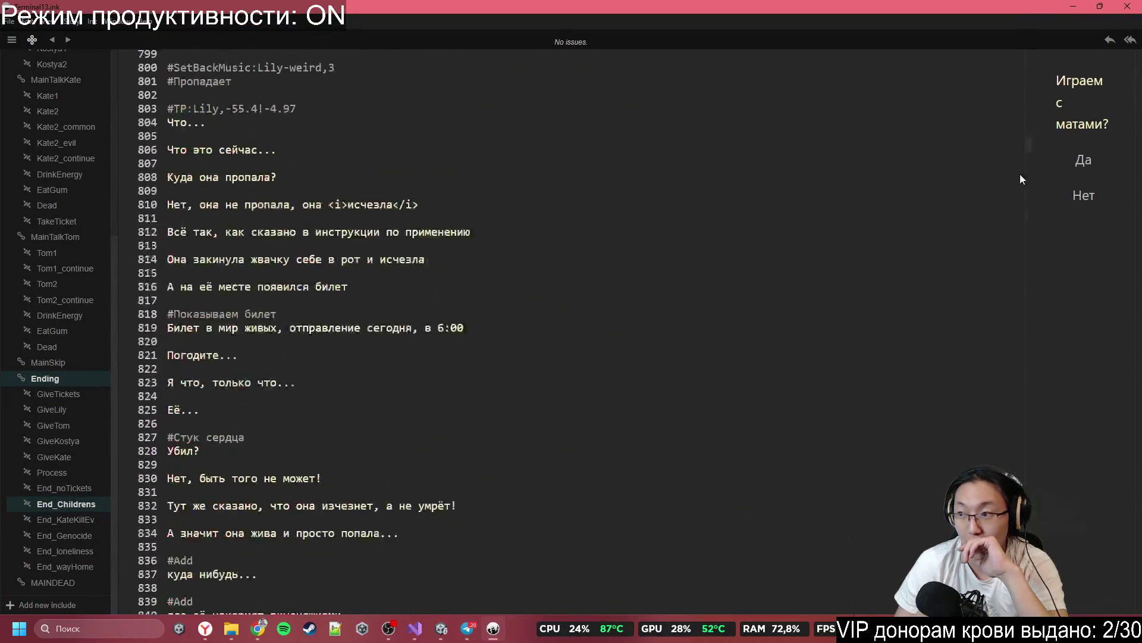
{"action": "scroll", "coordinate": [1008, 309], "scroll_direction": "up", "scroll_amount": 20}
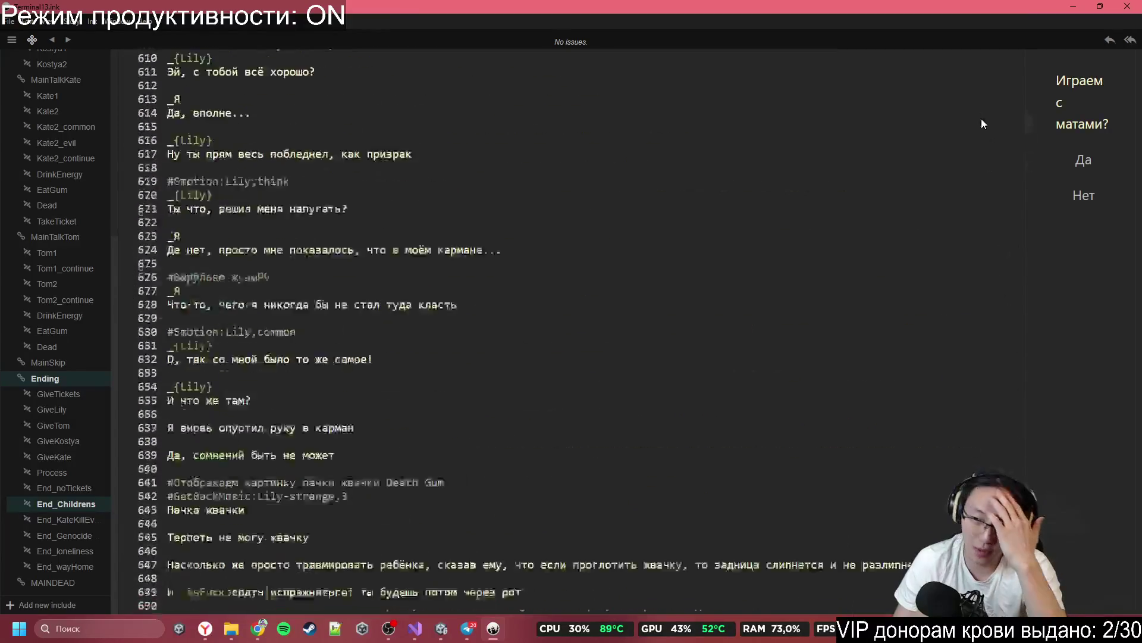
{"action": "mouse_move", "coordinate": [1012, 560]}
{"action": "left_mouse_down"}
{"action": "mouse_move", "coordinate": [1012, 595]}
{"action": "mouse_move", "coordinate": [997, 251]}
{"action": "mouse_move", "coordinate": [962, 41]}
{"action": "mouse_move", "coordinate": [952, 595]}
{"action": "mouse_move", "coordinate": [945, 44]}
{"action": "mouse_move", "coordinate": [952, 494]}
{"action": "mouse_move", "coordinate": [941, 148]}
{"action": "mouse_move", "coordinate": [997, 119]}
{"action": "mouse_move", "coordinate": [1012, 449]}
{"action": "mouse_move", "coordinate": [1007, 131]}
{"action": "left_mouse_up"}
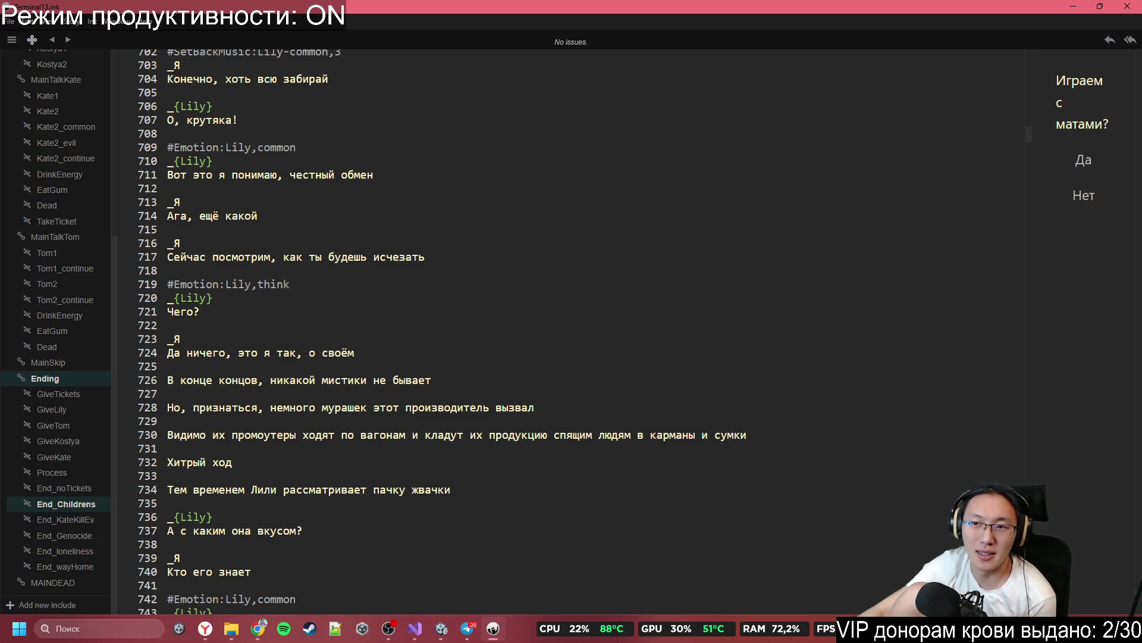
Step: Play the Soul of Samurai Rock shamisen mix from the YouTube home feed slightly louder, then return to Unity
{"action": "left_click", "coordinate": [1080, 6]}
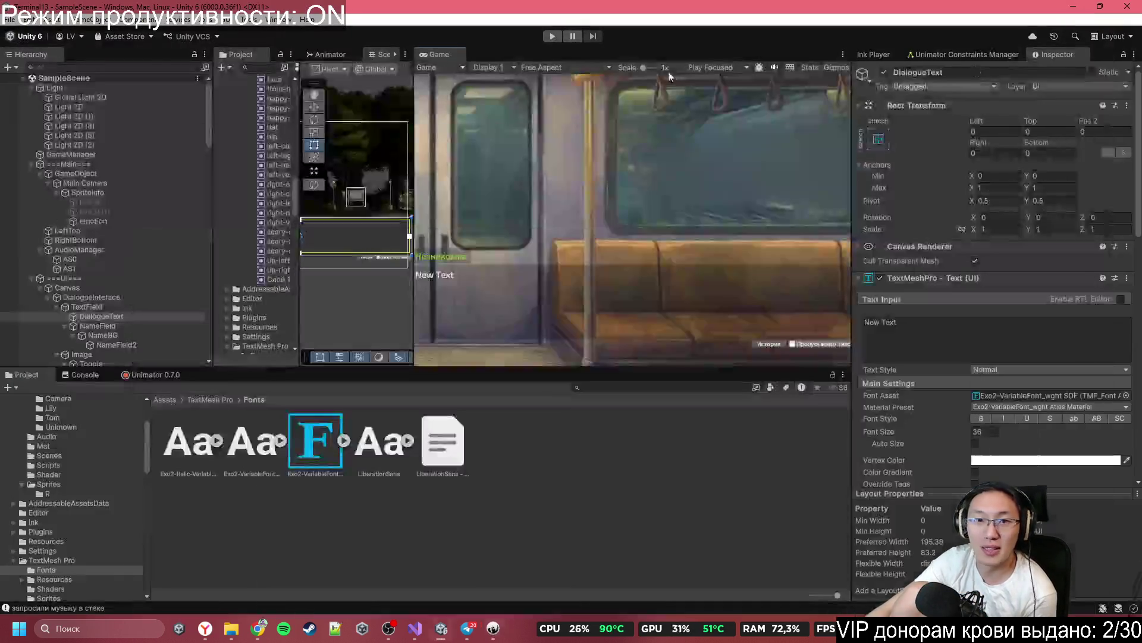
{"action": "left_click", "coordinate": [1081, 5]}
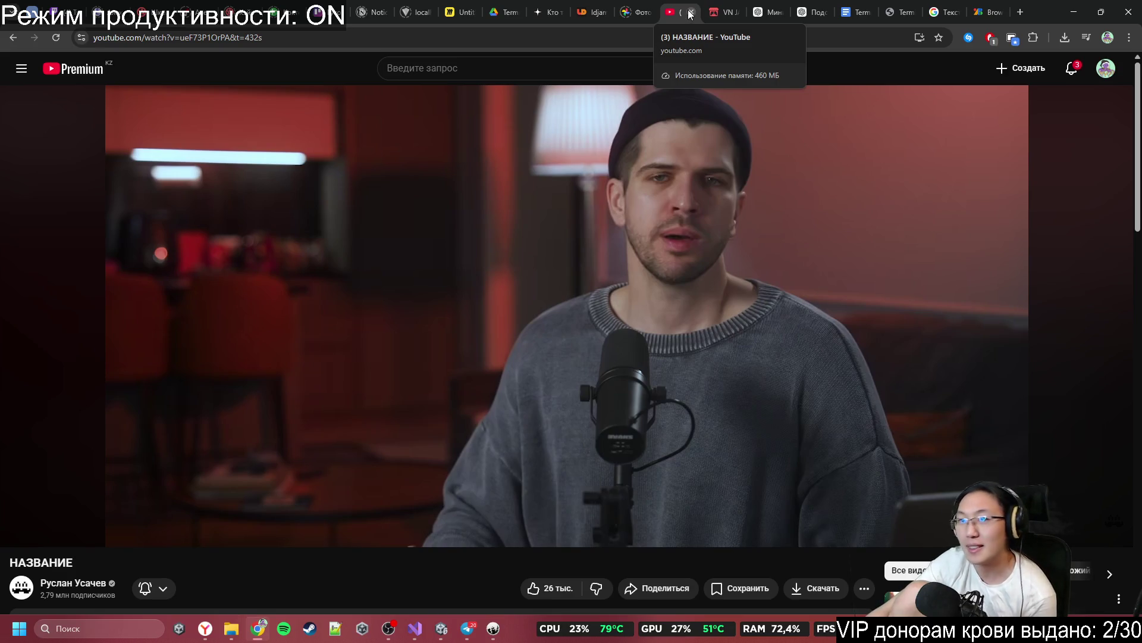
{"action": "left_click", "coordinate": [82, 76]}
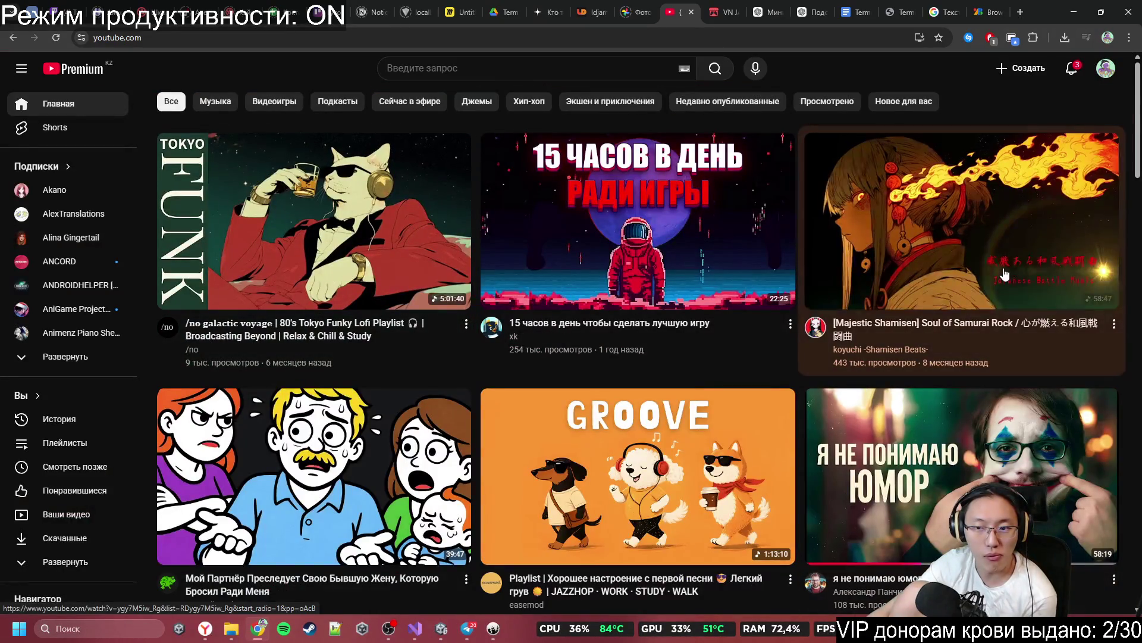
{"action": "left_click", "coordinate": [1004, 273]}
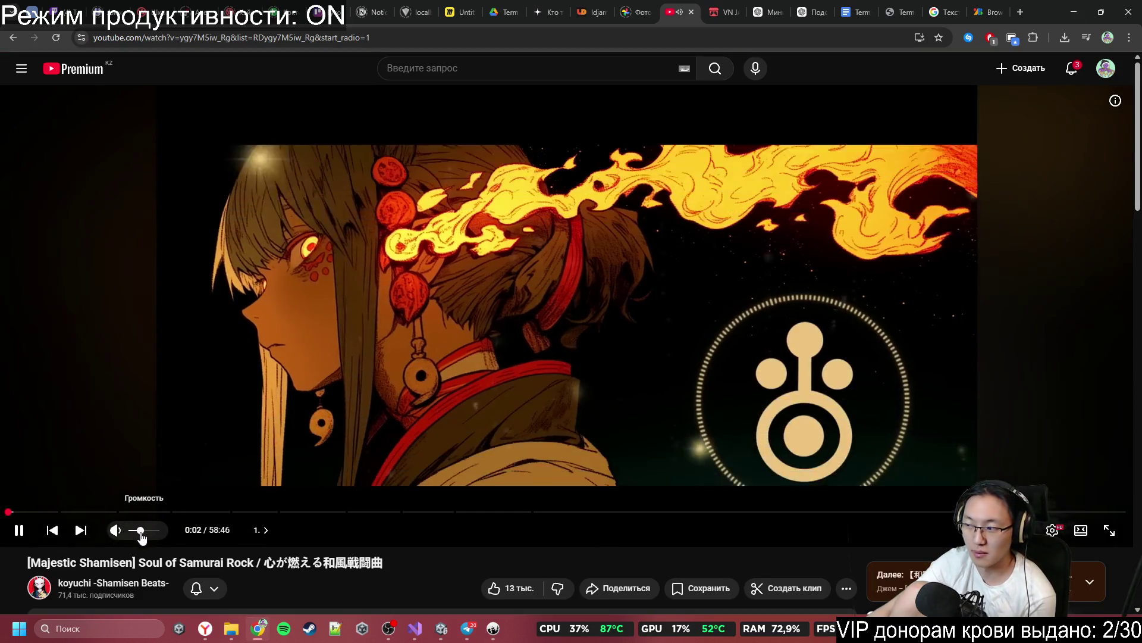
{"action": "left_click_drag", "start_coordinate": [138, 530], "coordinate": [149, 540]}
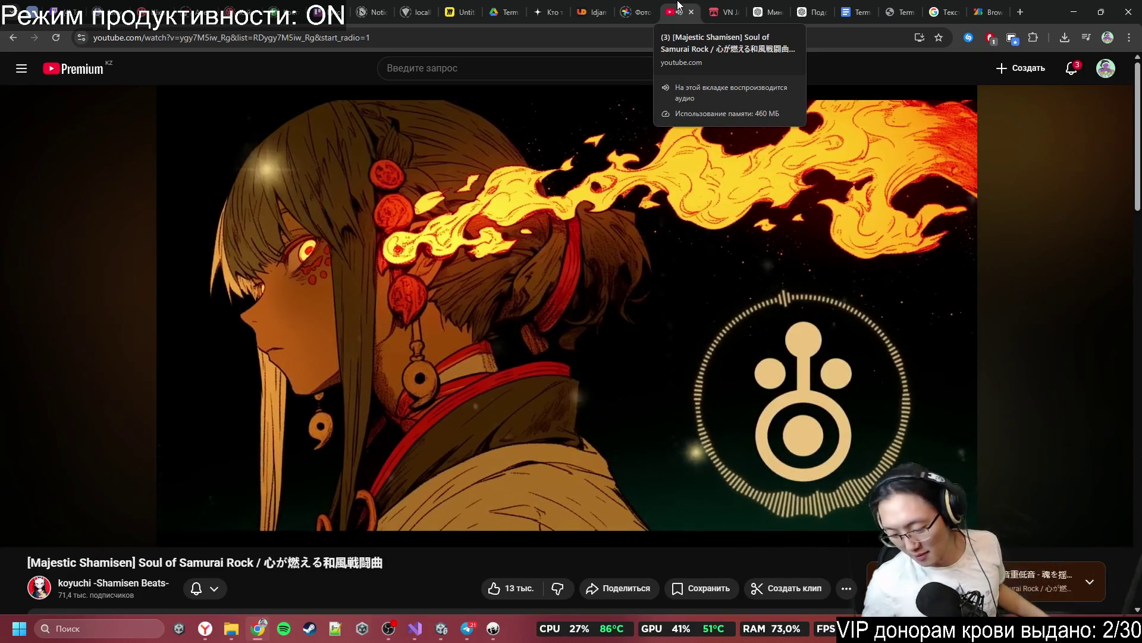
{"action": "left_click", "coordinate": [1074, 12]}
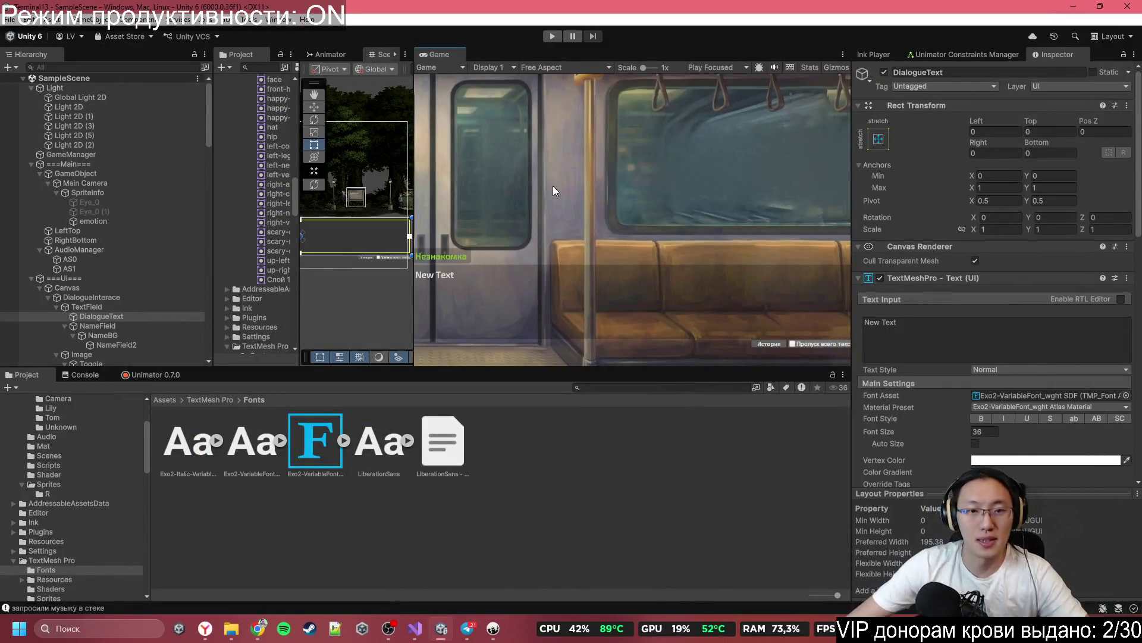
Step: Set the Game preview to Full HD 1920x1080 and widen the Scene view
{"action": "left_click", "coordinate": [556, 68]}
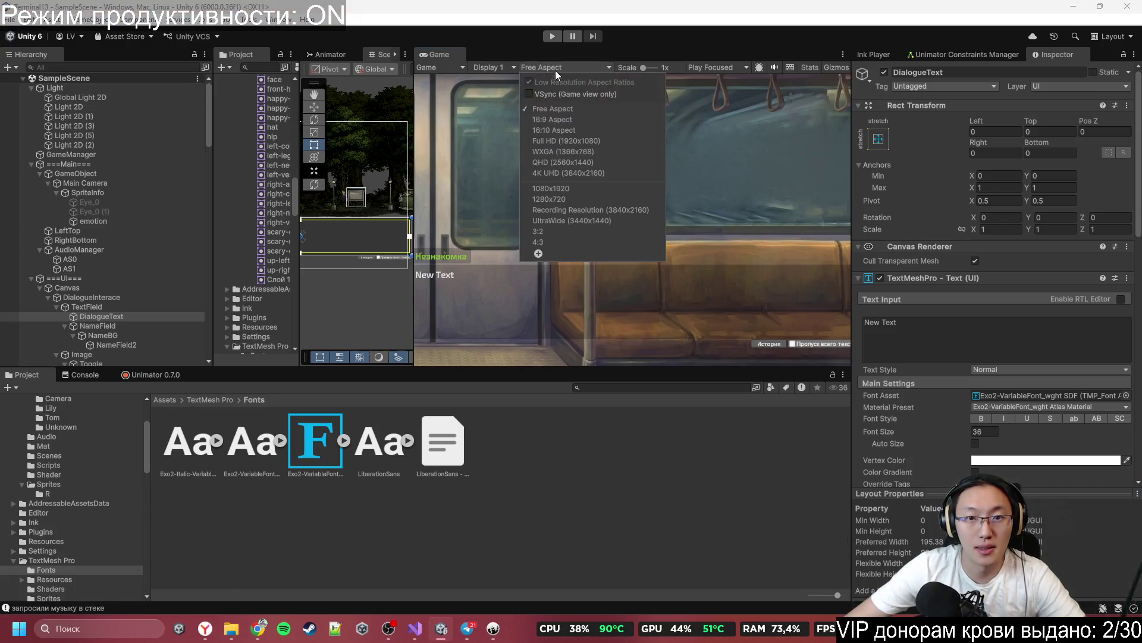
{"action": "left_click", "coordinate": [587, 141]}
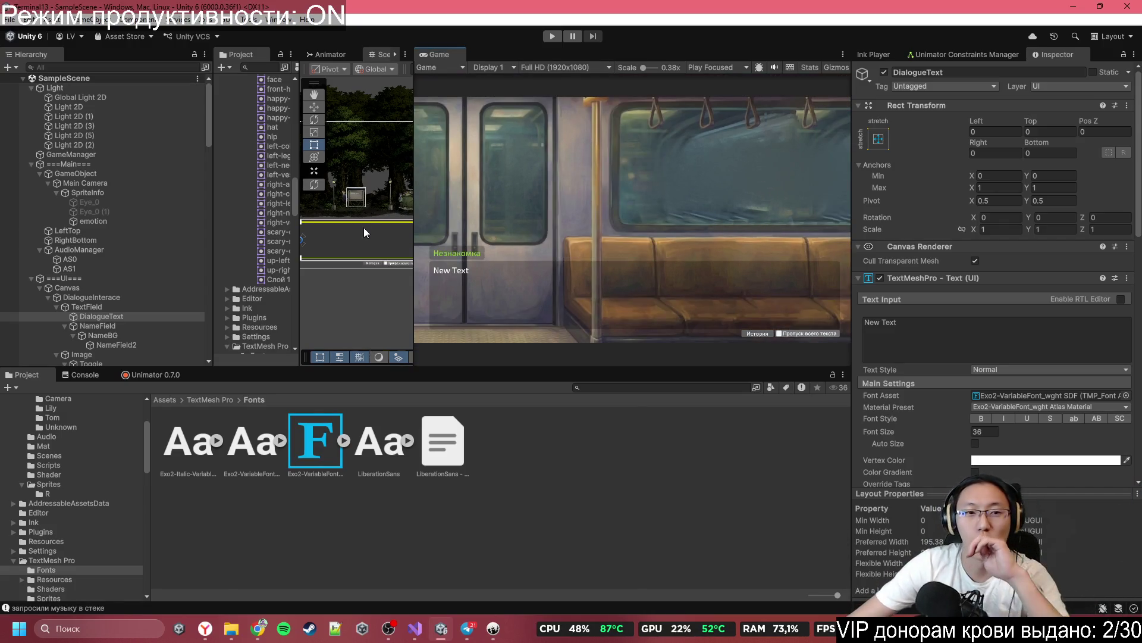
{"action": "left_click_drag", "start_coordinate": [413, 205], "coordinate": [742, 204]}
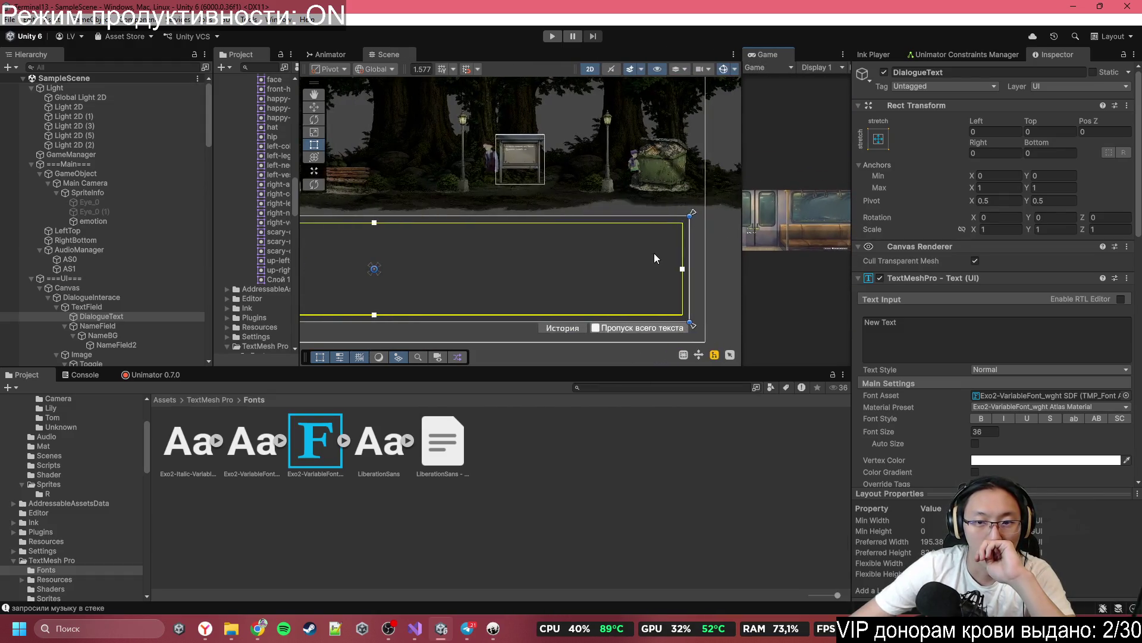
{"action": "scroll", "coordinate": [501, 244], "scroll_direction": "down", "scroll_amount": 1}
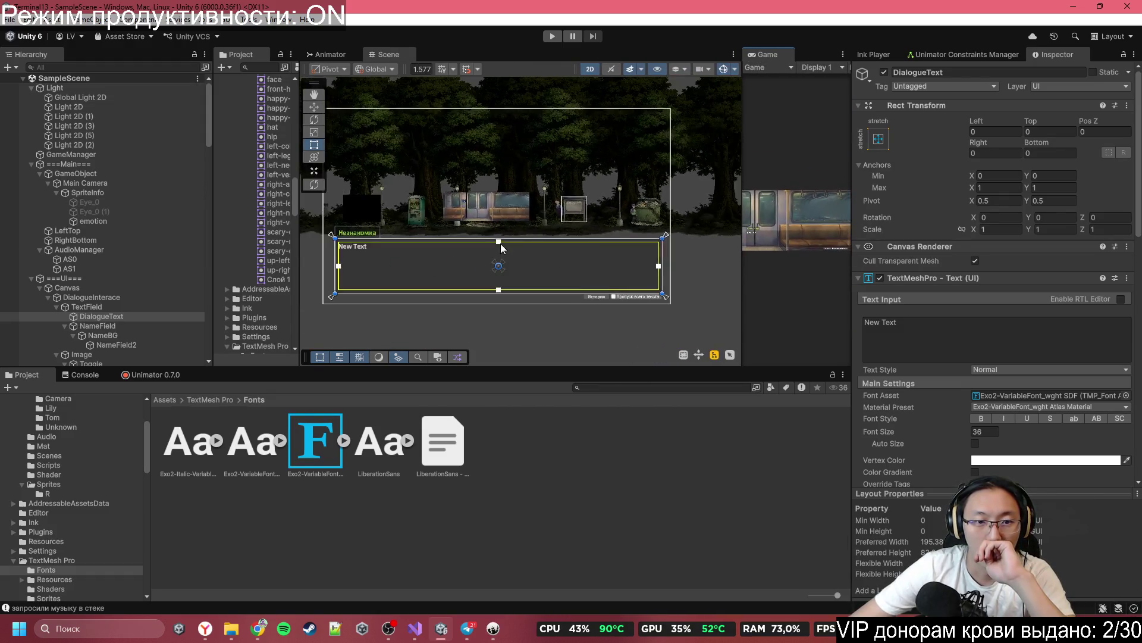
Step: Snap the TextField object's anchors to its corners with Ctrl+[
{"action": "left_click", "coordinate": [180, 306]}
{"action": "left_click", "coordinate": [154, 298]}
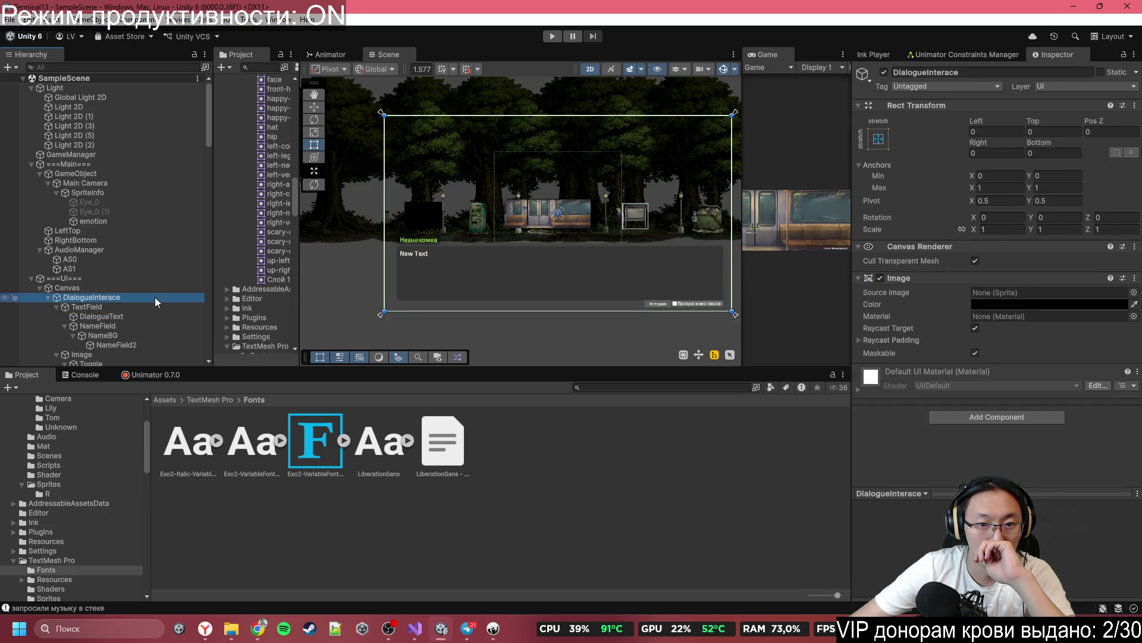
{"action": "left_click", "coordinate": [149, 308]}
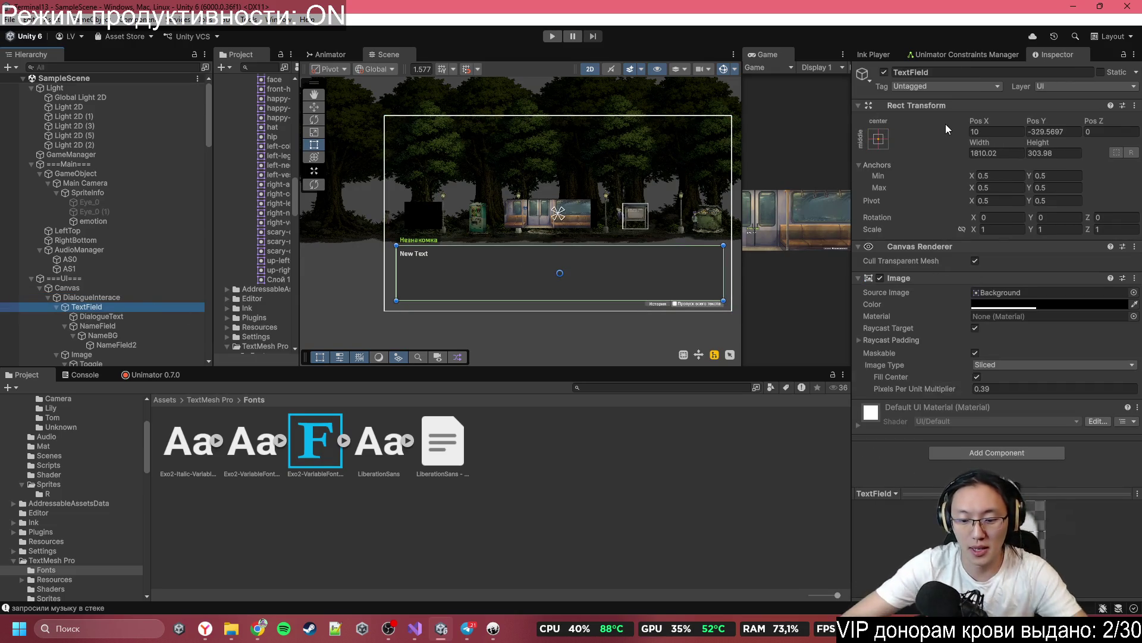
{"action": "key", "text": "ctrl+bracketleft"}
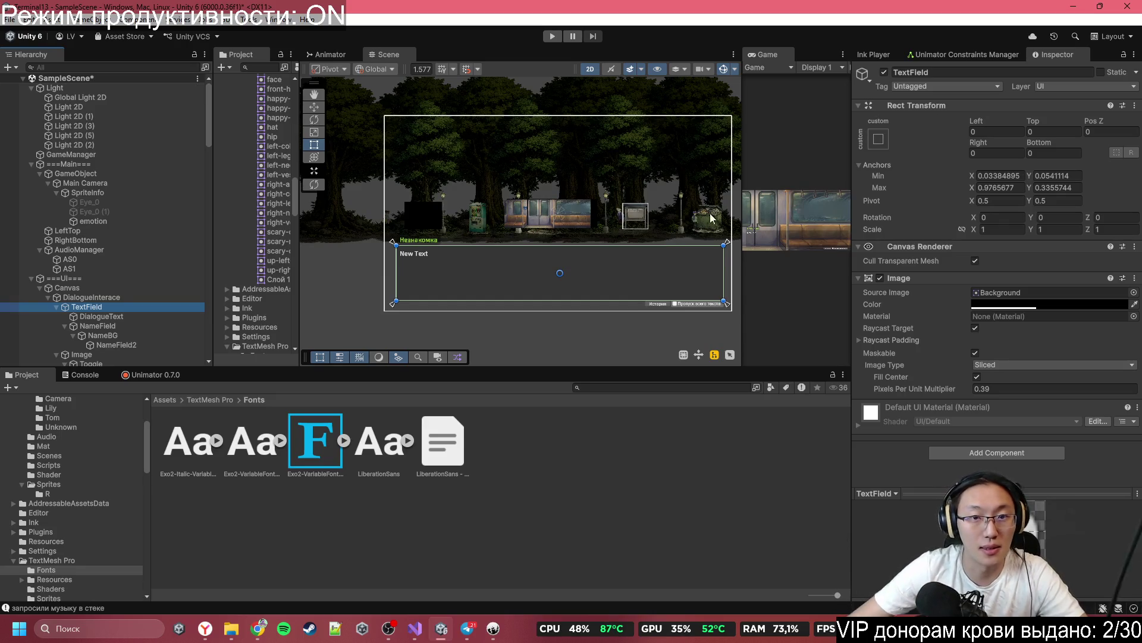
Step: Check the TextField layout at Free Aspect and Full HD, then pause the shamisen video in Chrome
{"action": "left_click_drag", "start_coordinate": [741, 114], "coordinate": [364, 157]}
{"action": "left_click", "coordinate": [481, 66]}
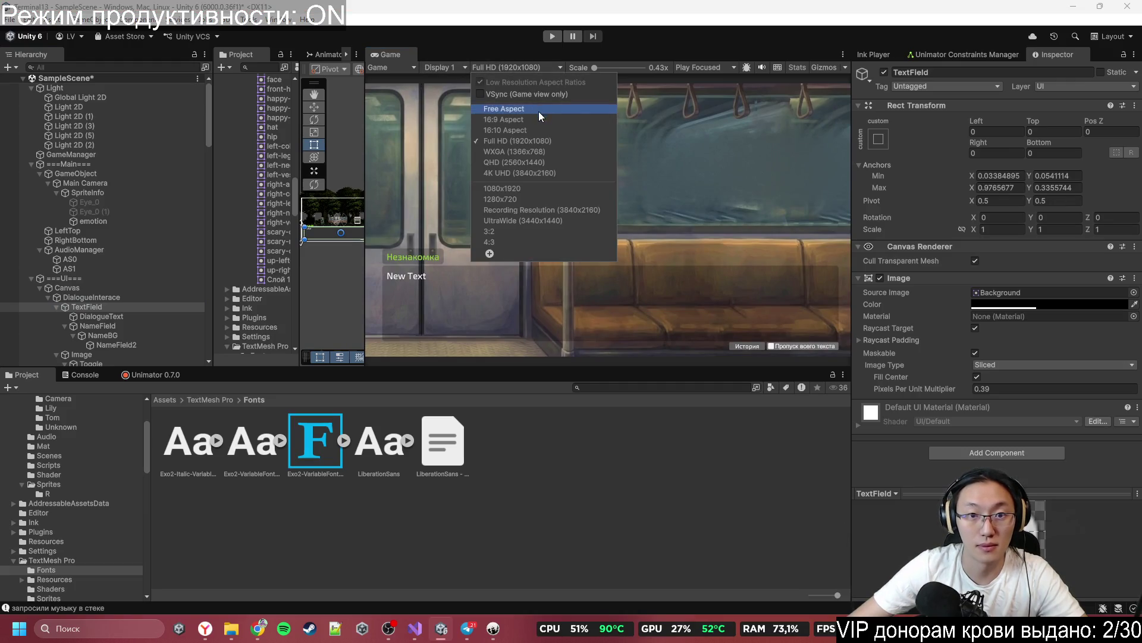
{"action": "left_click", "coordinate": [539, 111]}
{"action": "mouse_move", "coordinate": [367, 175]}
{"action": "left_mouse_down"}
{"action": "mouse_move", "coordinate": [651, 180]}
{"action": "mouse_move", "coordinate": [455, 180]}
{"action": "left_mouse_up"}
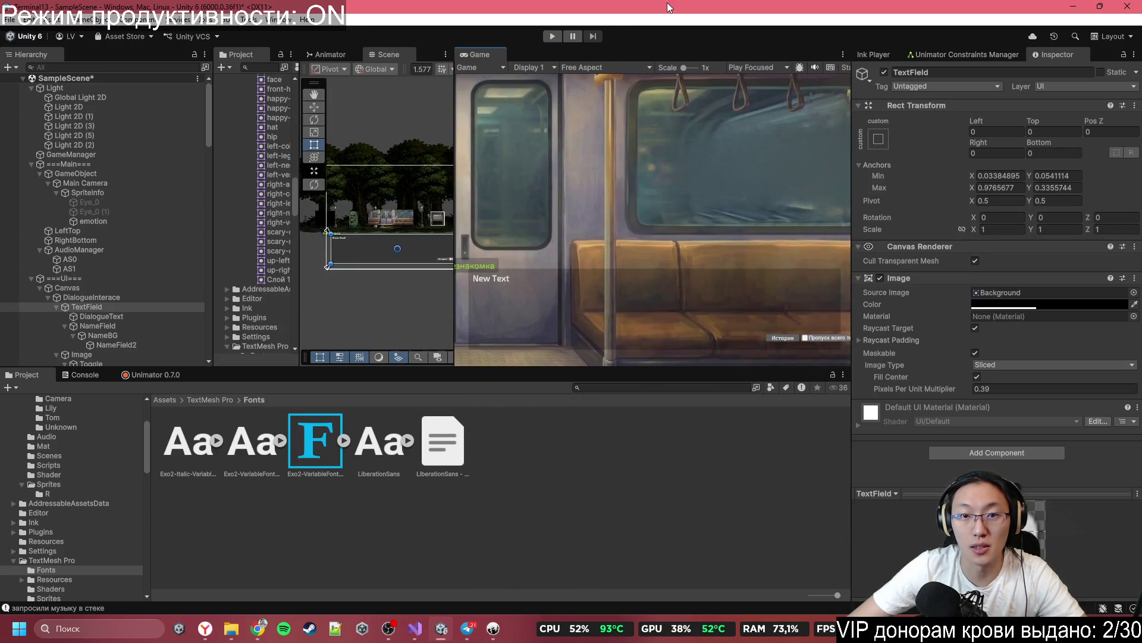
{"action": "left_click", "coordinate": [599, 67]}
{"action": "left_click", "coordinate": [619, 141]}
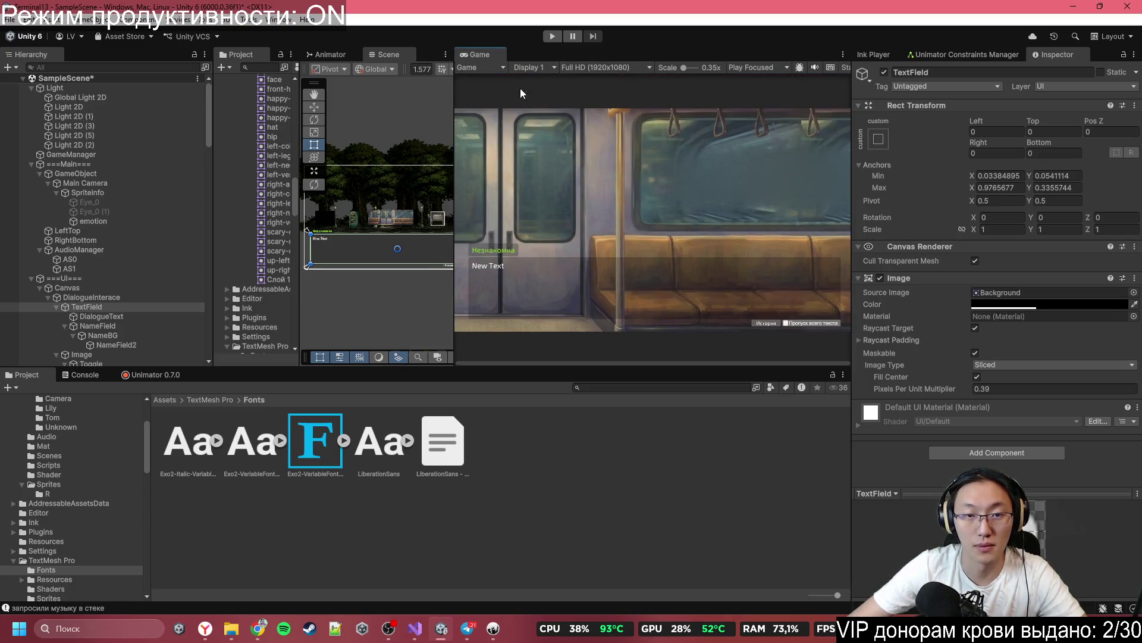
{"action": "left_click", "coordinate": [260, 628]}
{"action": "left_click", "coordinate": [608, 173]}
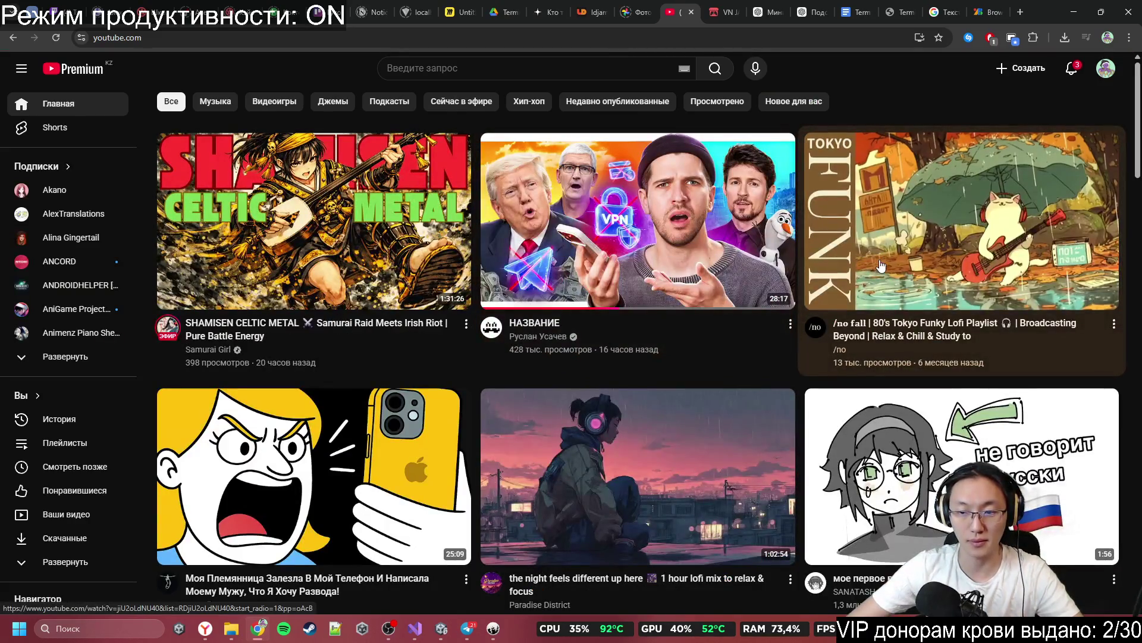
Step: Start the 'SHAMISEN CELTIC METAL' video, then minimise the browser to bring Unity back
{"action": "left_click", "coordinate": [314, 226]}
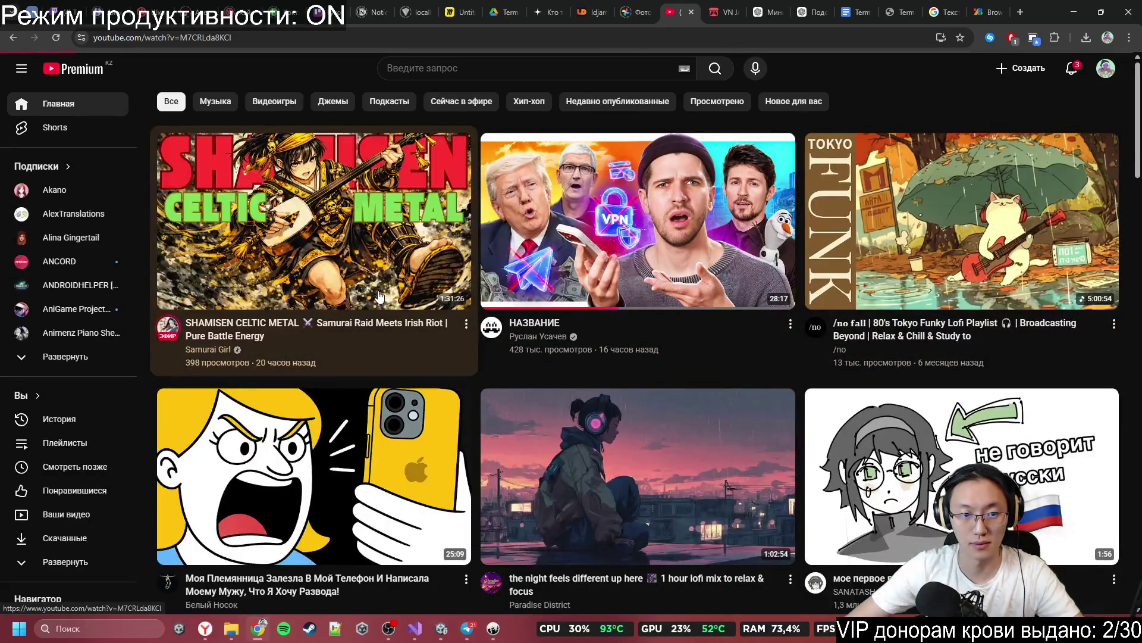
{"action": "left_click", "coordinate": [1074, 13]}
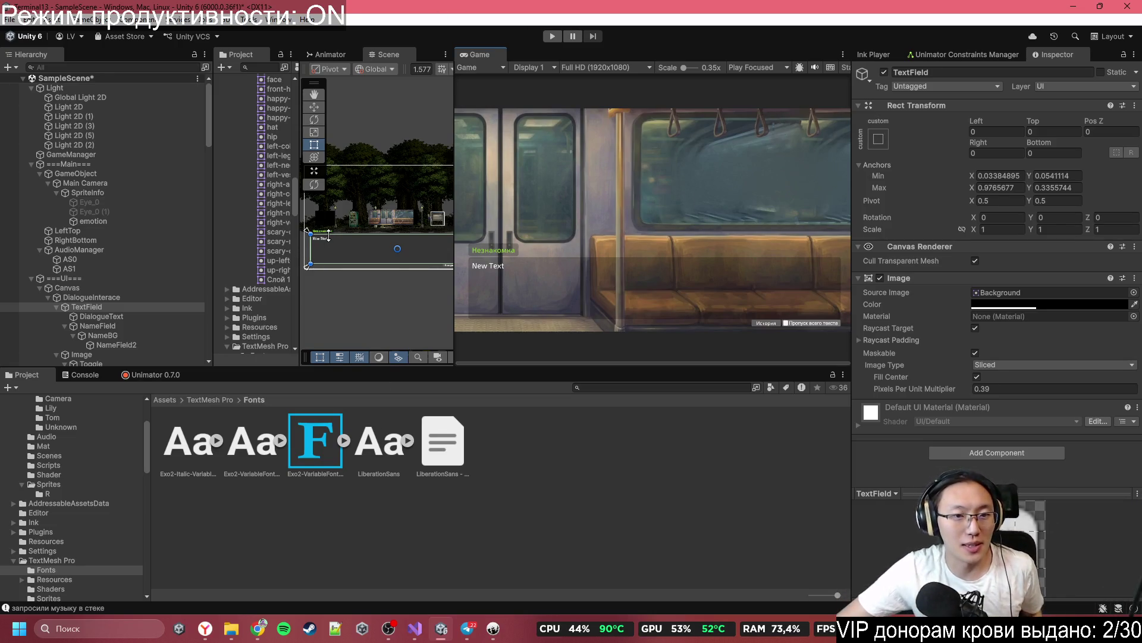
Step: Select the NameField label in the hierarchy to inspect it
{"action": "scroll", "coordinate": [328, 236], "scroll_direction": "up", "scroll_amount": 6}
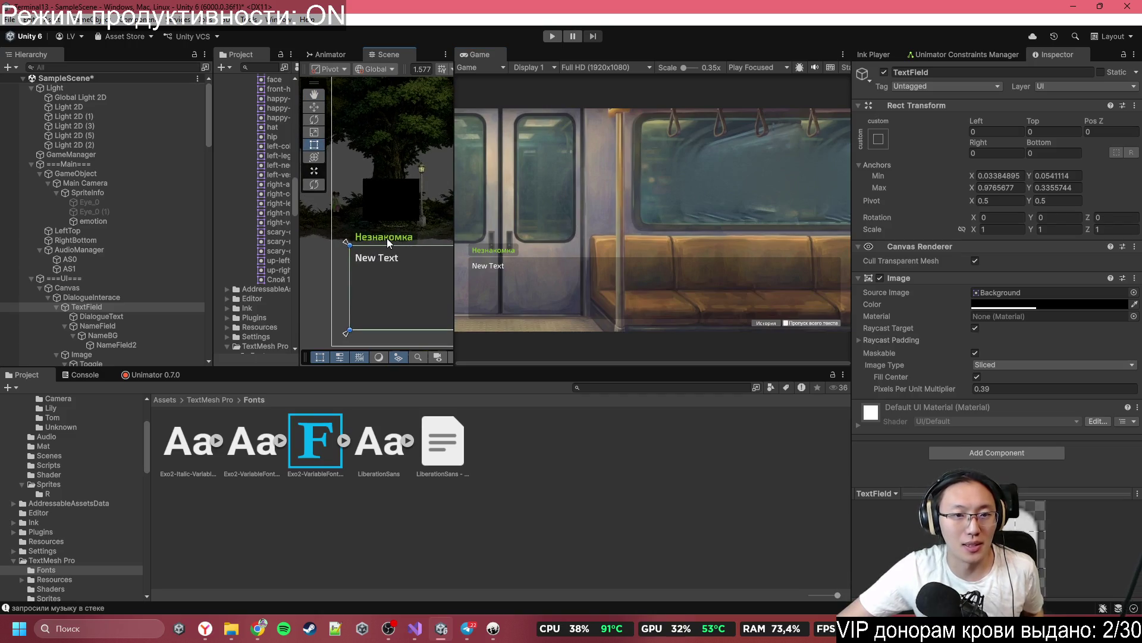
{"action": "left_click", "coordinate": [387, 238]}
{"action": "scroll", "coordinate": [386, 238], "scroll_direction": "up", "scroll_amount": 3}
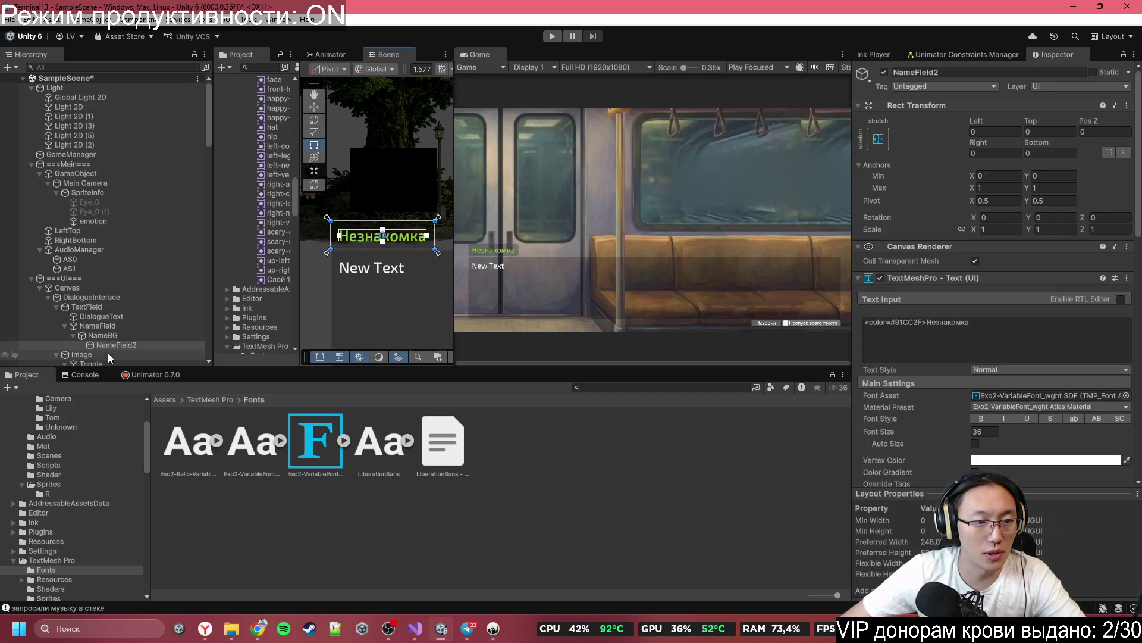
{"action": "left_click", "coordinate": [118, 296]}
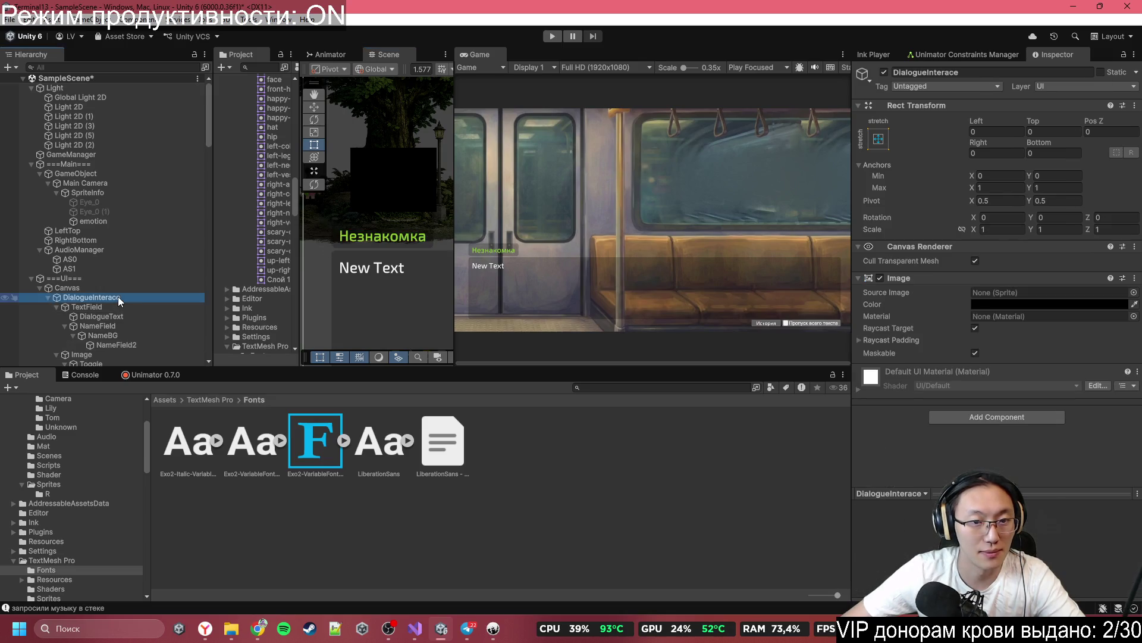
{"action": "left_click", "coordinate": [121, 306]}
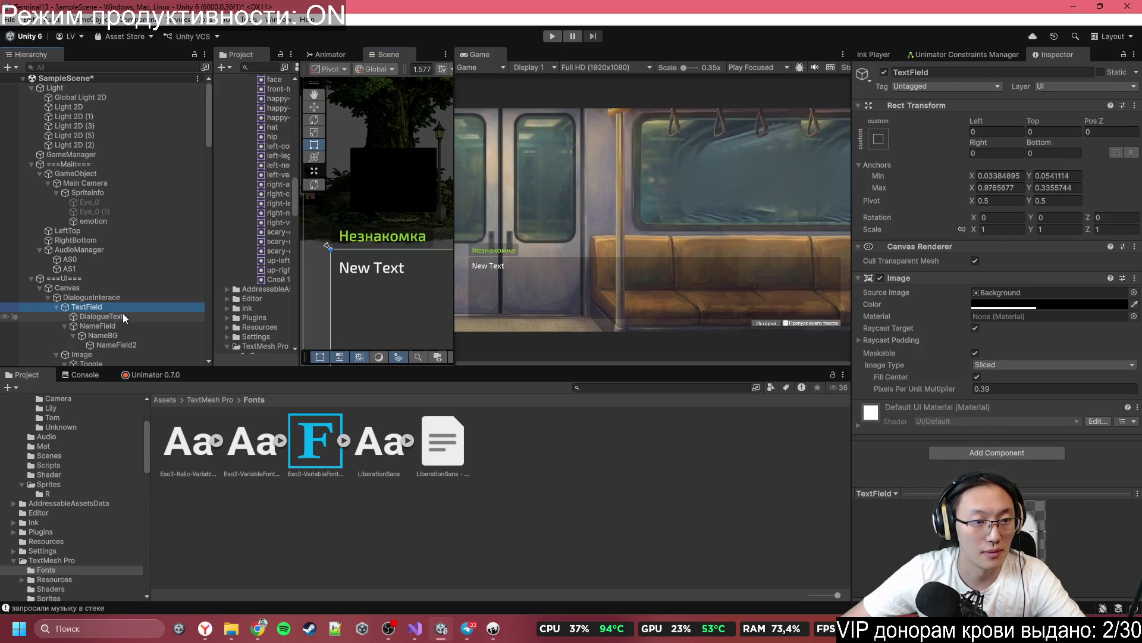
{"action": "left_click", "coordinate": [123, 327]}
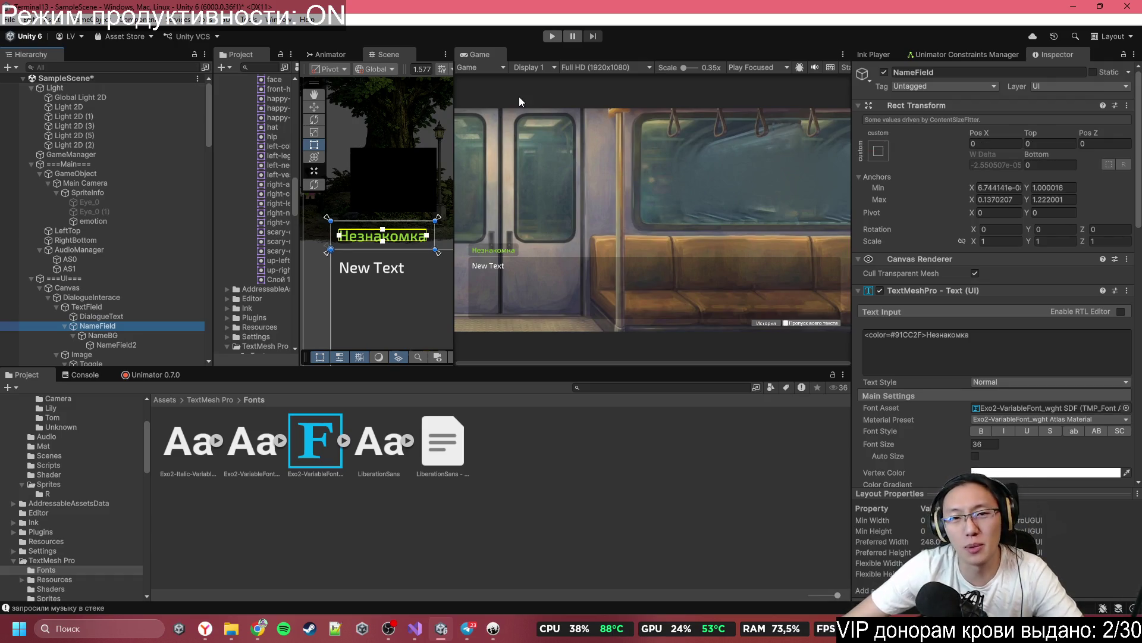
Step: Preview the game at portrait 1080x1920, then return to Free Aspect beside a wider Scene view
{"action": "left_click", "coordinate": [587, 67]}
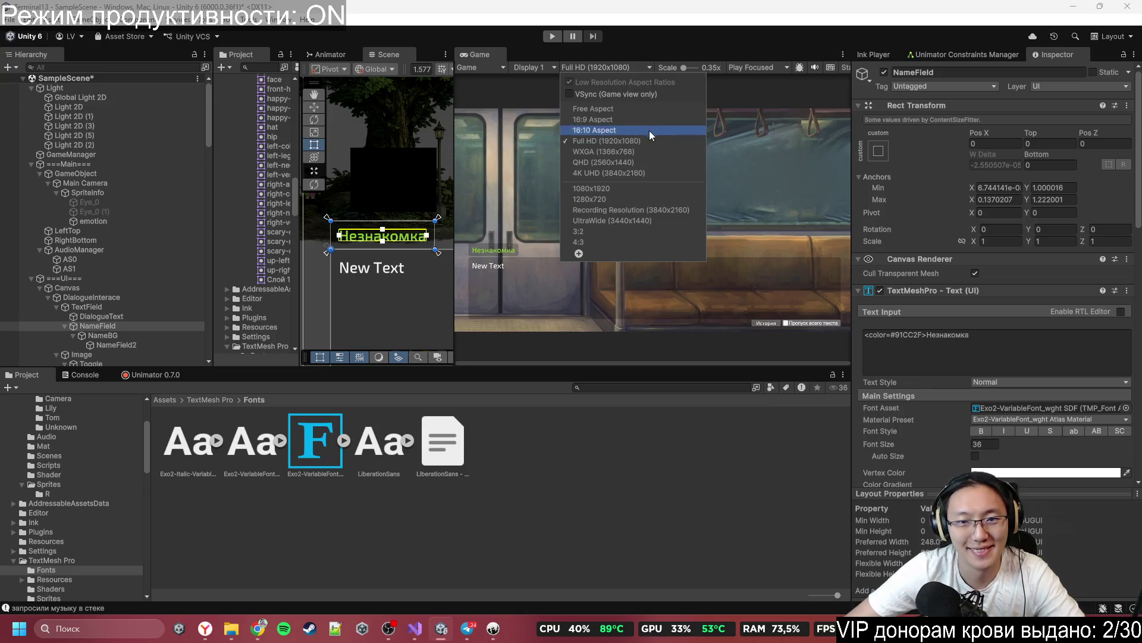
{"action": "left_click", "coordinate": [647, 189]}
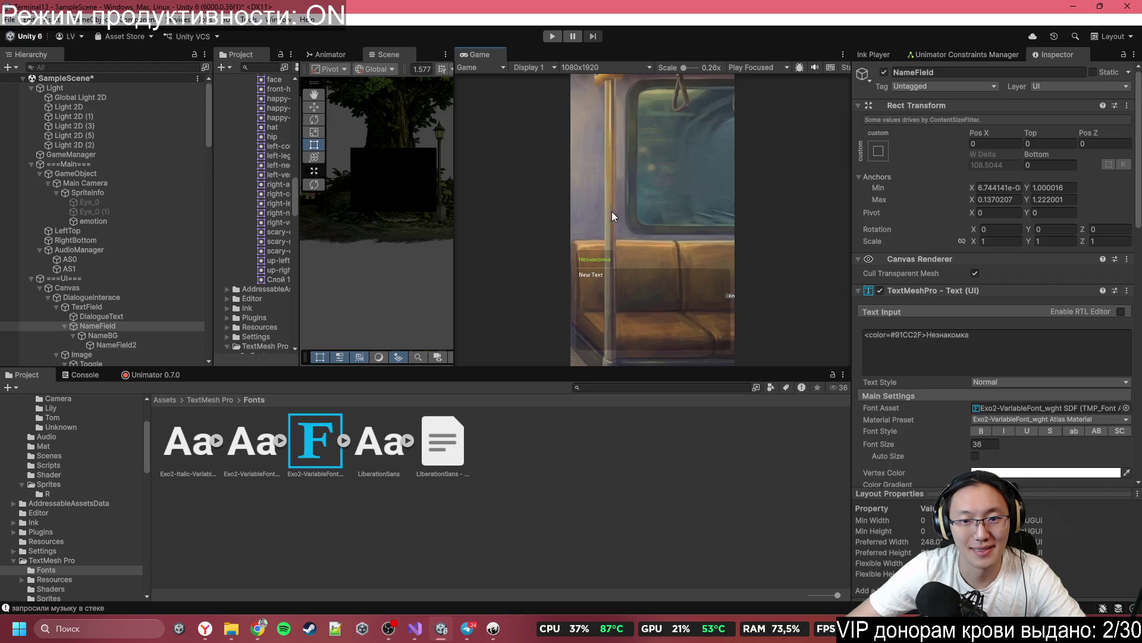
{"action": "left_click", "coordinate": [586, 67]}
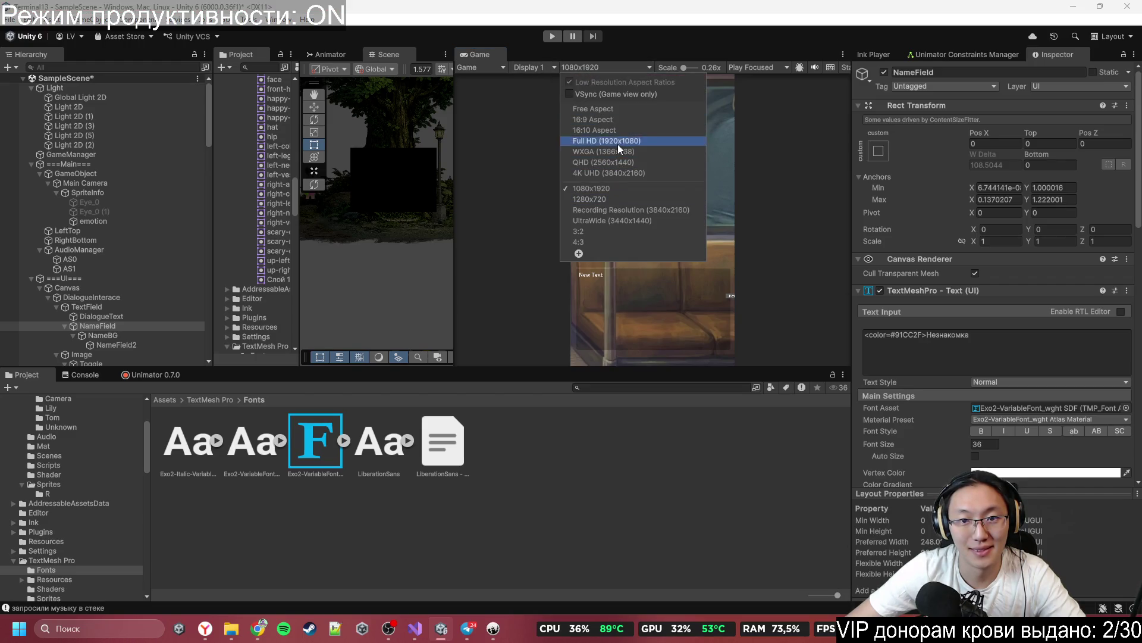
{"action": "left_click", "coordinate": [617, 110]}
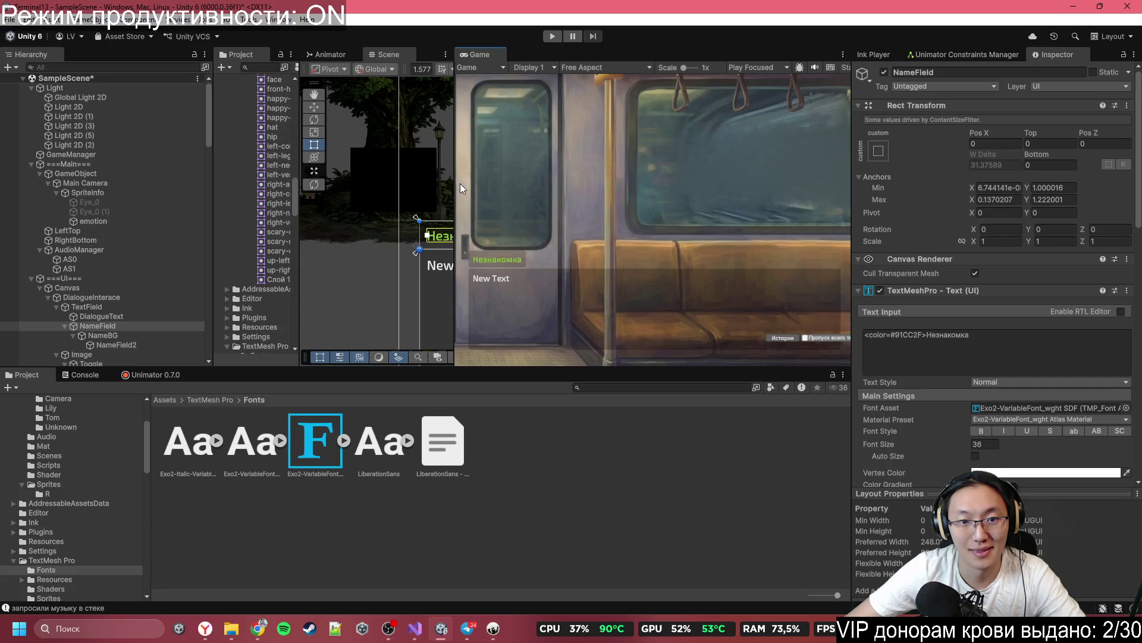
{"action": "mouse_move", "coordinate": [454, 179]}
{"action": "left_mouse_down"}
{"action": "mouse_move", "coordinate": [391, 190]}
{"action": "mouse_move", "coordinate": [771, 226]}
{"action": "mouse_move", "coordinate": [226, 253]}
{"action": "mouse_move", "coordinate": [642, 252]}
{"action": "mouse_move", "coordinate": [394, 251]}
{"action": "mouse_move", "coordinate": [569, 252]}
{"action": "mouse_move", "coordinate": [479, 252]}
{"action": "left_mouse_up"}
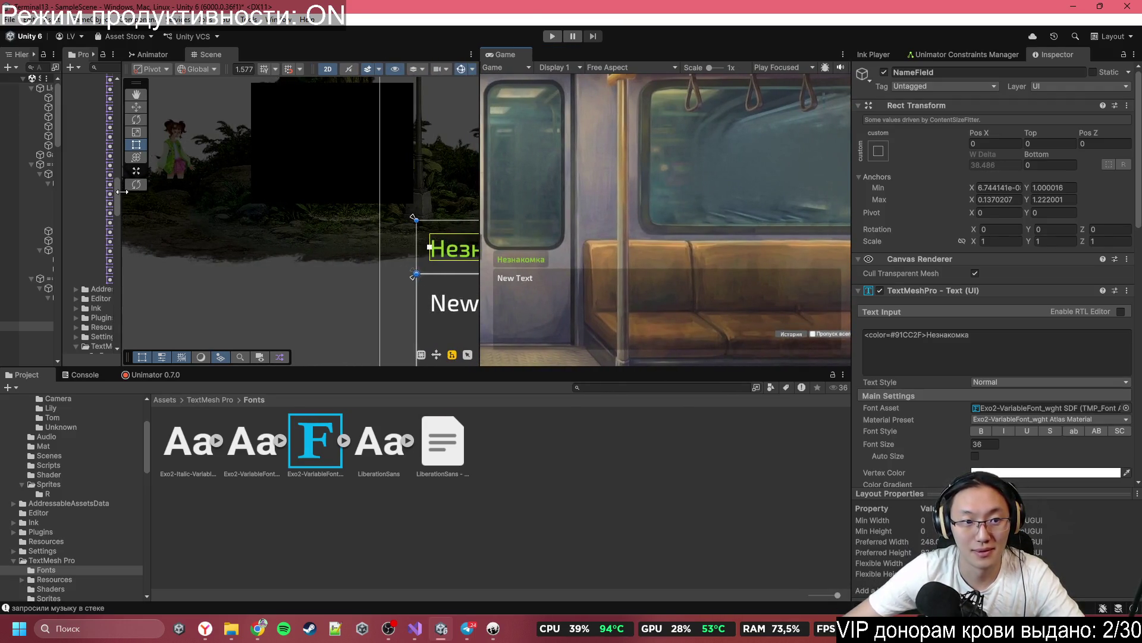
Step: Widen the project asset list and the hierarchy panel
{"action": "mouse_move", "coordinate": [124, 191]}
{"action": "left_mouse_down"}
{"action": "mouse_move", "coordinate": [229, 169]}
{"action": "mouse_move", "coordinate": [215, 161]}
{"action": "left_mouse_up"}
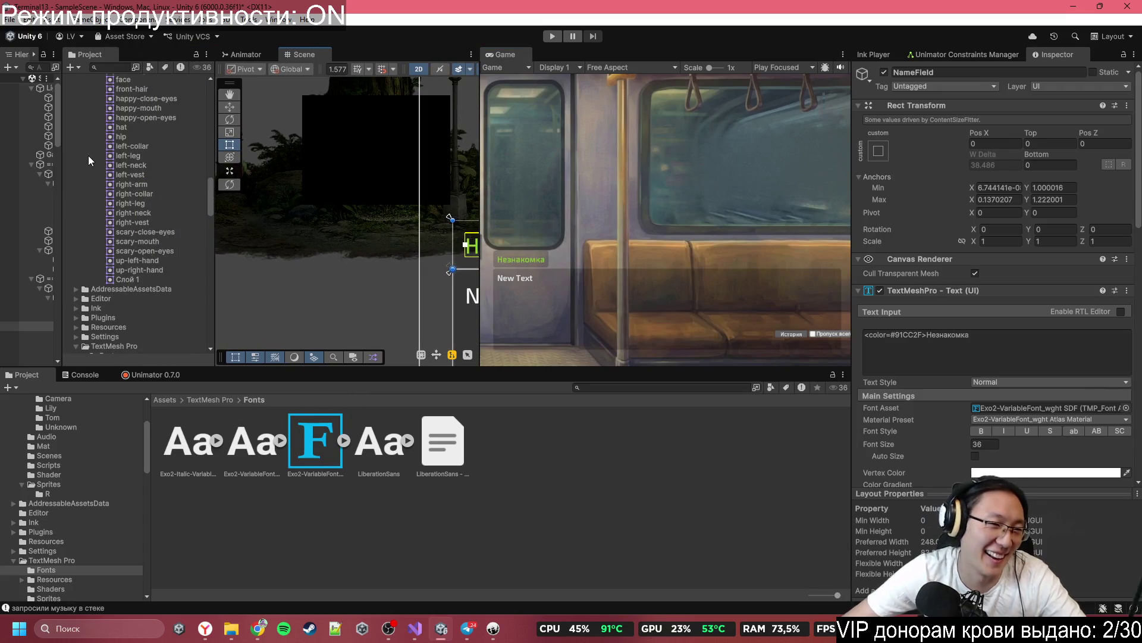
{"action": "mouse_move", "coordinate": [66, 154]}
{"action": "left_mouse_down"}
{"action": "mouse_move", "coordinate": [214, 185]}
{"action": "mouse_move", "coordinate": [282, 182]}
{"action": "left_mouse_up"}
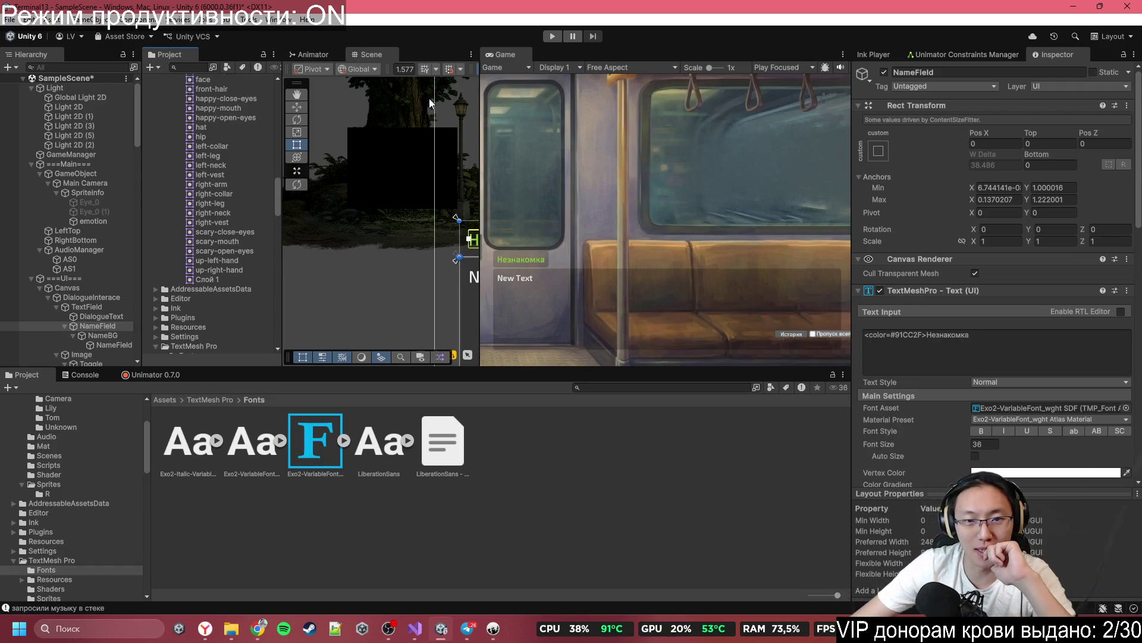
{"action": "scroll", "coordinate": [386, 175], "scroll_direction": "down", "scroll_amount": 6}
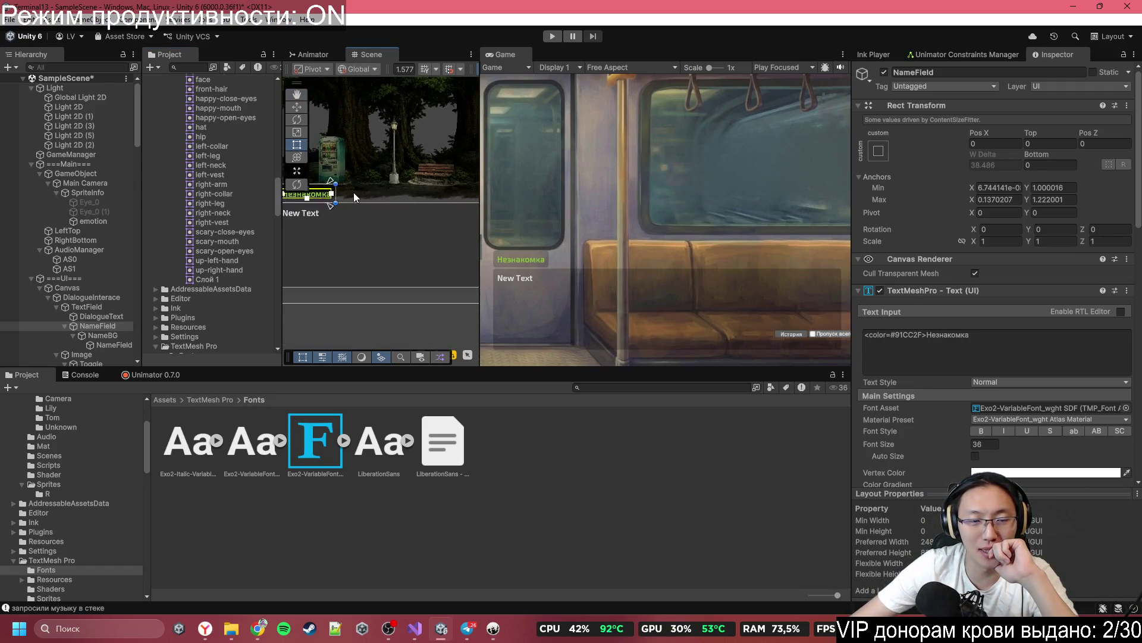
{"action": "scroll", "coordinate": [355, 197], "scroll_direction": "up", "scroll_amount": 2}
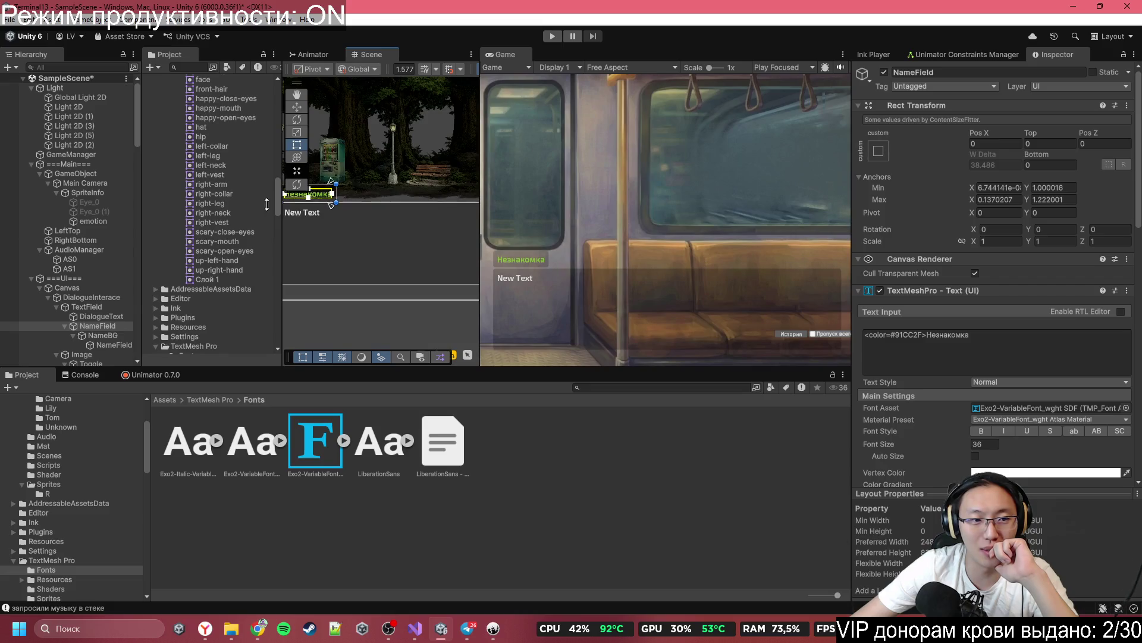
Step: Test 'Привет! ВОт такие вот дела!' in both name labels, then set them to 'Незнакомка'
{"action": "left_click", "coordinate": [110, 318]}
{"action": "left_click", "coordinate": [110, 325]}
{"action": "left_click", "coordinate": [113, 345], "text": "ctrl"}
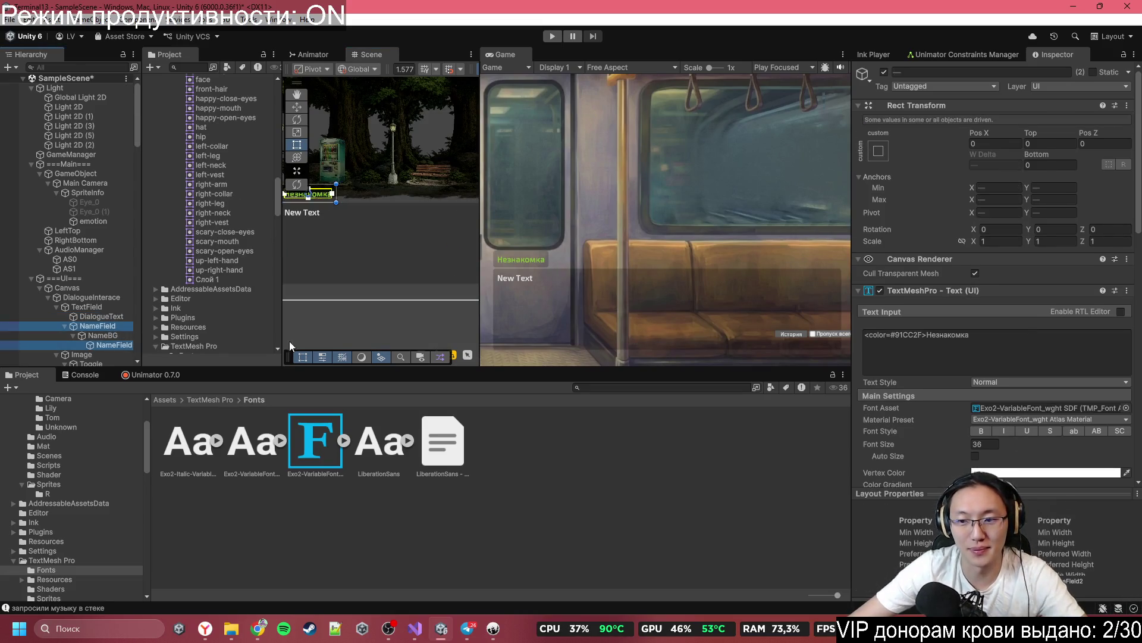
{"action": "left_click", "coordinate": [1016, 342]}
{"action": "type", "text": "G"}
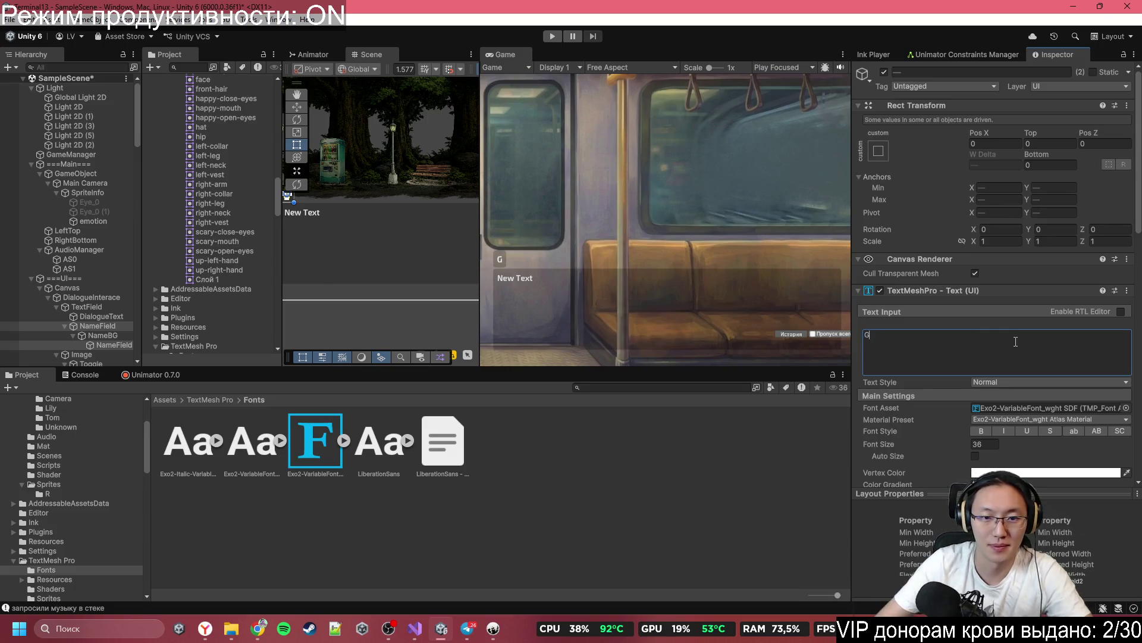
{"action": "key", "text": "BackSpace"}
{"action": "type", "text": "Приве"}
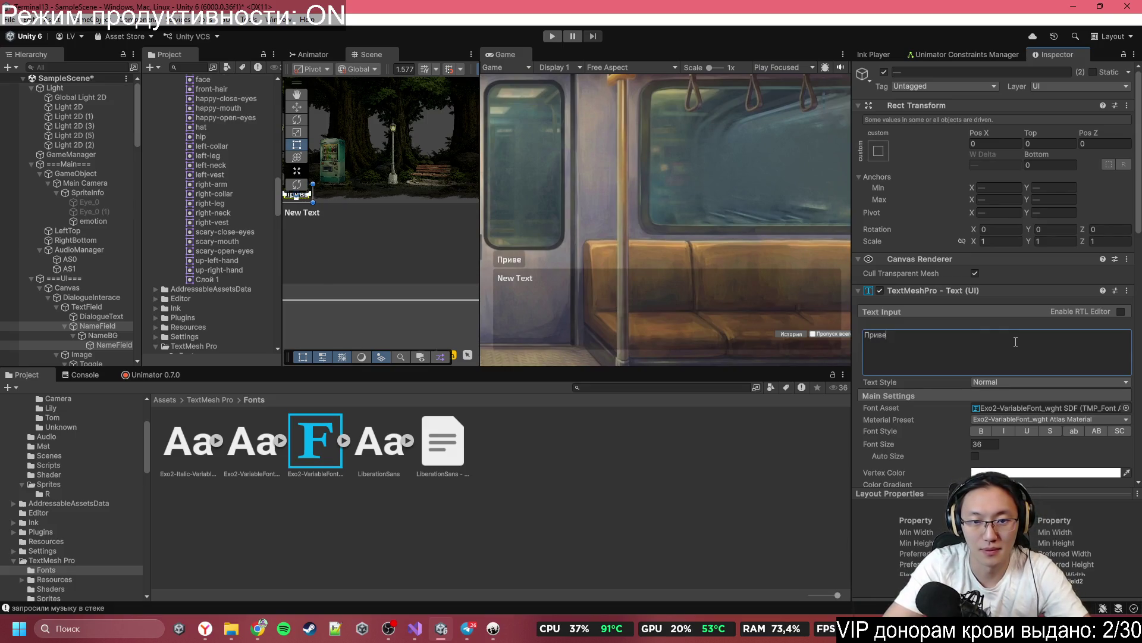
{"action": "type", "text": "т! ВОт такие"}
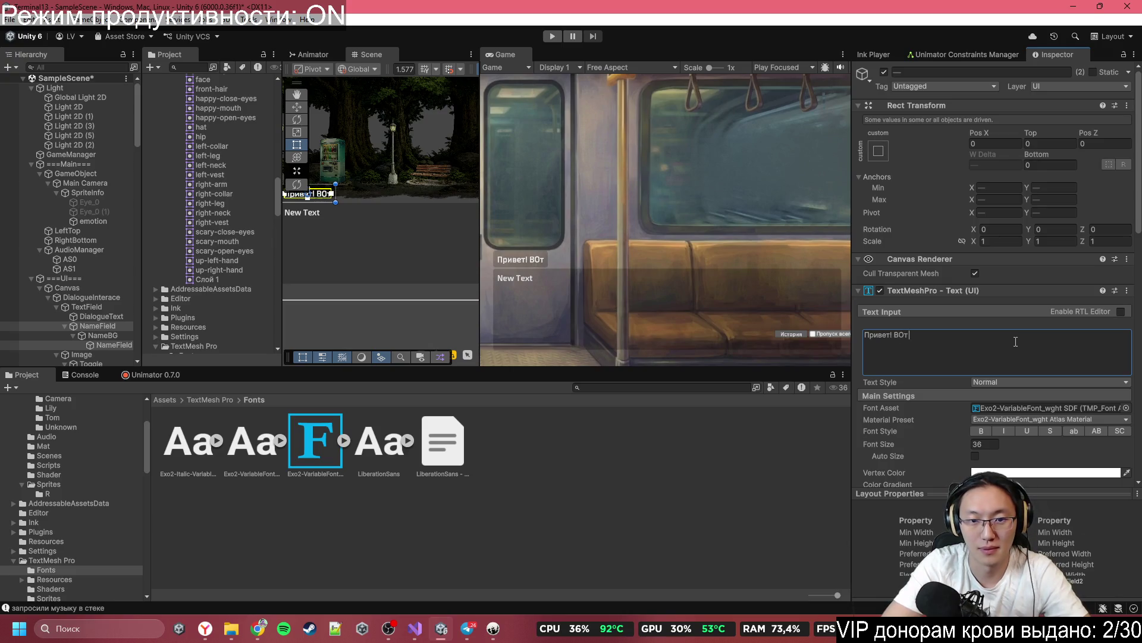
{"action": "type", "text": " вот дела!"}
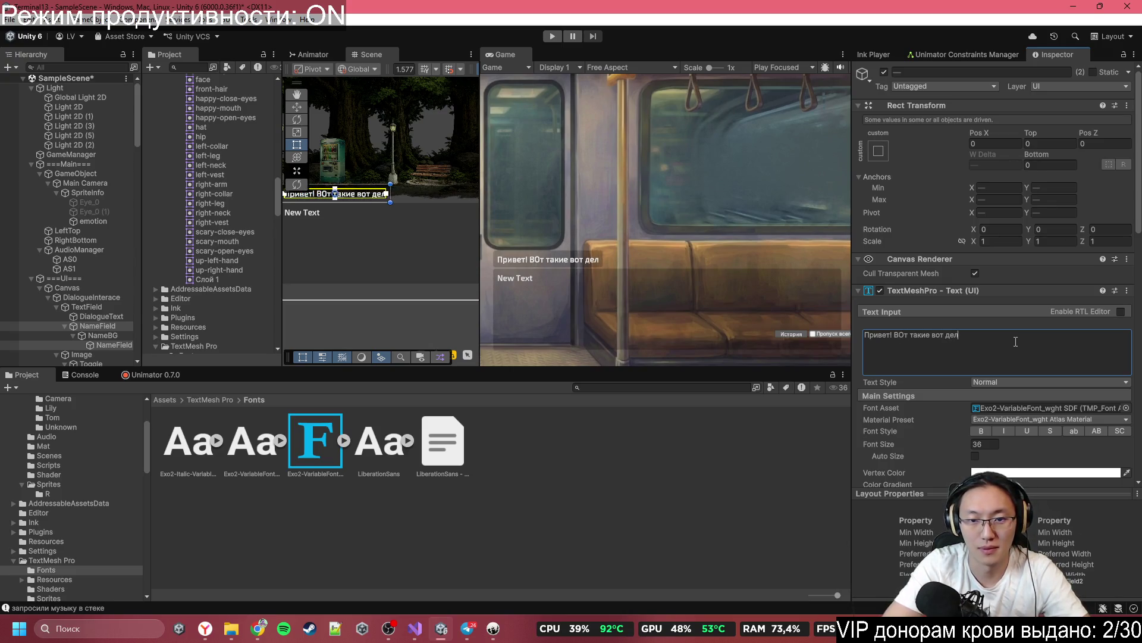
{"action": "key", "text": "ctrl+BackSpace"}
{"action": "key", "text": "ctrl+BackSpace"}
{"action": "key", "text": "ctrl+BackSpace"}
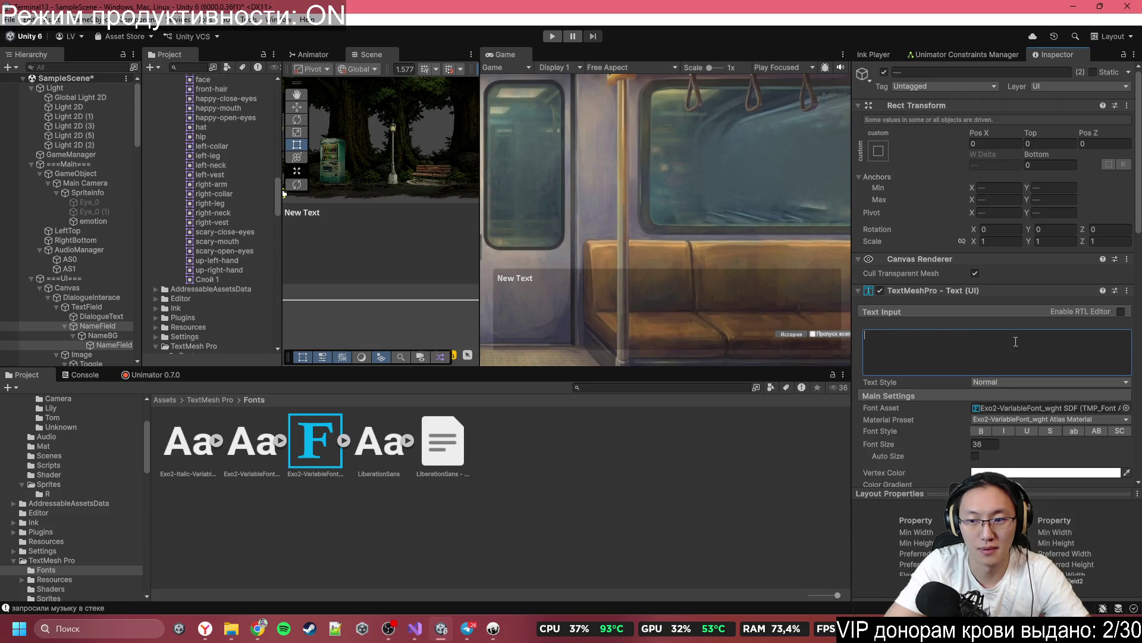
{"action": "type", "text": "Незнакомка"}
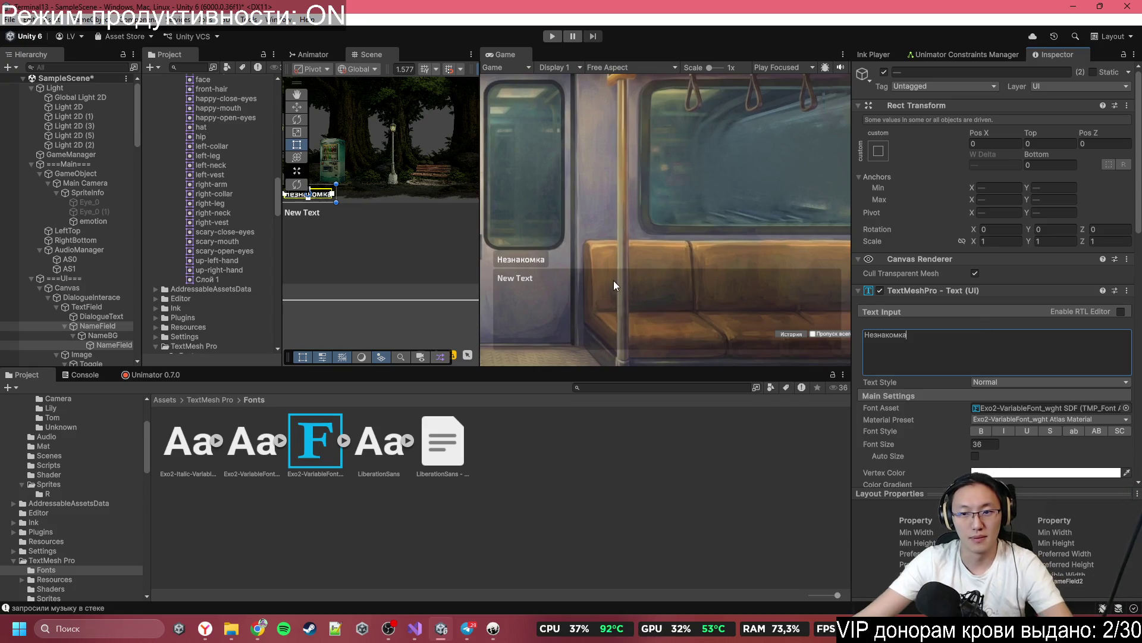
Step: Switch the Game view to Full HD 1920x1080 and anchor HistoryBTN to its own corners
{"action": "left_click", "coordinate": [622, 68]}
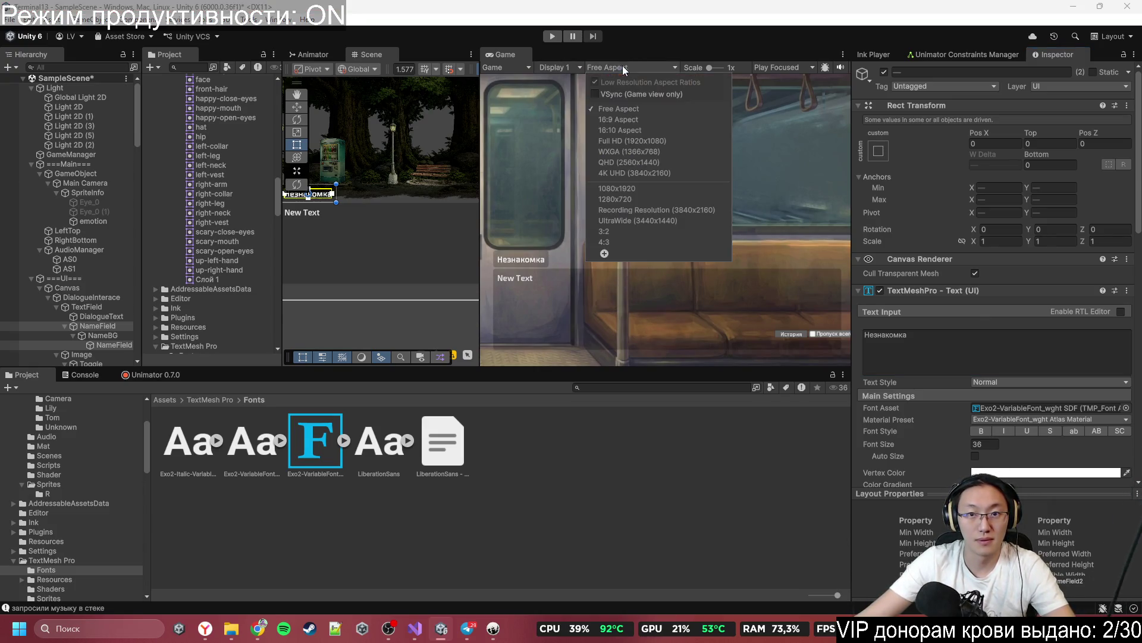
{"action": "left_click", "coordinate": [684, 138]}
{"action": "scroll", "coordinate": [562, 140], "scroll_direction": "down", "scroll_amount": 2}
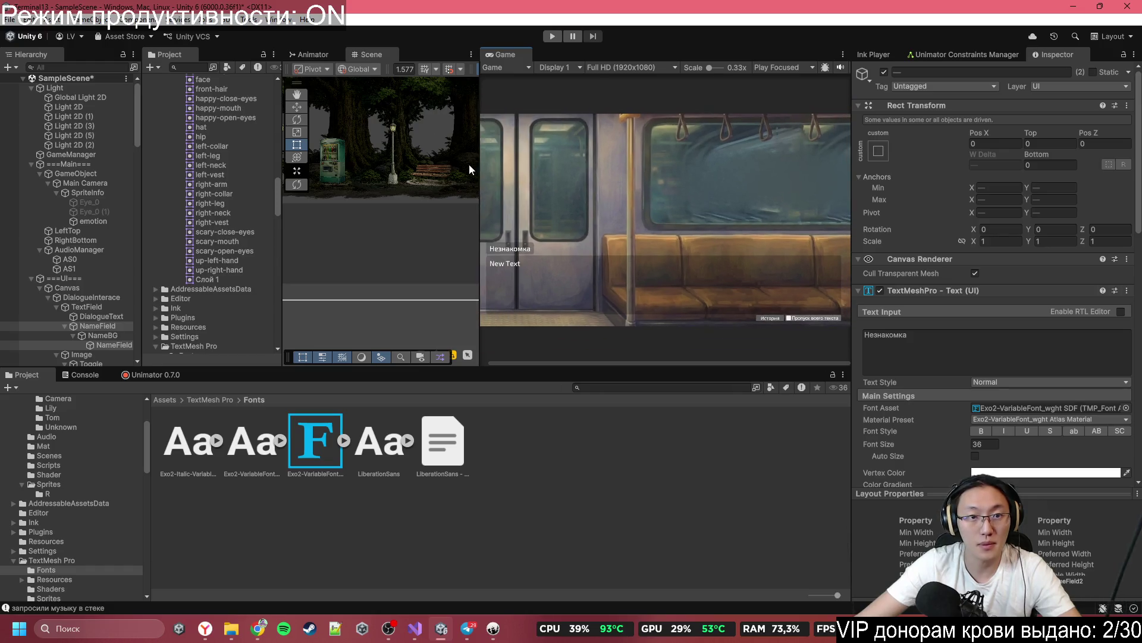
{"action": "scroll", "coordinate": [468, 163], "scroll_direction": "down", "scroll_amount": 3}
{"action": "scroll", "coordinate": [381, 197], "scroll_direction": "up", "scroll_amount": 4}
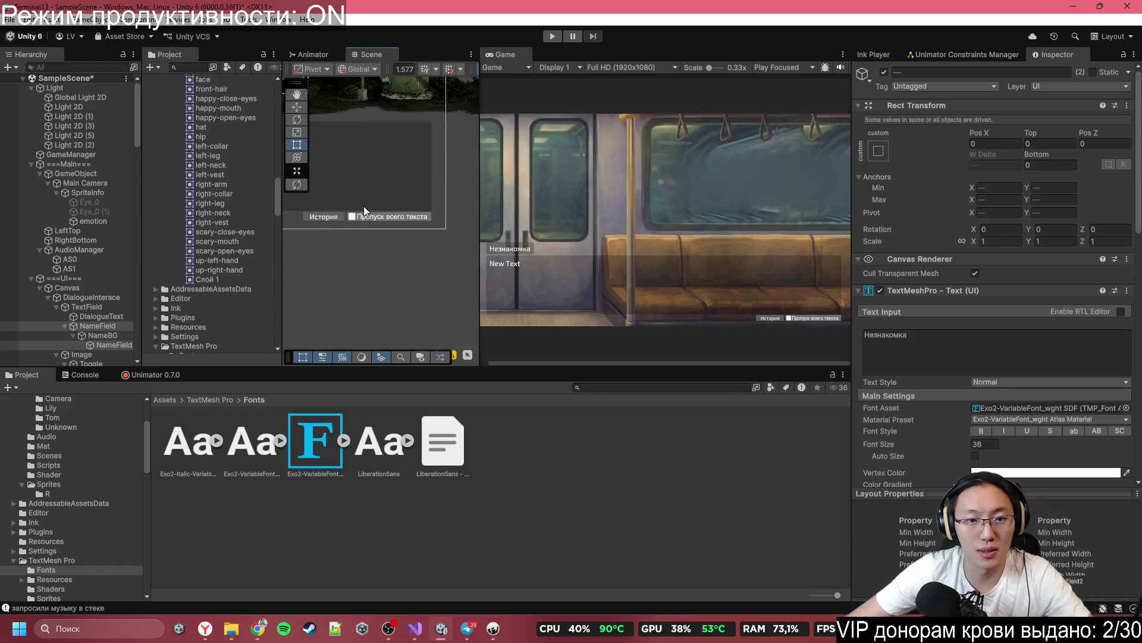
{"action": "left_click", "coordinate": [324, 220]}
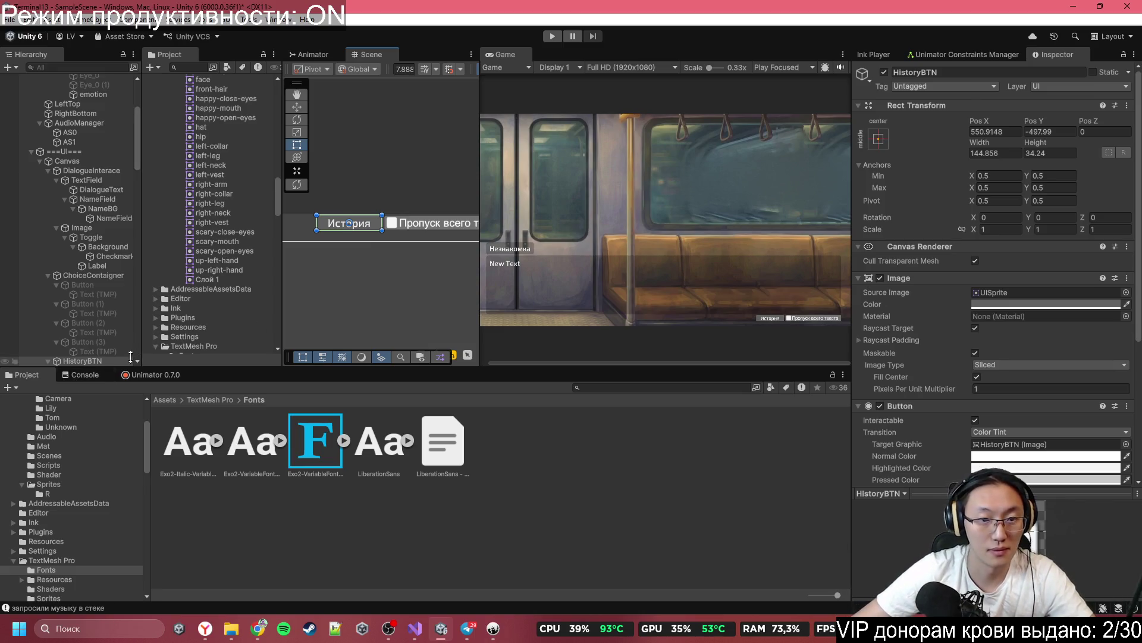
{"action": "scroll", "coordinate": [344, 241], "scroll_direction": "up", "scroll_amount": 3}
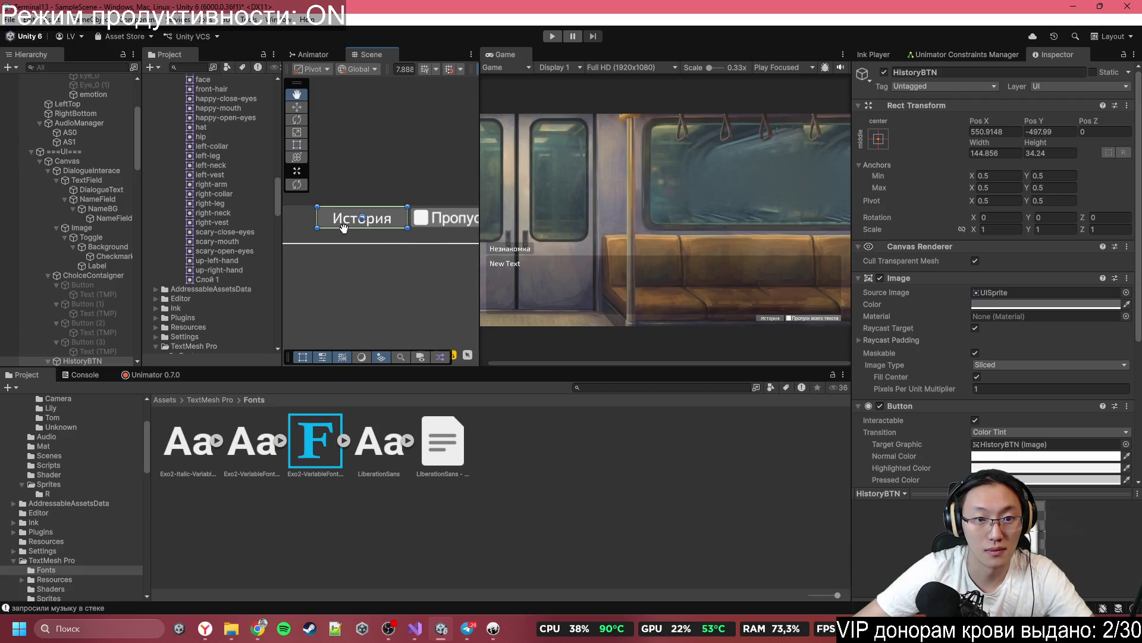
{"action": "left_click", "coordinate": [109, 353]}
{"action": "left_click", "coordinate": [105, 361]}
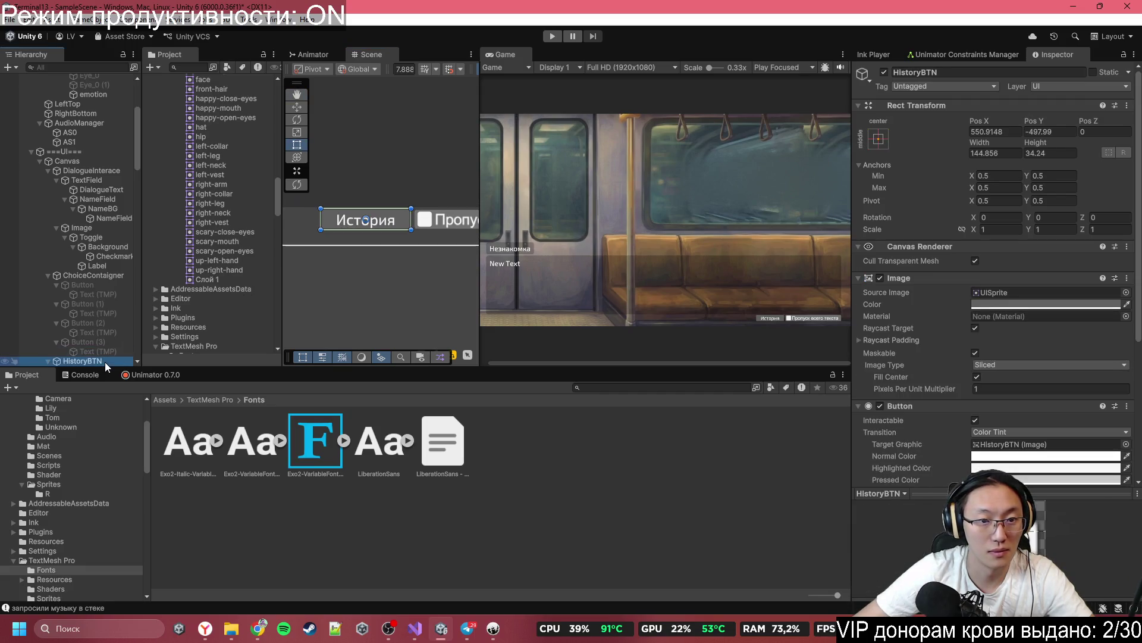
{"action": "key", "text": "ctrl+bracketleft"}
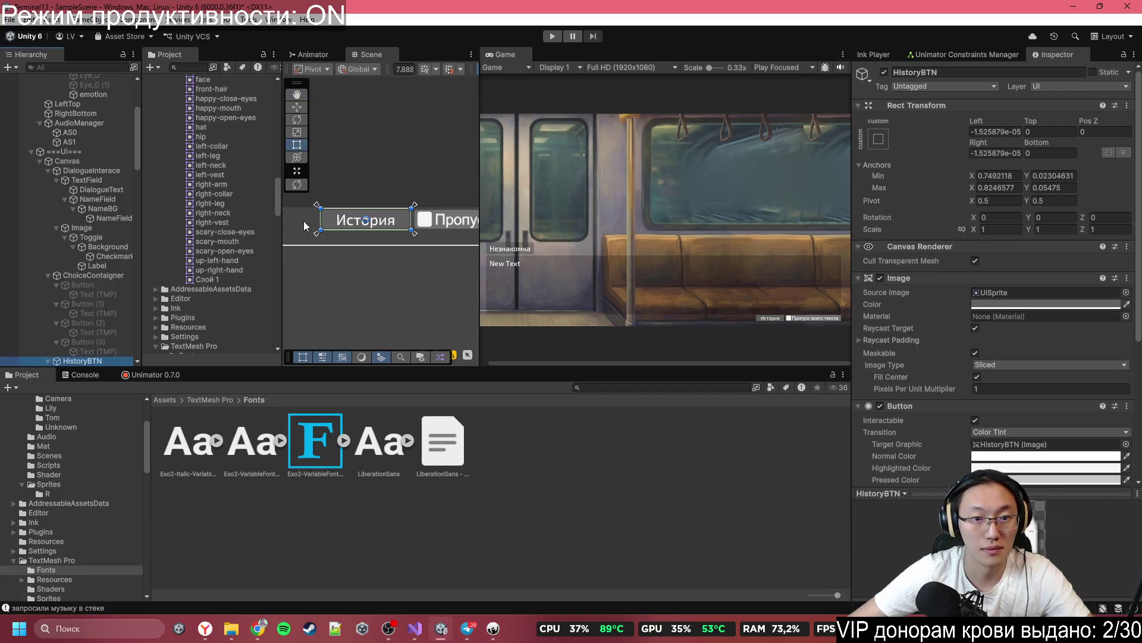
Step: Anchor the skip-text toggle's Image object to its own corners
{"action": "scroll", "coordinate": [70, 344], "scroll_direction": "down", "scroll_amount": 5}
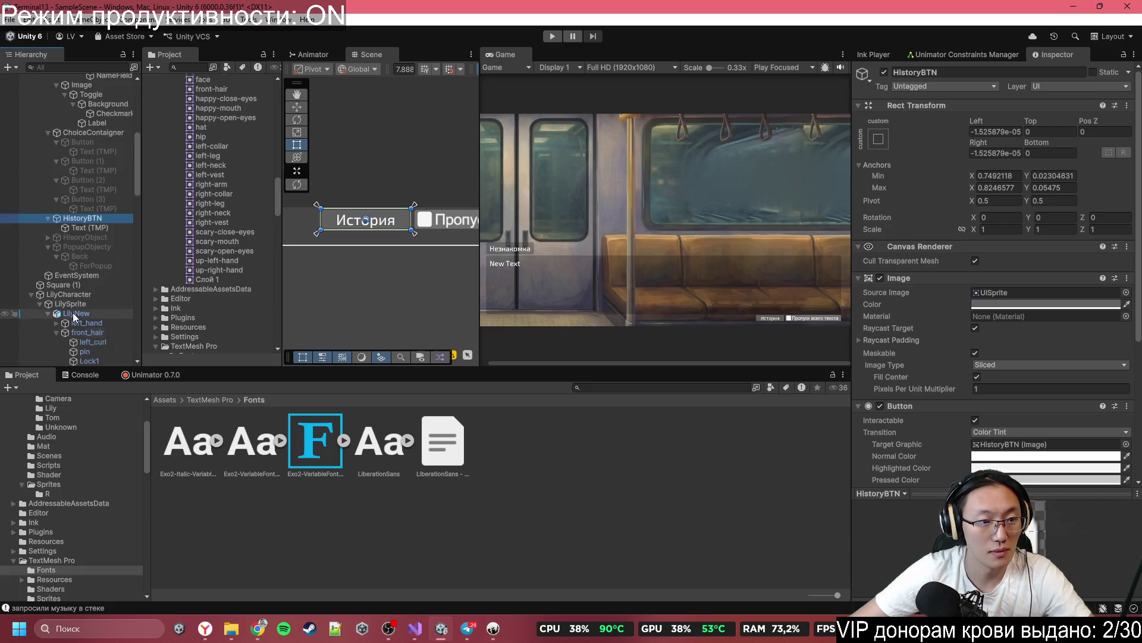
{"action": "left_click", "coordinate": [429, 219]}
{"action": "left_click", "coordinate": [99, 85]}
{"action": "scroll", "coordinate": [222, 252], "scroll_direction": "up", "scroll_amount": 4}
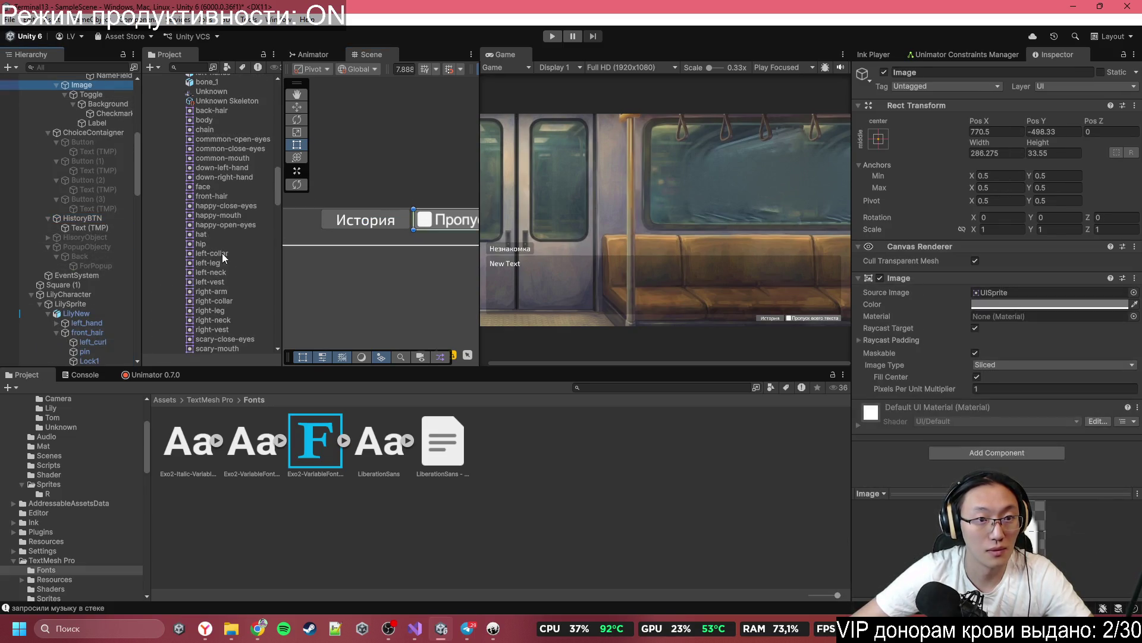
{"action": "scroll", "coordinate": [117, 166], "scroll_direction": "up", "scroll_amount": 3}
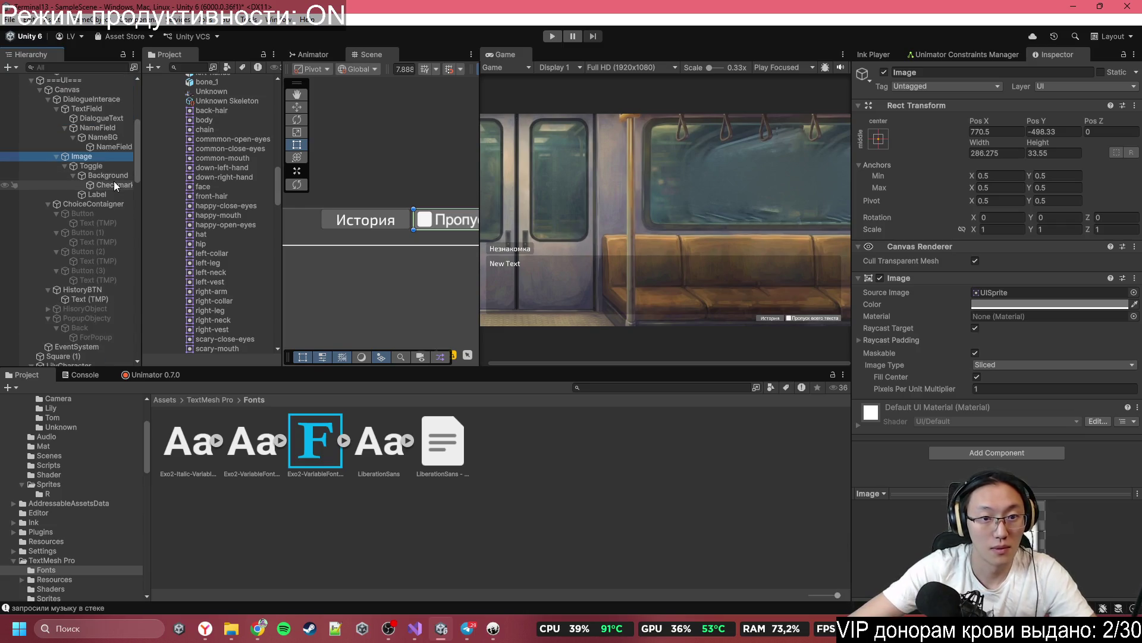
{"action": "key", "text": "ctrl+bracketleft"}
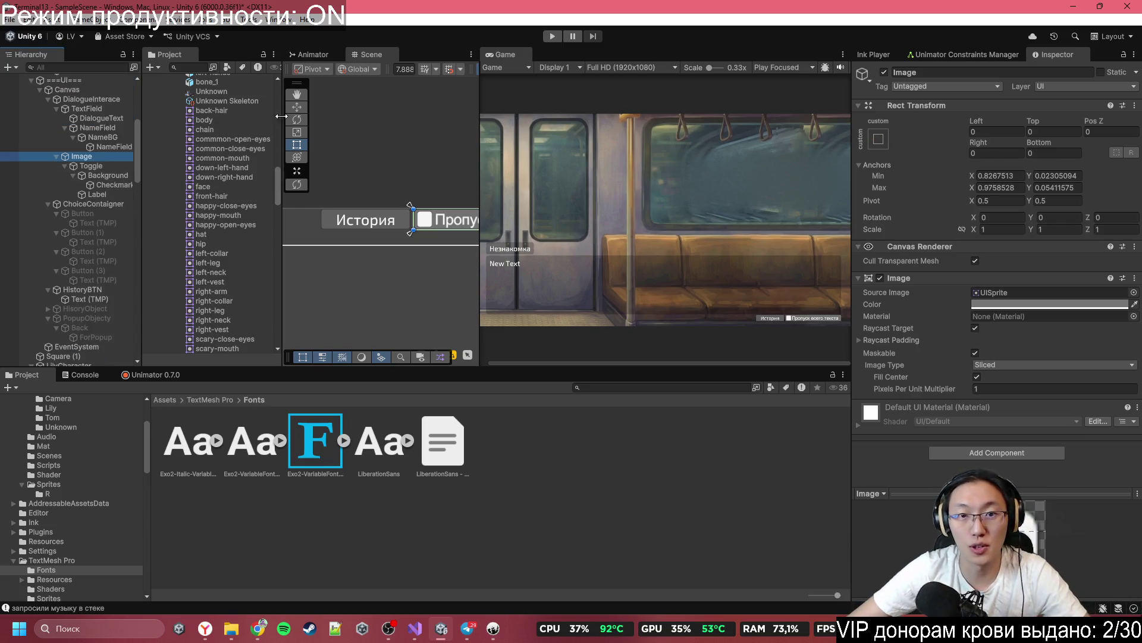
{"action": "left_click", "coordinate": [641, 67]}
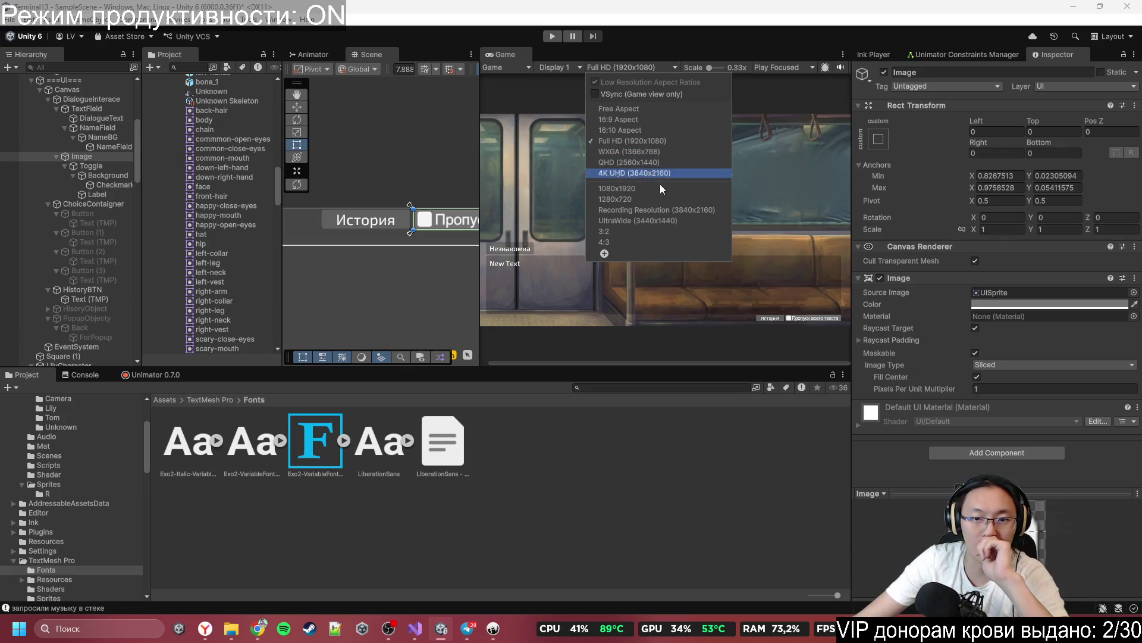
Step: Widen the Scene view under Free Aspect, then return the Game view to Full HD 1920x1080
{"action": "left_click", "coordinate": [659, 108]}
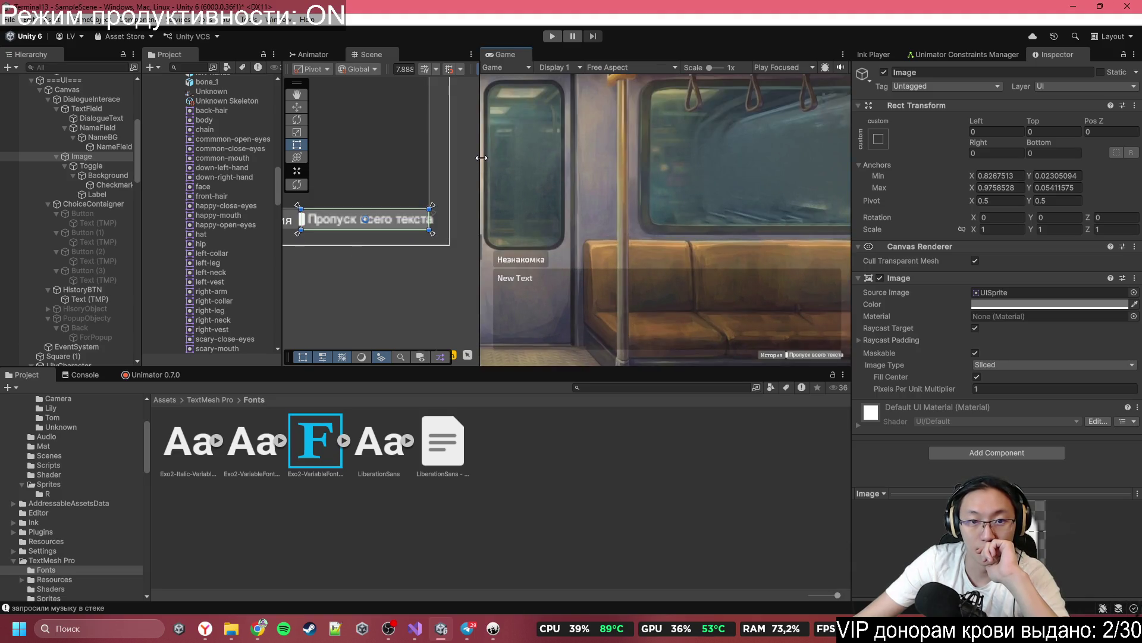
{"action": "mouse_move", "coordinate": [481, 157]}
{"action": "left_mouse_down"}
{"action": "mouse_move", "coordinate": [381, 172]}
{"action": "mouse_move", "coordinate": [575, 178]}
{"action": "mouse_move", "coordinate": [681, 203]}
{"action": "mouse_move", "coordinate": [357, 247]}
{"action": "mouse_move", "coordinate": [646, 269]}
{"action": "mouse_move", "coordinate": [319, 286]}
{"action": "mouse_move", "coordinate": [489, 293]}
{"action": "mouse_move", "coordinate": [396, 302]}
{"action": "mouse_move", "coordinate": [365, 301]}
{"action": "mouse_move", "coordinate": [642, 286]}
{"action": "mouse_move", "coordinate": [636, 273]}
{"action": "left_mouse_up"}
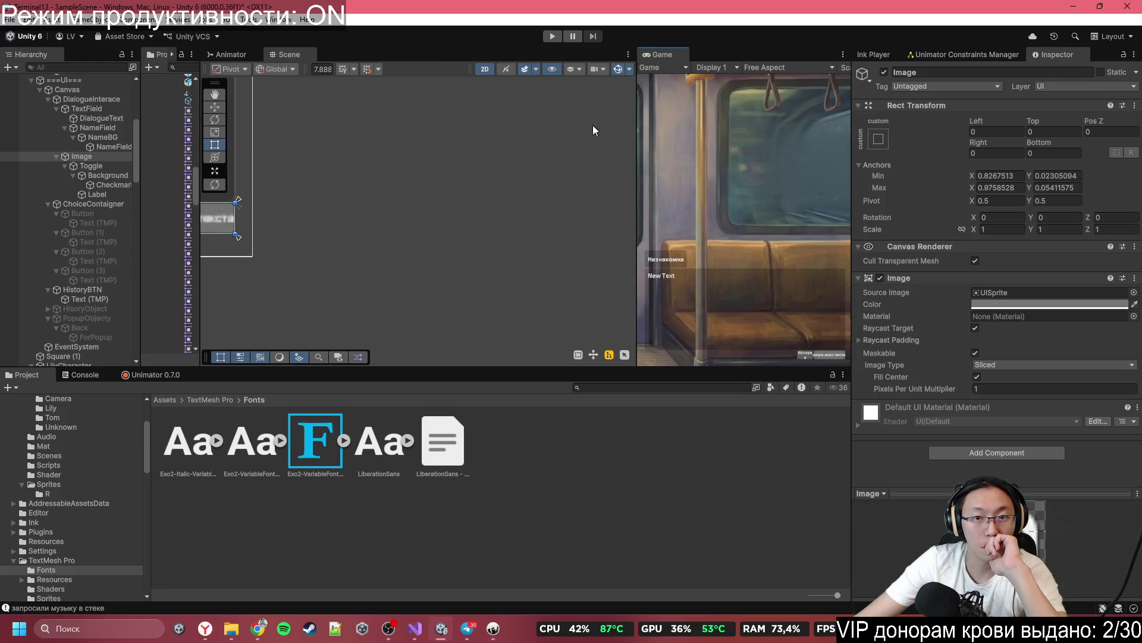
{"action": "left_click", "coordinate": [761, 67]}
{"action": "left_click", "coordinate": [812, 140]}
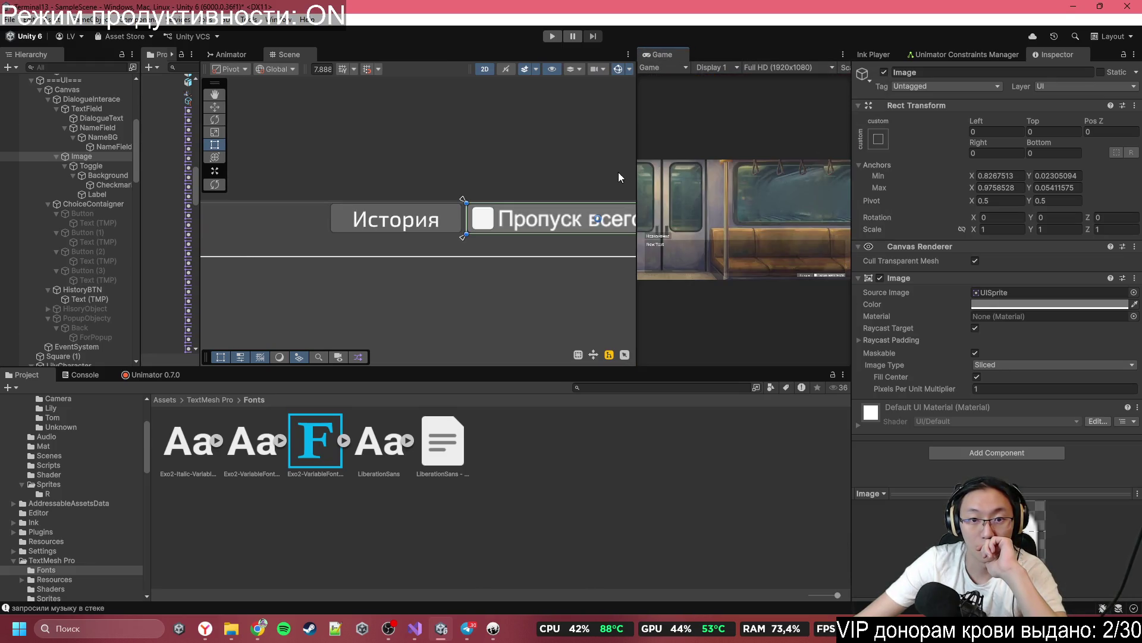
Step: Inspect the toggle's Background, Checkmark and Label children
{"action": "scroll", "coordinate": [619, 172], "scroll_direction": "down", "scroll_amount": 2}
{"action": "scroll", "coordinate": [448, 197], "scroll_direction": "up", "scroll_amount": 2}
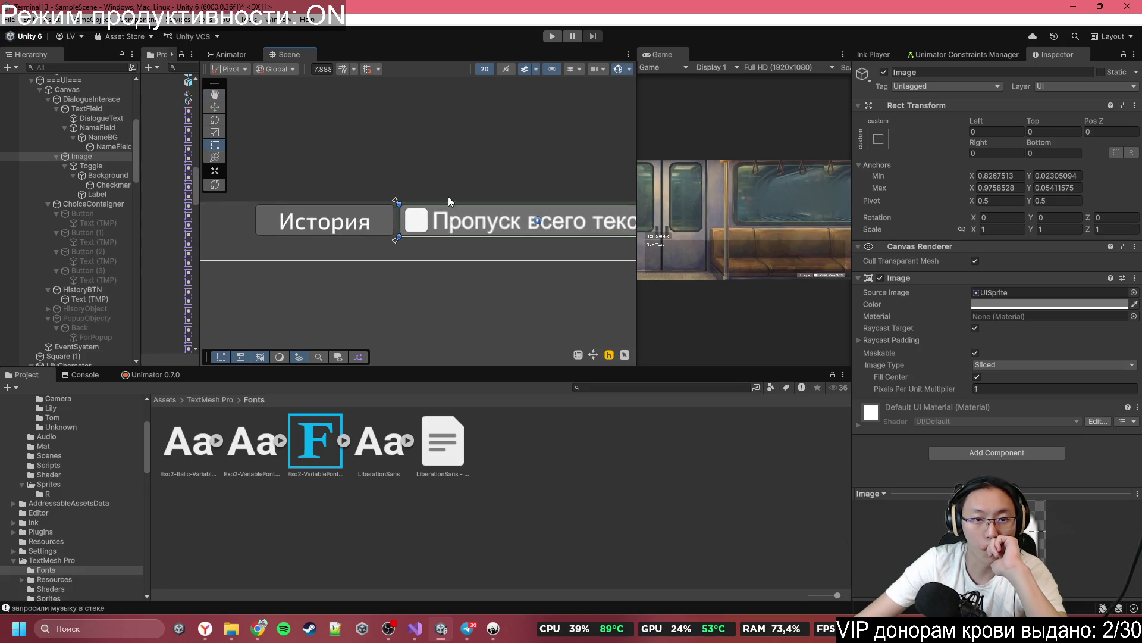
{"action": "scroll", "coordinate": [448, 196], "scroll_direction": "right", "scroll_amount": 2}
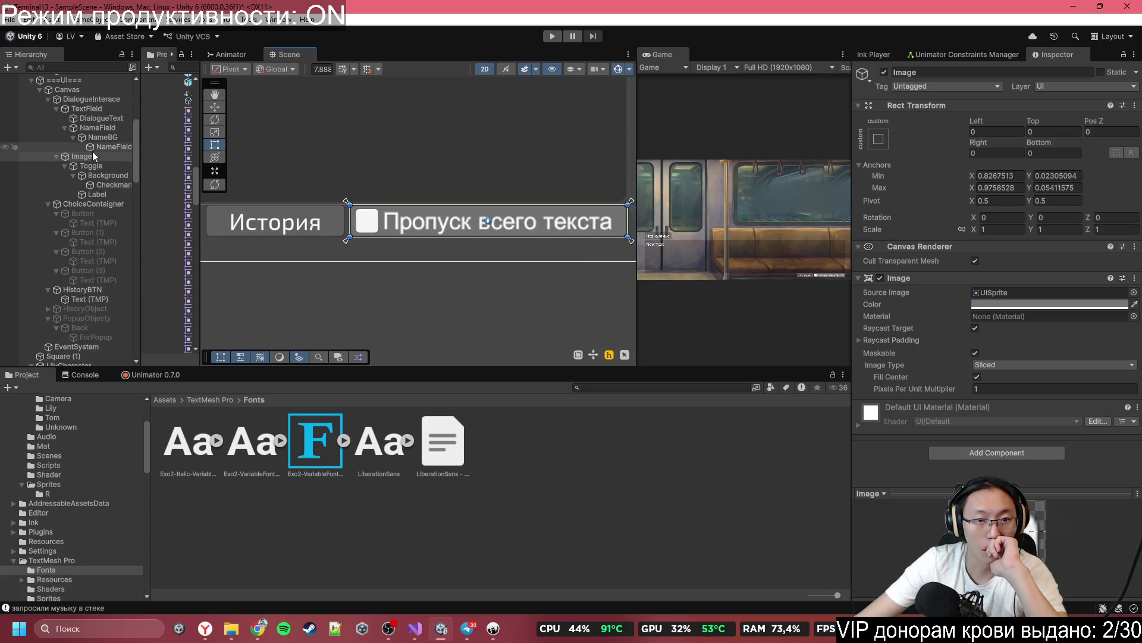
{"action": "left_click", "coordinate": [103, 175]}
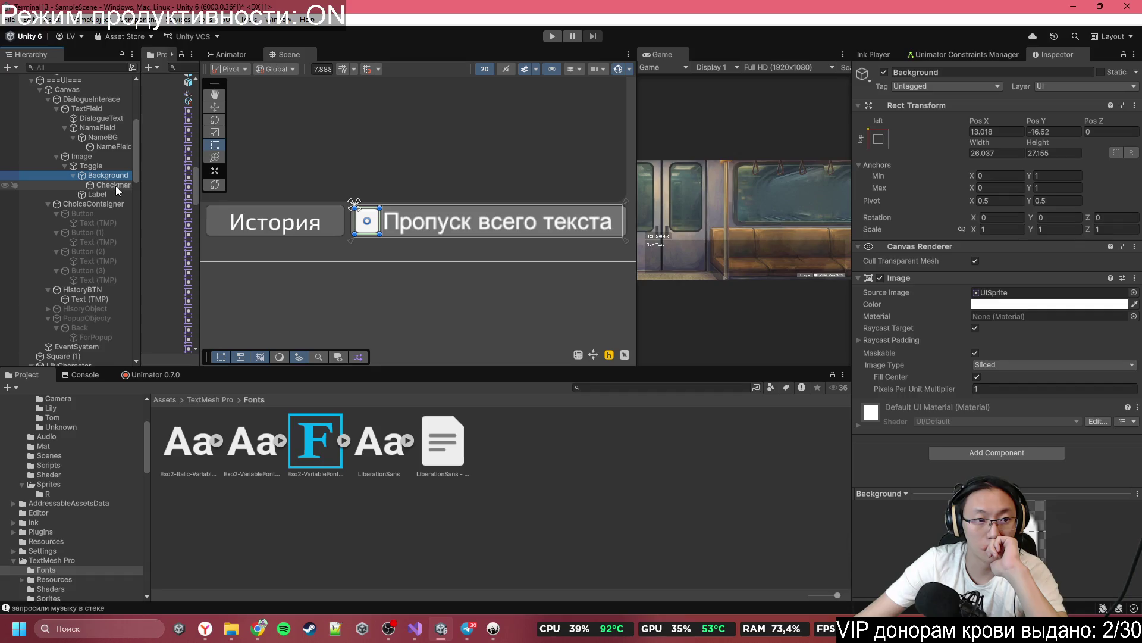
{"action": "left_click", "coordinate": [115, 186]}
{"action": "left_click", "coordinate": [117, 194]}
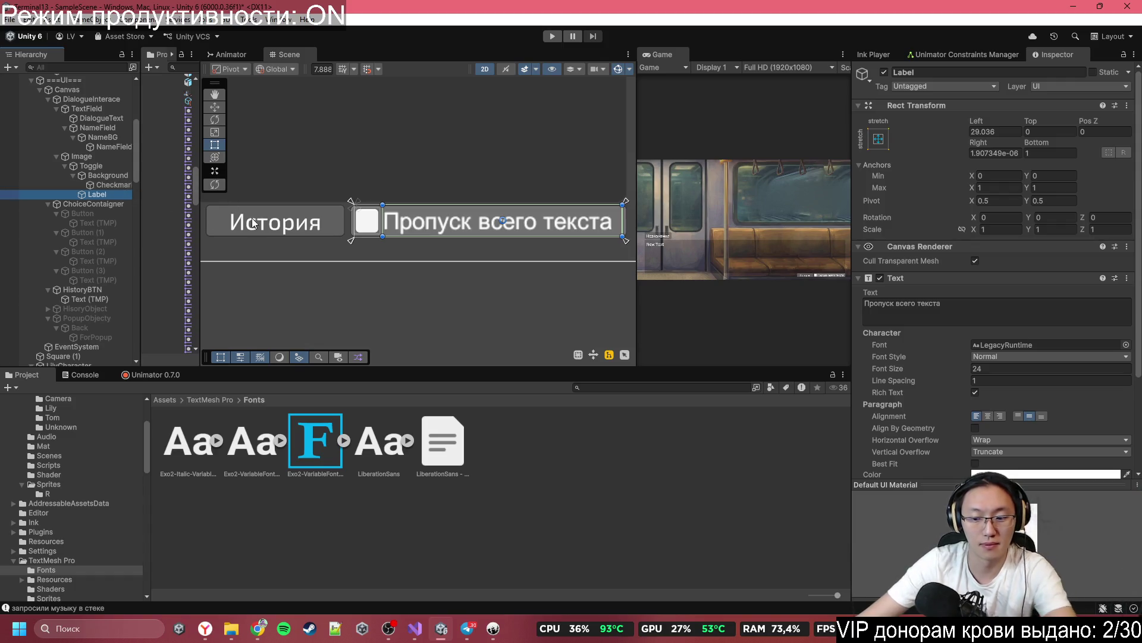
Step: Add a TextMeshPro text under the Toggle and stretch its box across the toggle
{"action": "right_click", "coordinate": [102, 165]}
{"action": "mouse_move", "coordinate": [222, 443]}
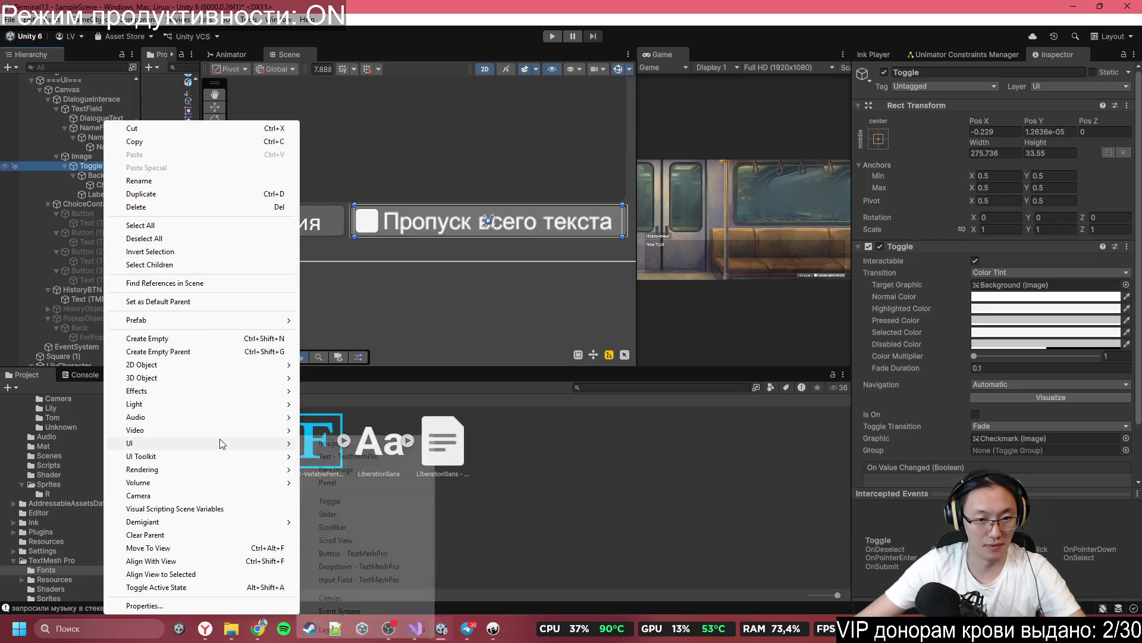
{"action": "left_click", "coordinate": [336, 457]}
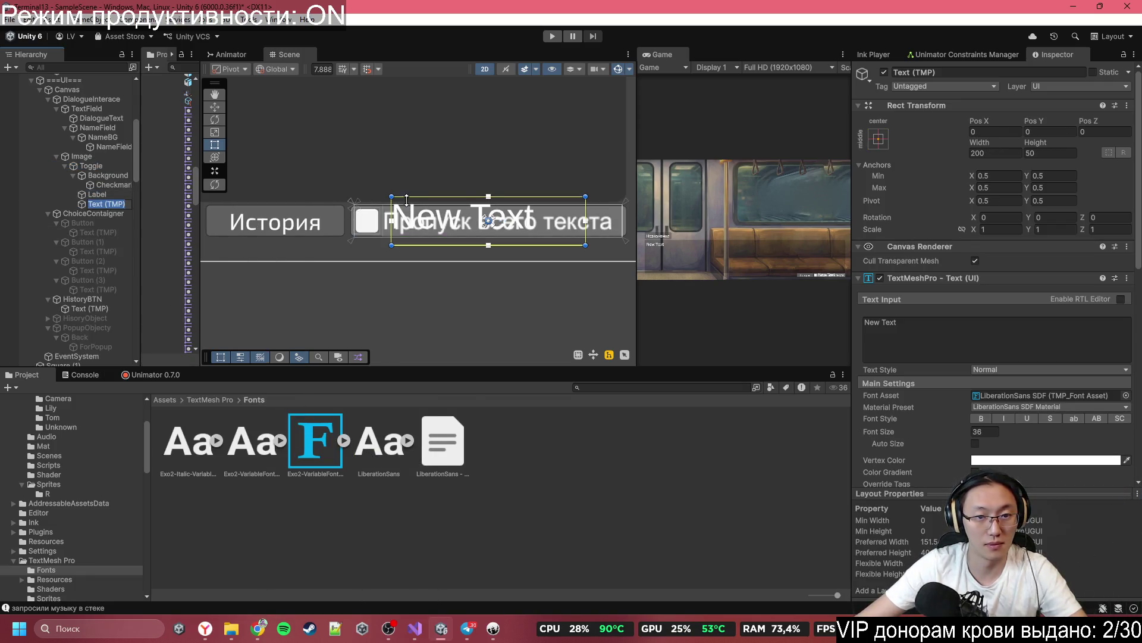
{"action": "scroll", "coordinate": [392, 196], "scroll_direction": "up", "scroll_amount": 2}
{"action": "mouse_move", "coordinate": [386, 196]}
{"action": "left_mouse_down"}
{"action": "mouse_move", "coordinate": [381, 224]}
{"action": "mouse_move", "coordinate": [373, 207]}
{"action": "left_mouse_up"}
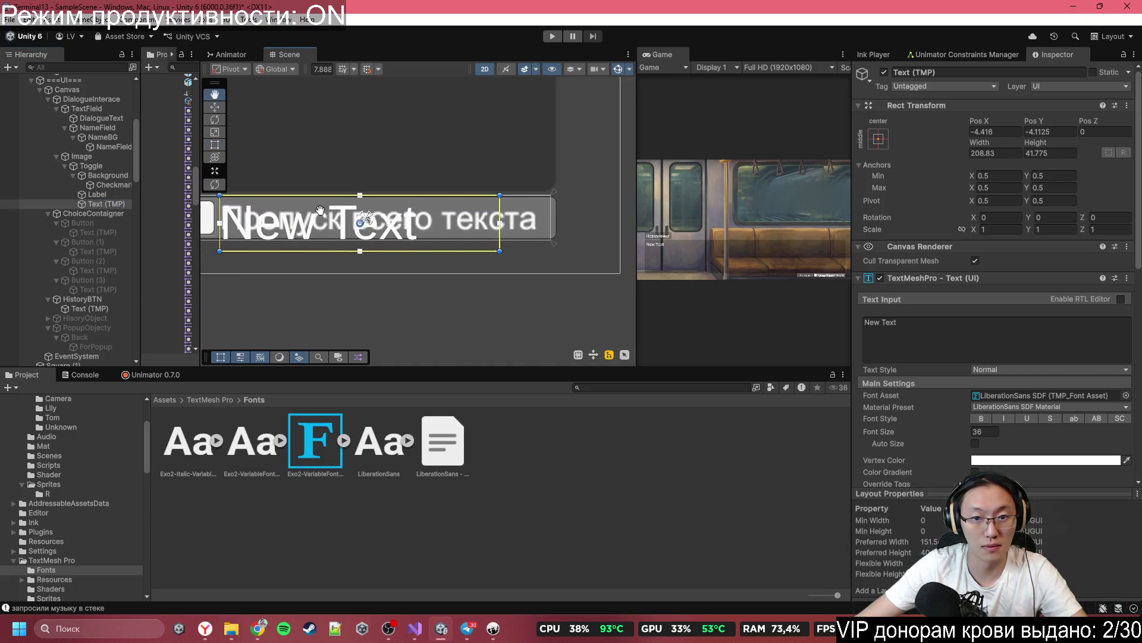
{"action": "left_click_drag", "start_coordinate": [510, 244], "coordinate": [549, 239]}
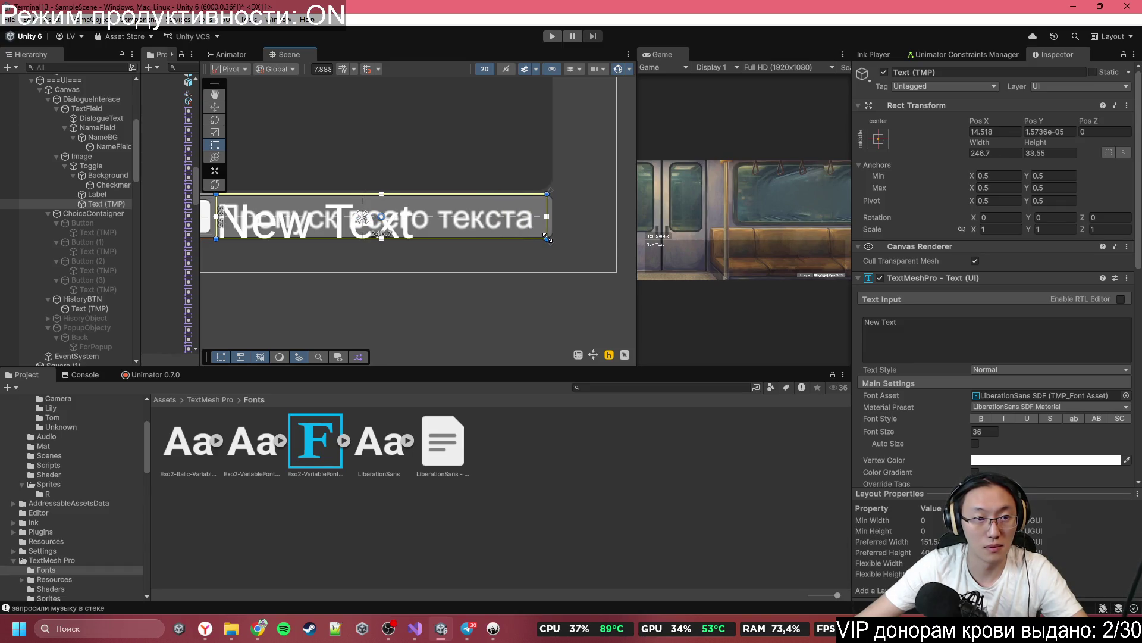
Step: Delete the old Label and give the new text font size 24 in Exo2-VariableFont_wght SDF
{"action": "left_click", "coordinate": [117, 195]}
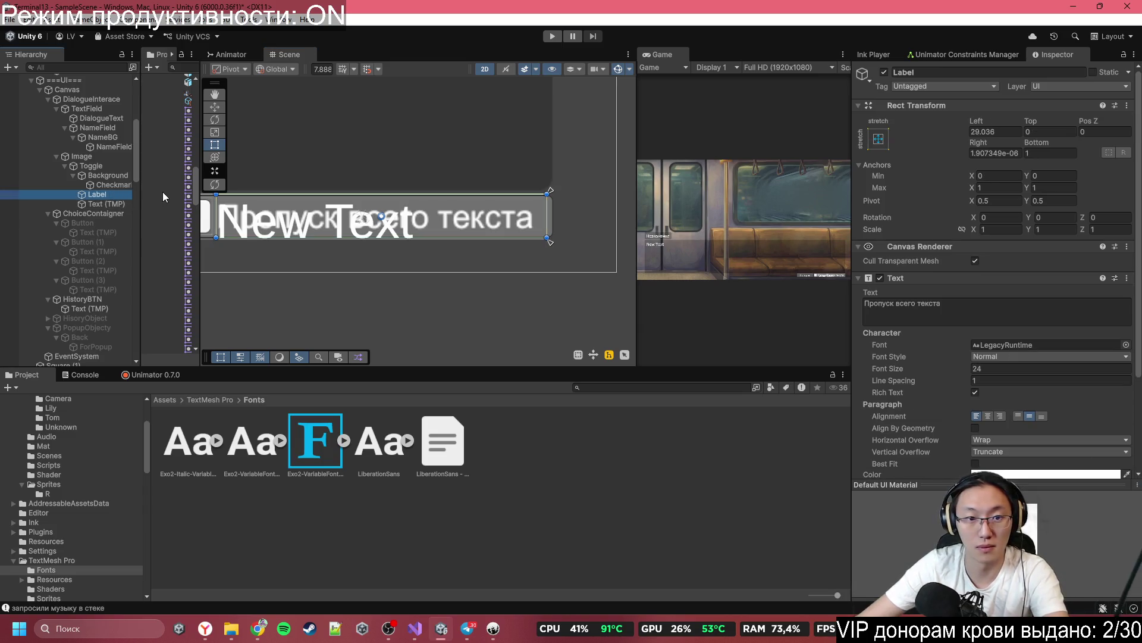
{"action": "key", "text": "Delete"}
{"action": "left_click", "coordinate": [109, 204]}
{"action": "left_click", "coordinate": [115, 195]}
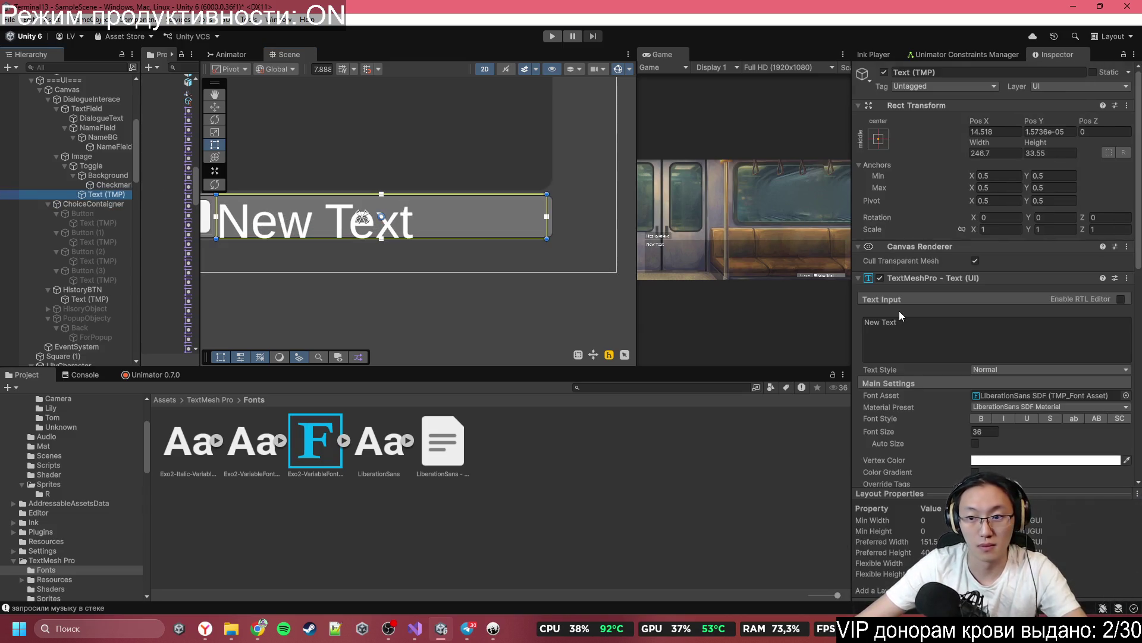
{"action": "scroll", "coordinate": [911, 333], "scroll_direction": "down", "scroll_amount": 3}
{"action": "left_click", "coordinate": [985, 335]}
{"action": "type", "text": "24"}
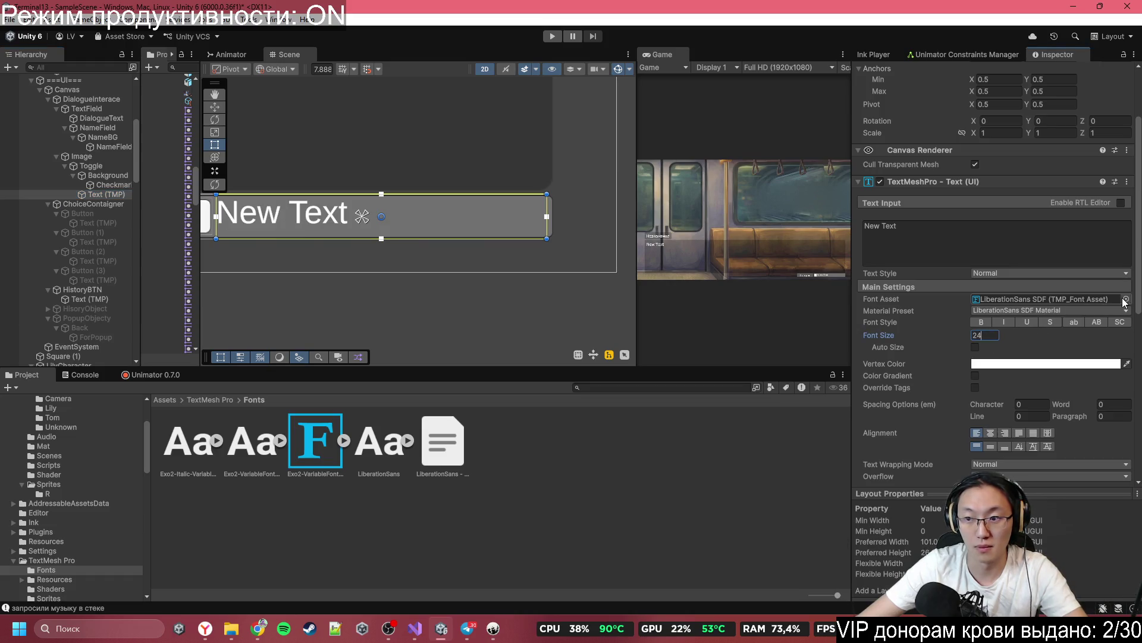
{"action": "left_click", "coordinate": [1126, 299]}
{"action": "double_click", "coordinate": [724, 324]}
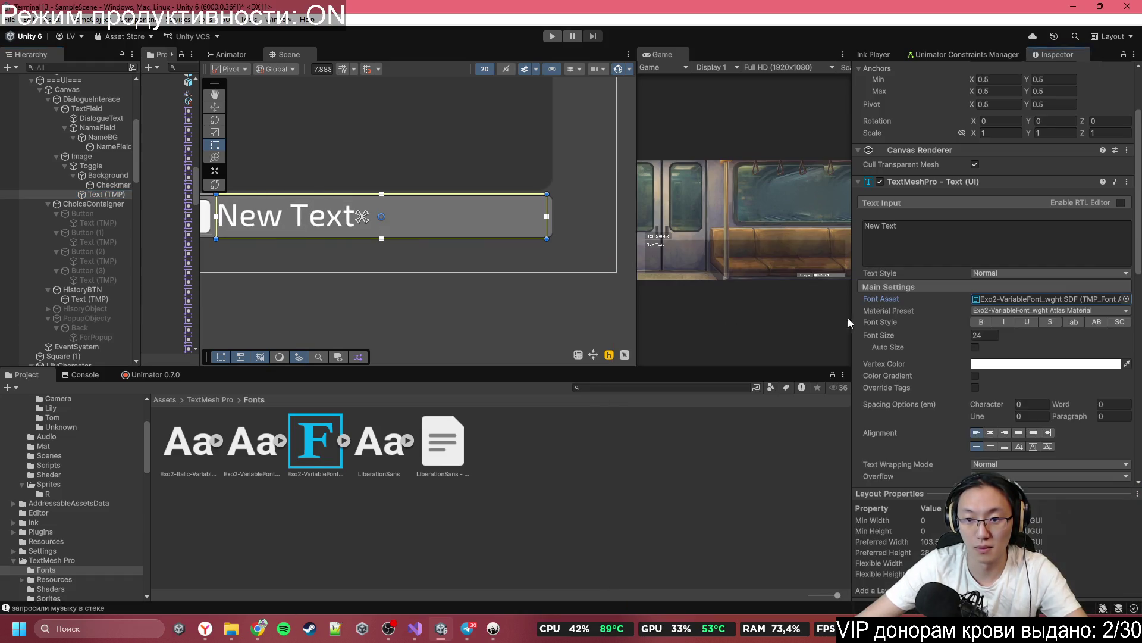
Step: Set the label text to 'Пропуск всего текста' with Auto Size limited to 18–24
{"action": "left_click", "coordinate": [964, 229]}
{"action": "key", "text": "ctrl+a"}
{"action": "type", "text": "Про"}
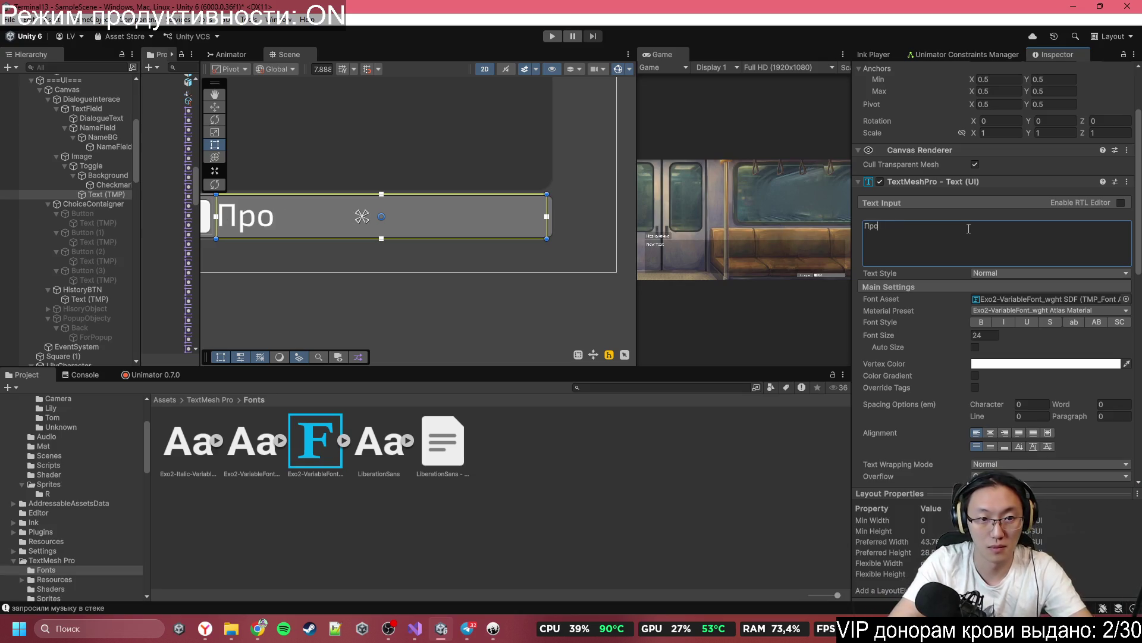
{"action": "type", "text": "пус"}
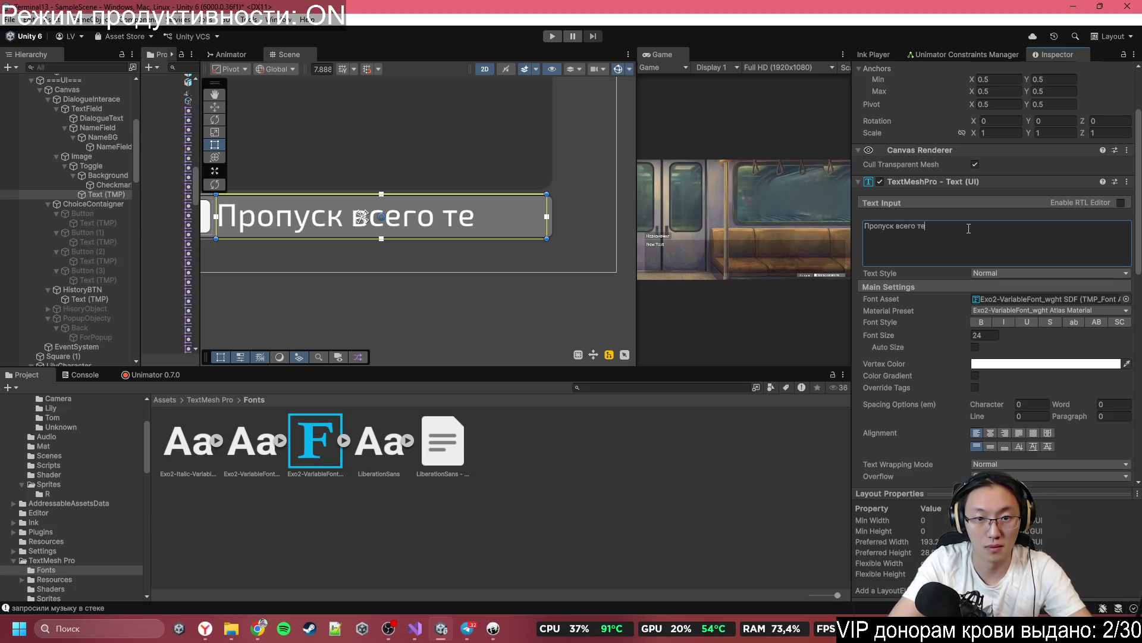
{"action": "type", "text": "к всего т"}
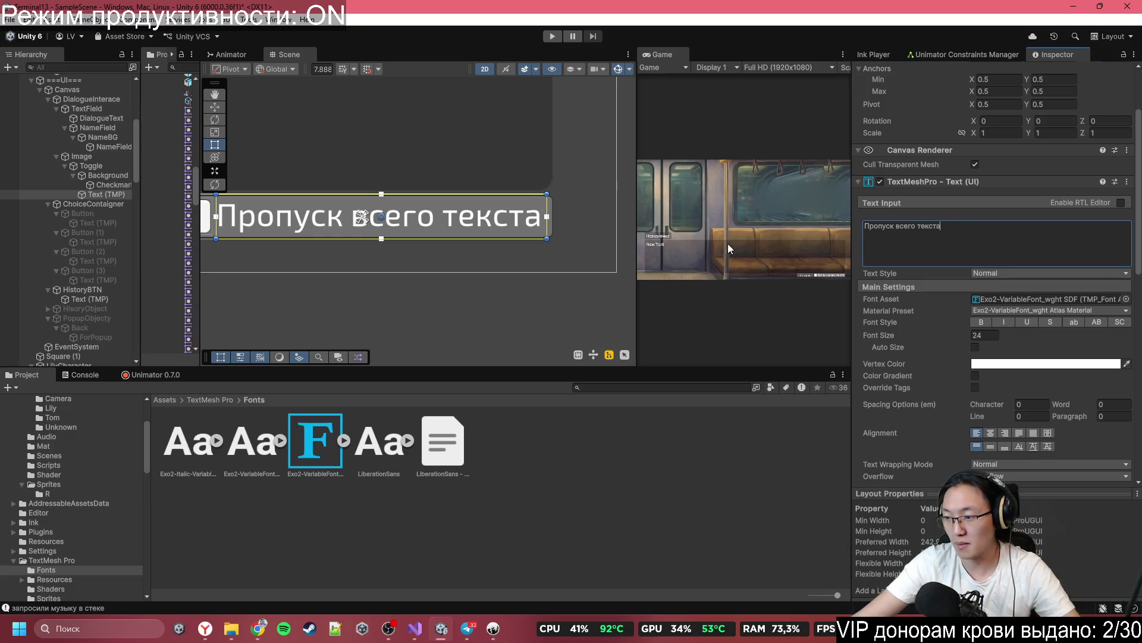
{"action": "left_click", "coordinate": [975, 348]}
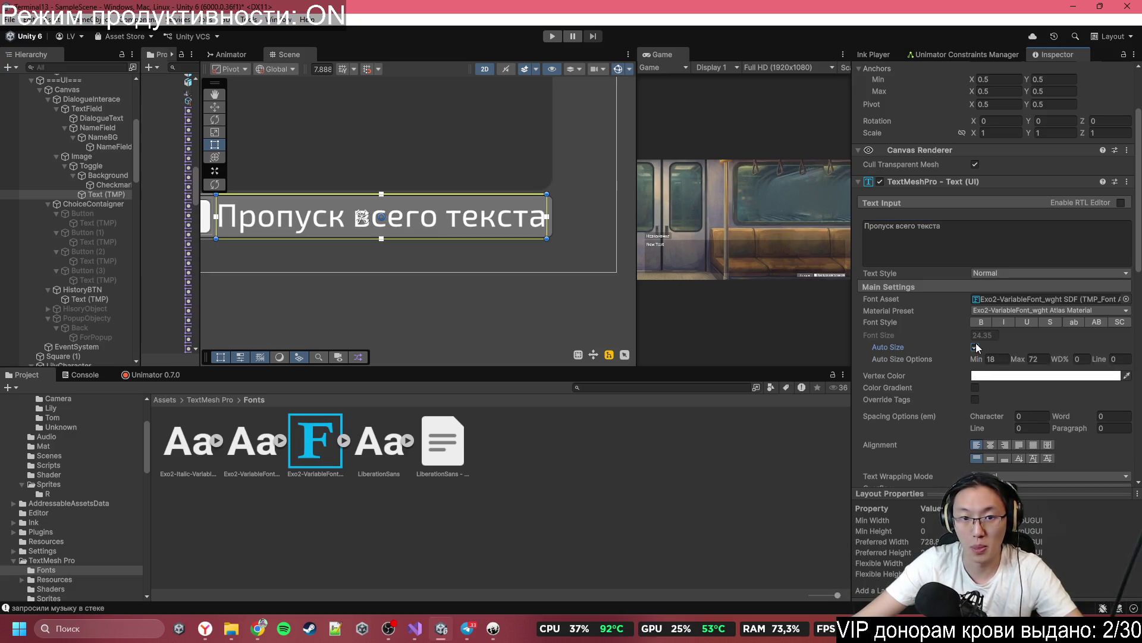
{"action": "left_click", "coordinate": [1038, 360]}
{"action": "type", "text": "25"}
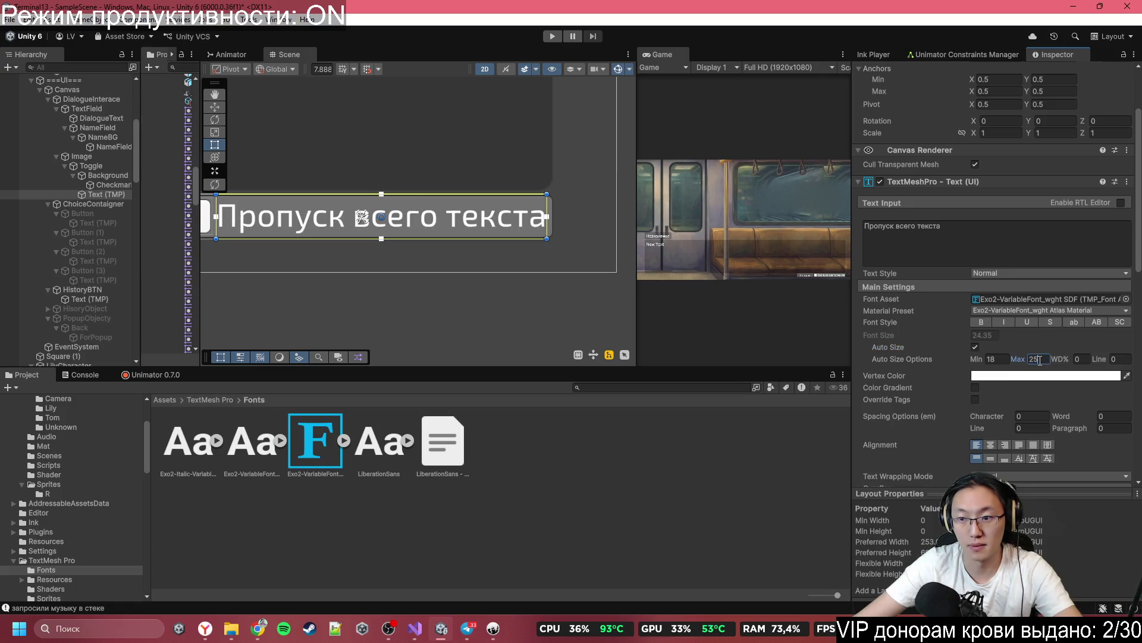
{"action": "key", "text": "BackSpace"}
{"action": "type", "text": "4"}
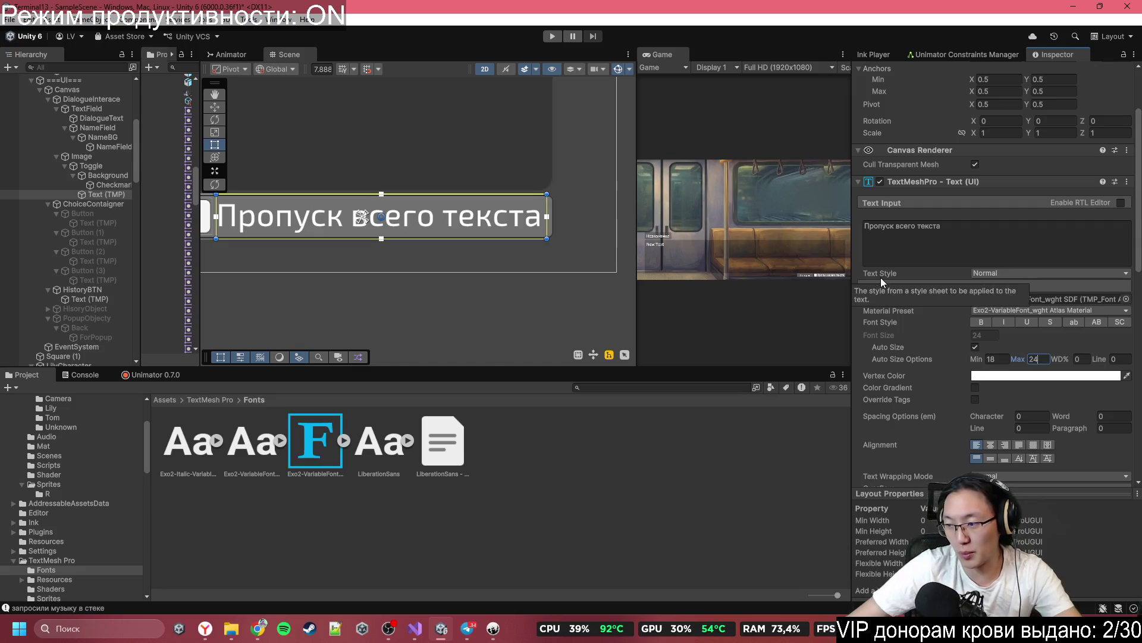
{"action": "key", "text": "Return"}
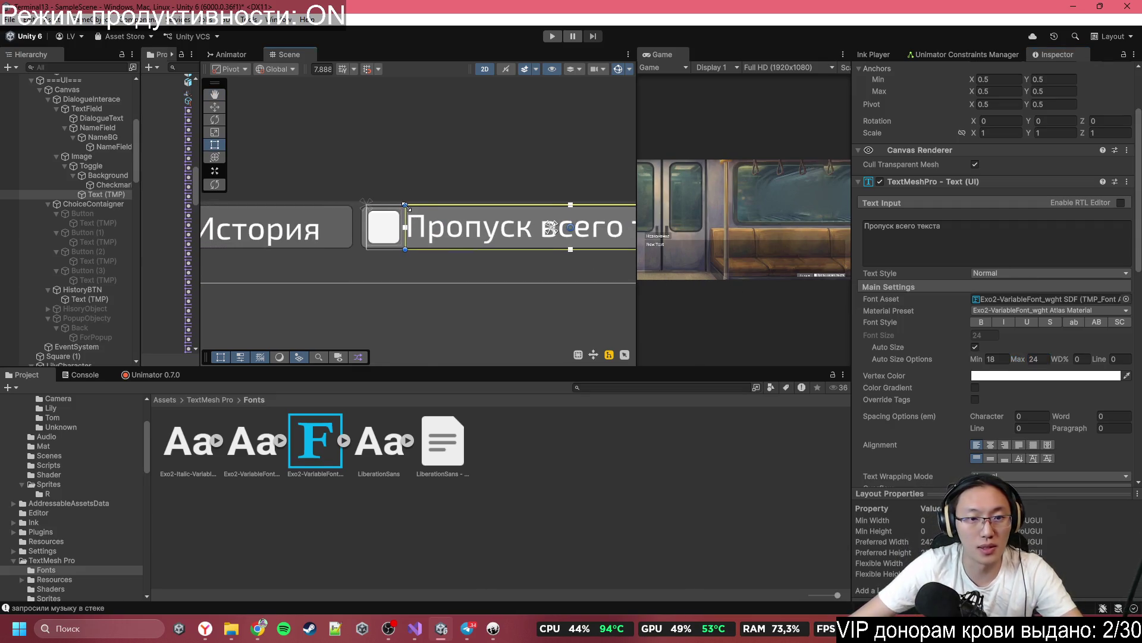
{"action": "scroll", "coordinate": [446, 229], "scroll_direction": "up", "scroll_amount": 1}
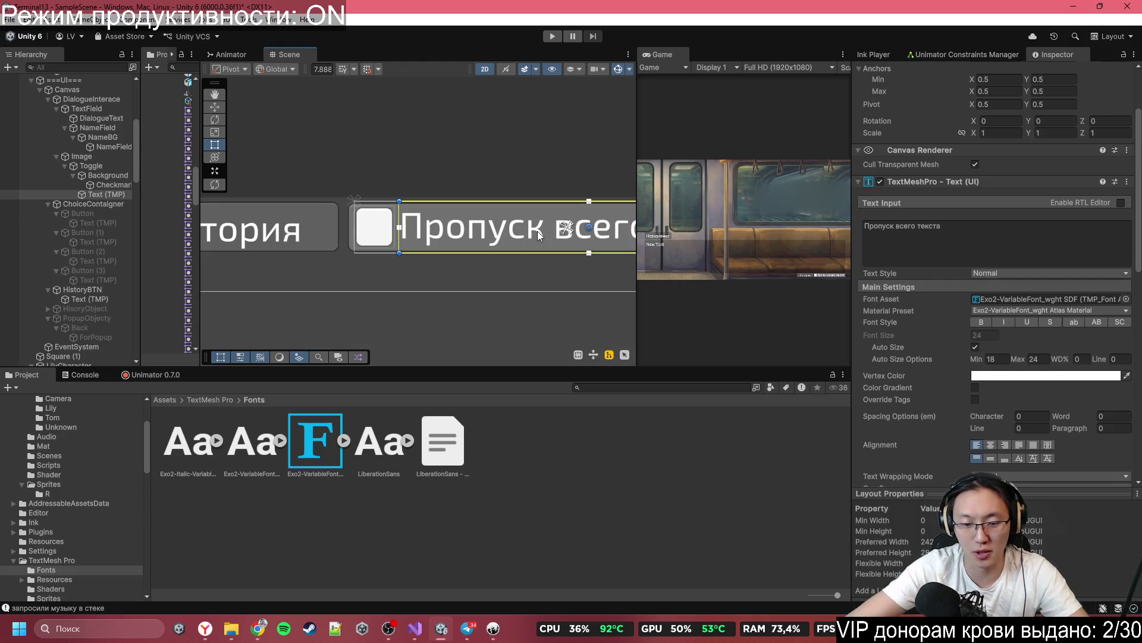
{"action": "scroll", "coordinate": [488, 238], "scroll_direction": "down", "scroll_amount": 4}
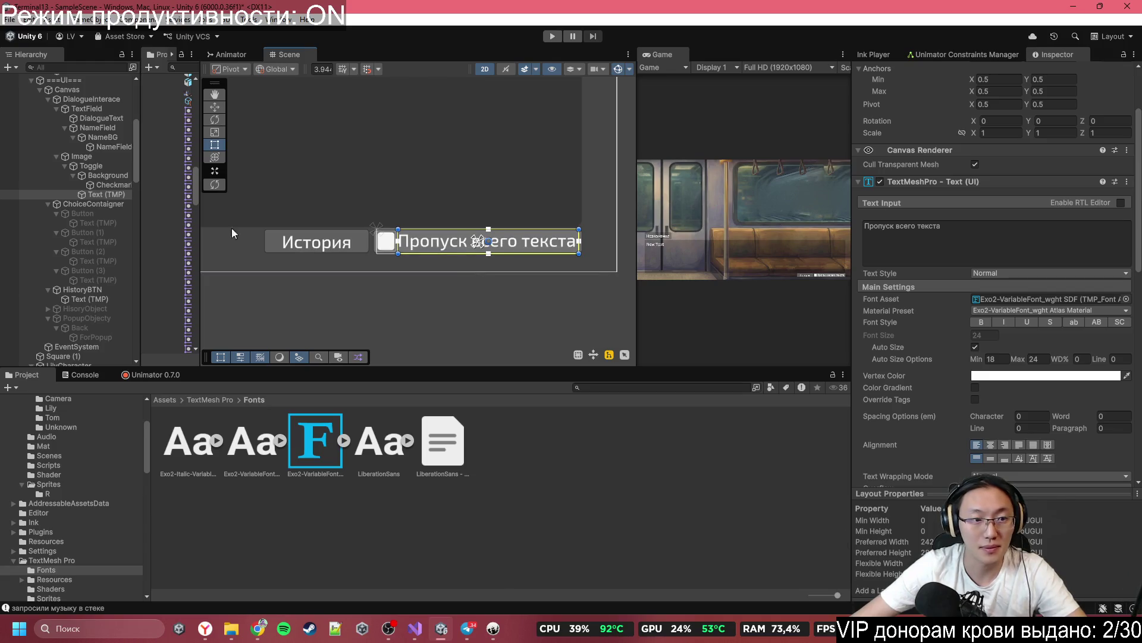
Step: Anchor the toggle's checkbox Background to its own corners
{"action": "left_click", "coordinate": [87, 201]}
{"action": "left_click", "coordinate": [92, 191]}
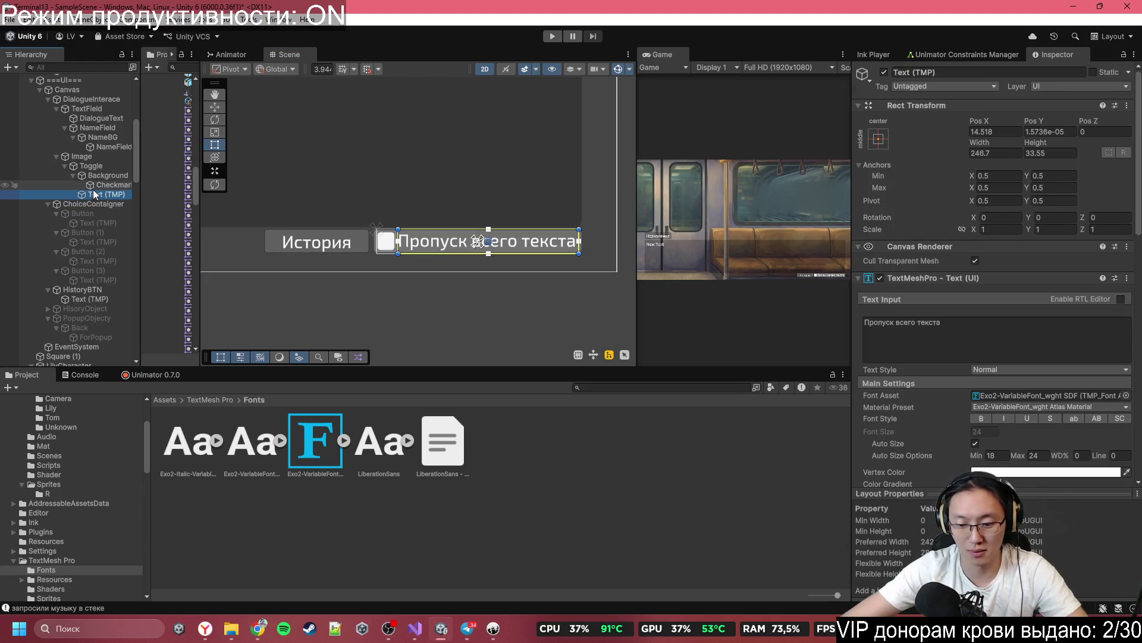
{"action": "scroll", "coordinate": [371, 244], "scroll_direction": "up", "scroll_amount": 5}
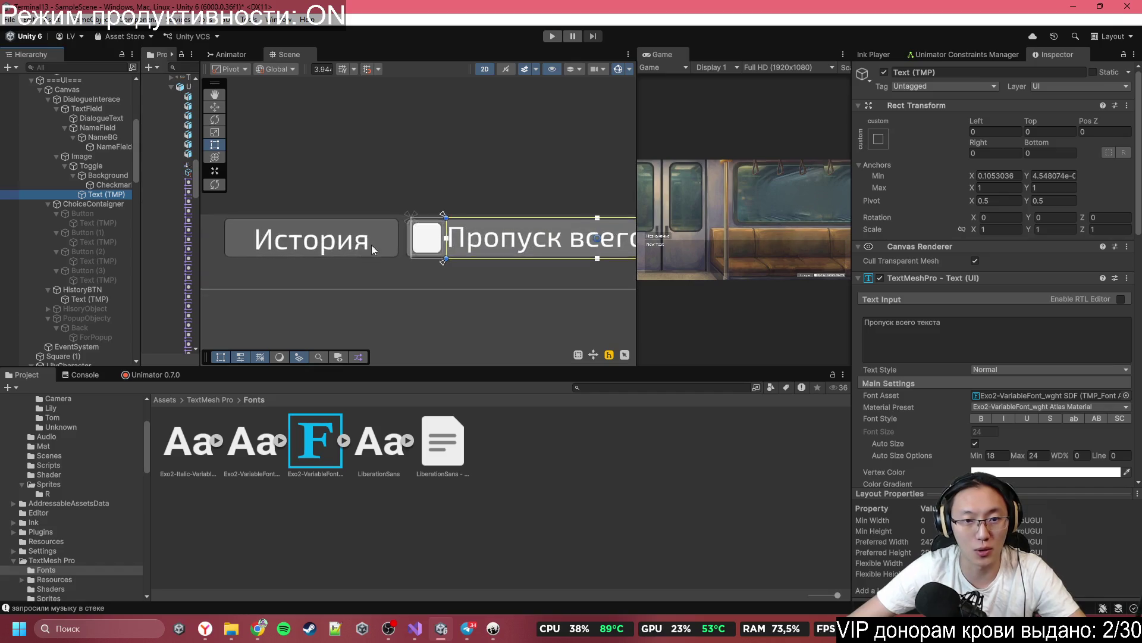
{"action": "left_click", "coordinate": [104, 176]}
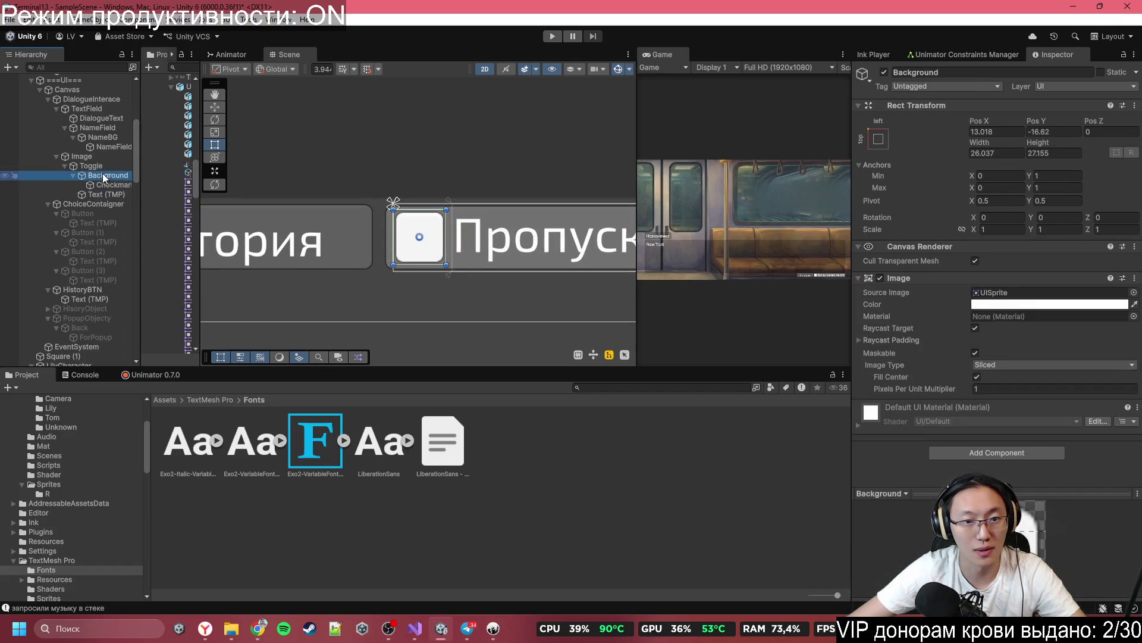
{"action": "scroll", "coordinate": [543, 265], "scroll_direction": "up", "scroll_amount": 3}
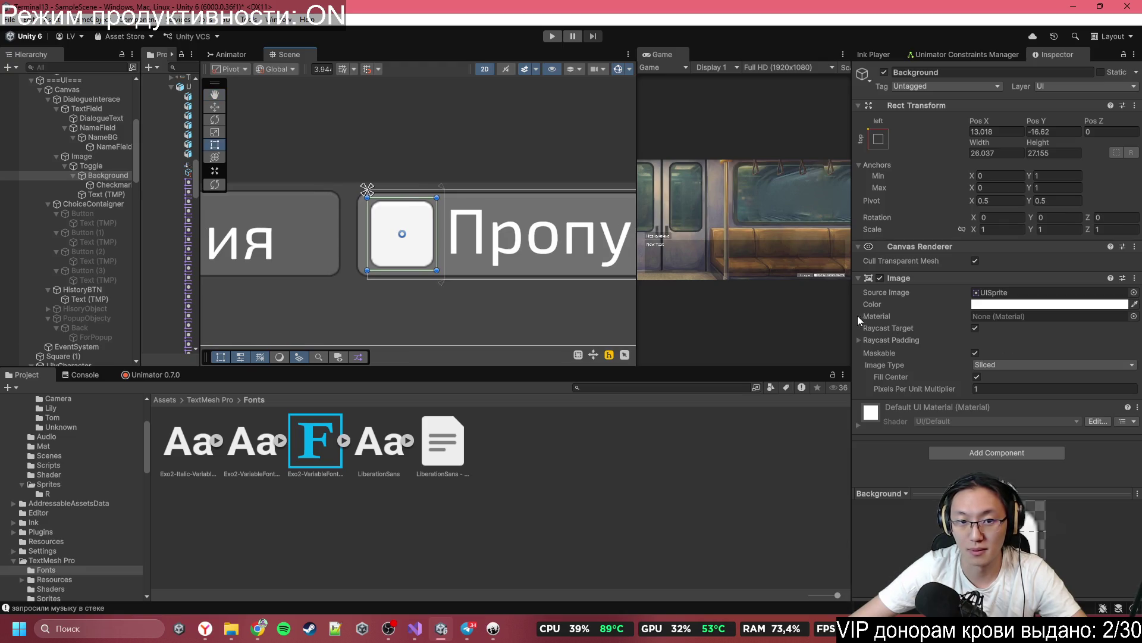
{"action": "scroll", "coordinate": [426, 245], "scroll_direction": "up", "scroll_amount": 3}
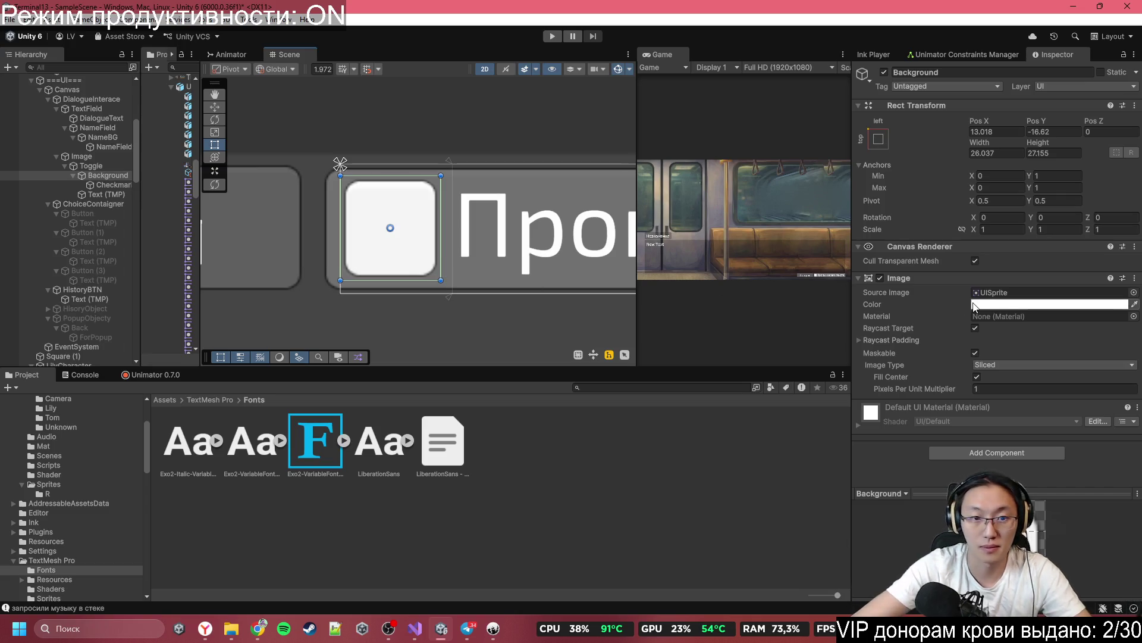
{"action": "left_click", "coordinate": [119, 175]}
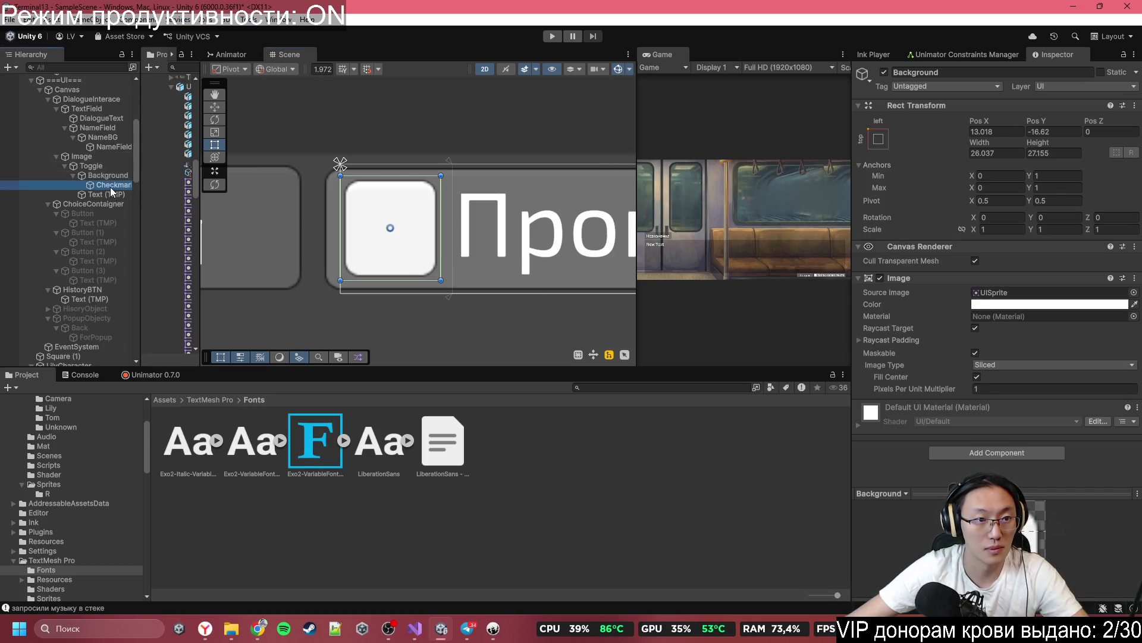
{"action": "key", "text": "ctrl+bracketleft"}
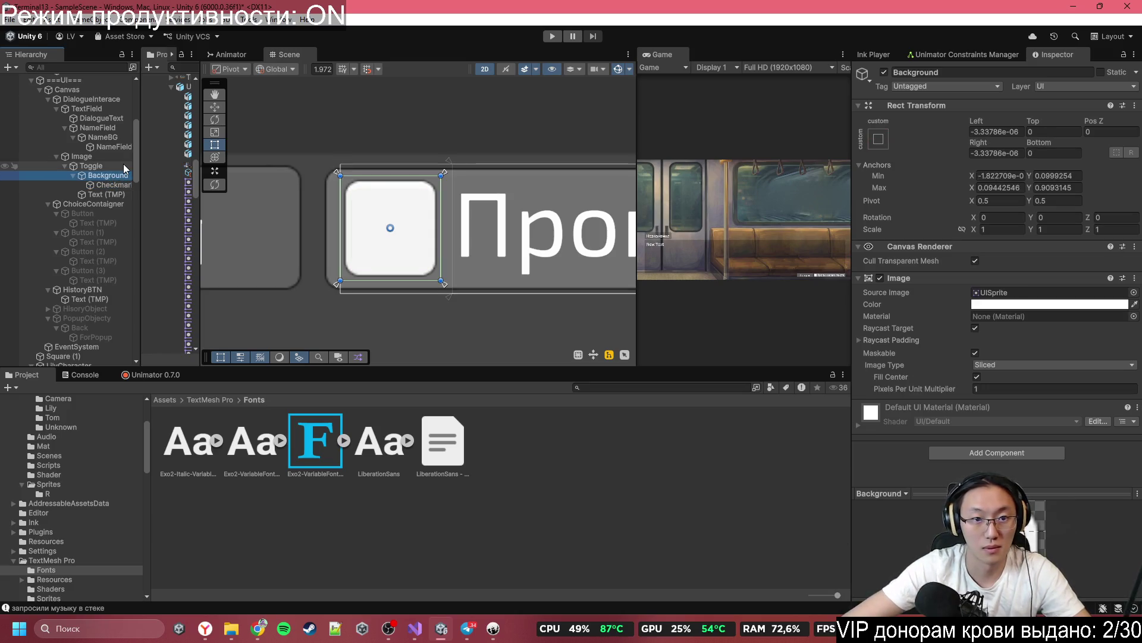
Step: Anchor the Toggle object itself to its own corners
{"action": "left_click", "coordinate": [123, 163]}
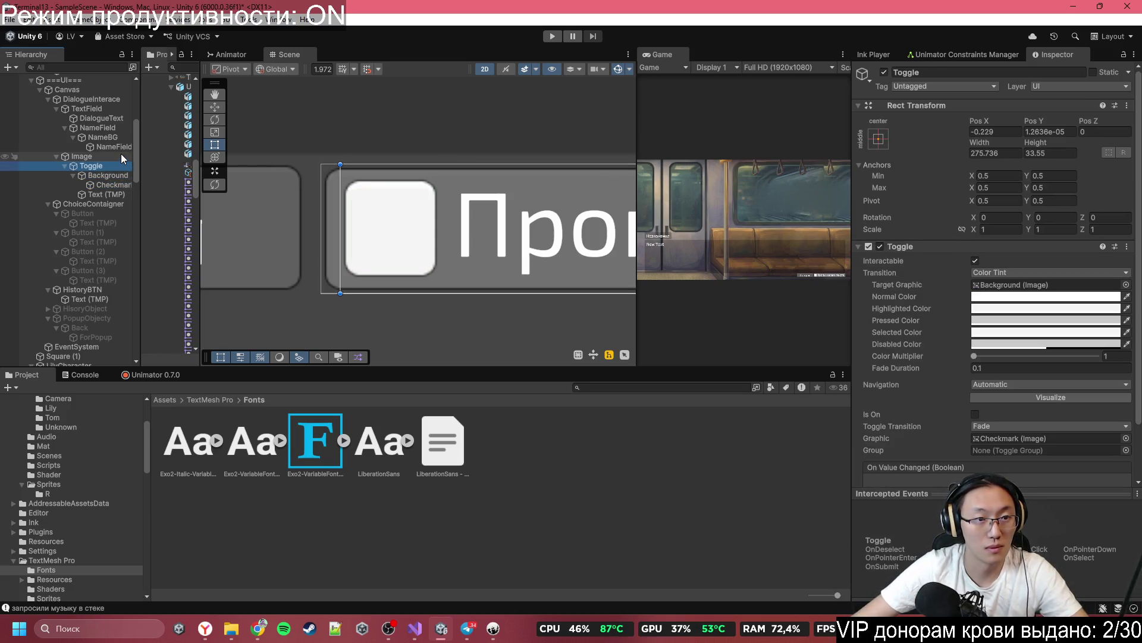
{"action": "left_click", "coordinate": [120, 155]}
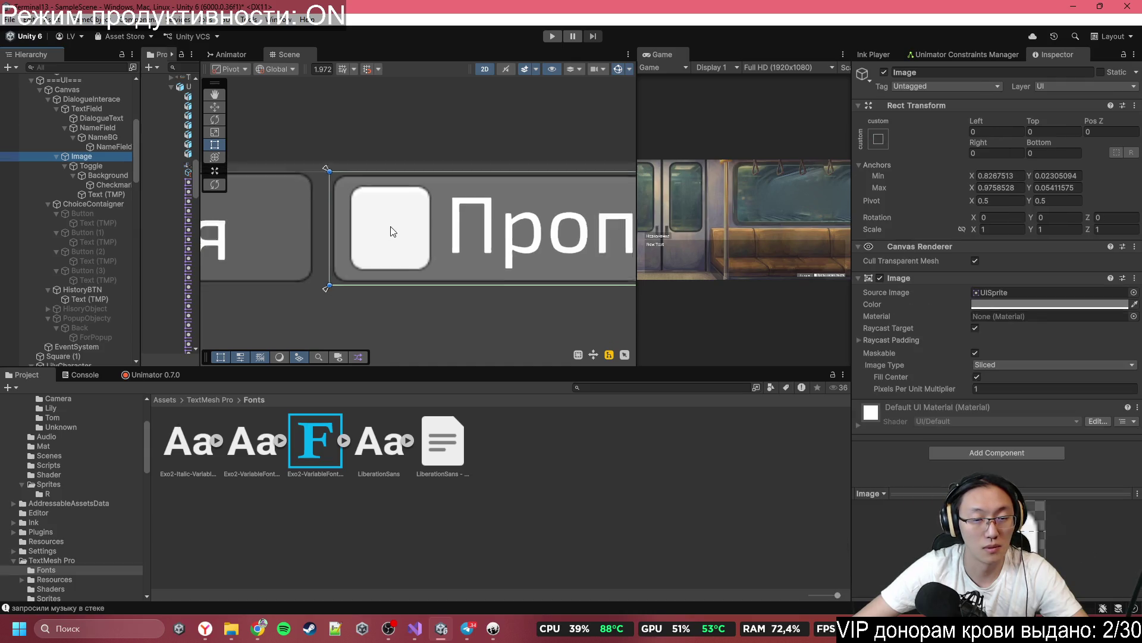
{"action": "scroll", "coordinate": [393, 231], "scroll_direction": "down", "scroll_amount": 3}
{"action": "left_click", "coordinate": [112, 166]}
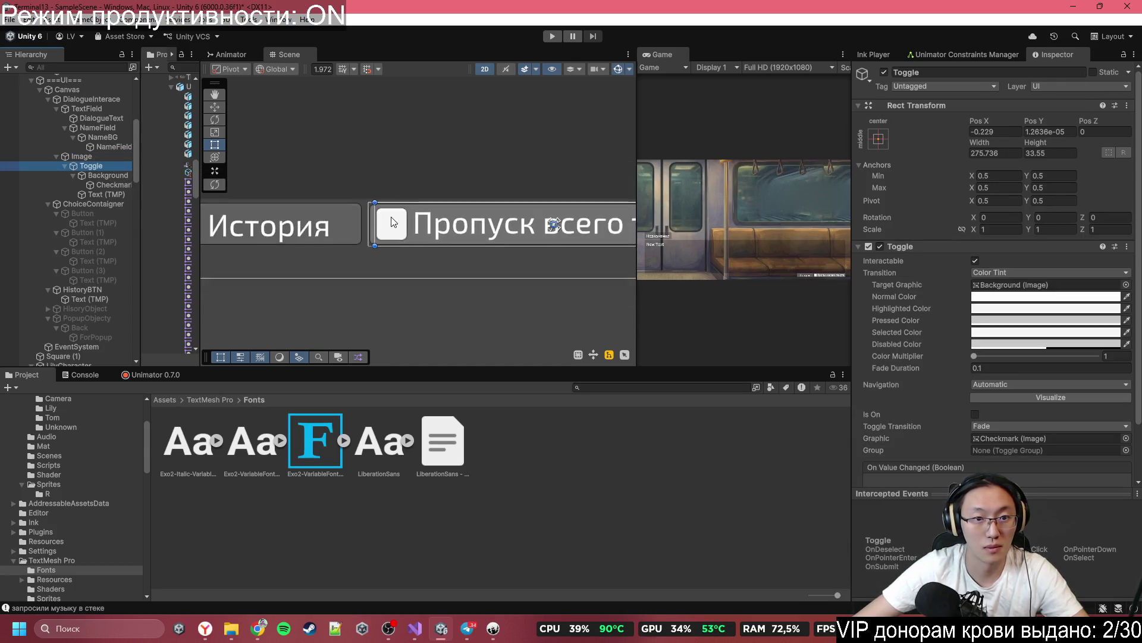
{"action": "scroll", "coordinate": [393, 225], "scroll_direction": "down", "scroll_amount": 2}
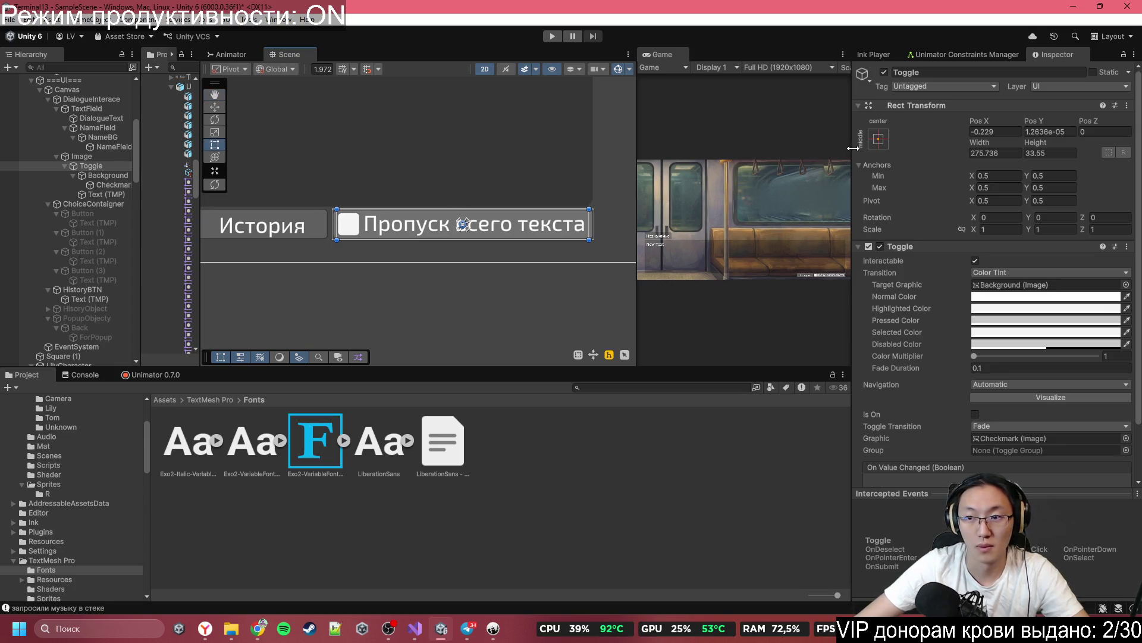
{"action": "scroll", "coordinate": [450, 205], "scroll_direction": "up", "scroll_amount": 2}
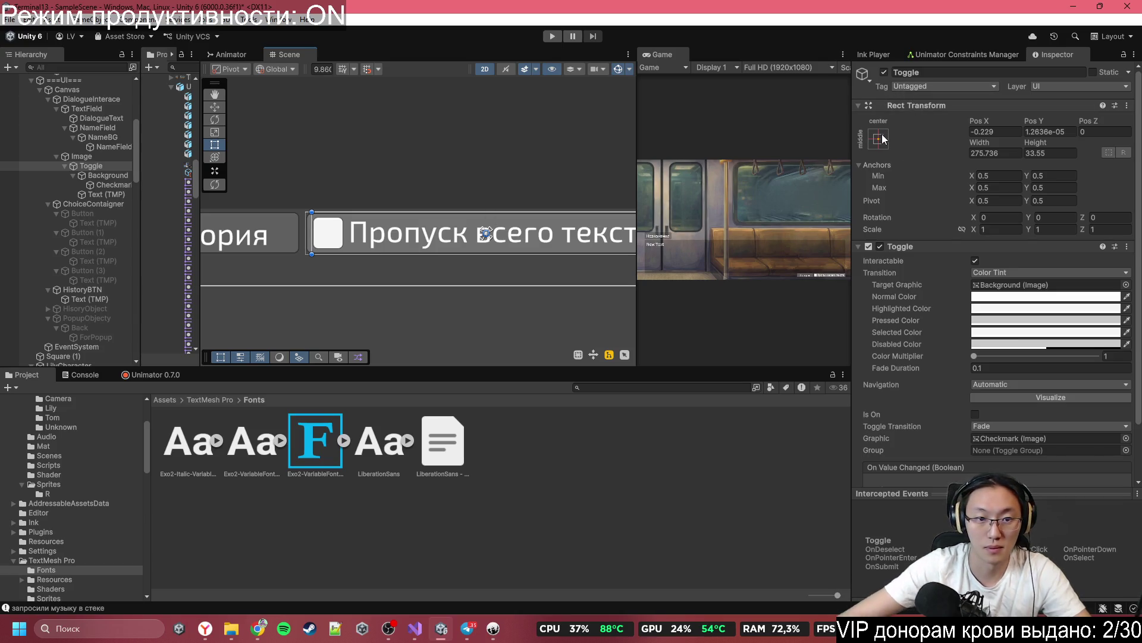
{"action": "left_click", "coordinate": [101, 175]}
{"action": "left_click", "coordinate": [102, 167]}
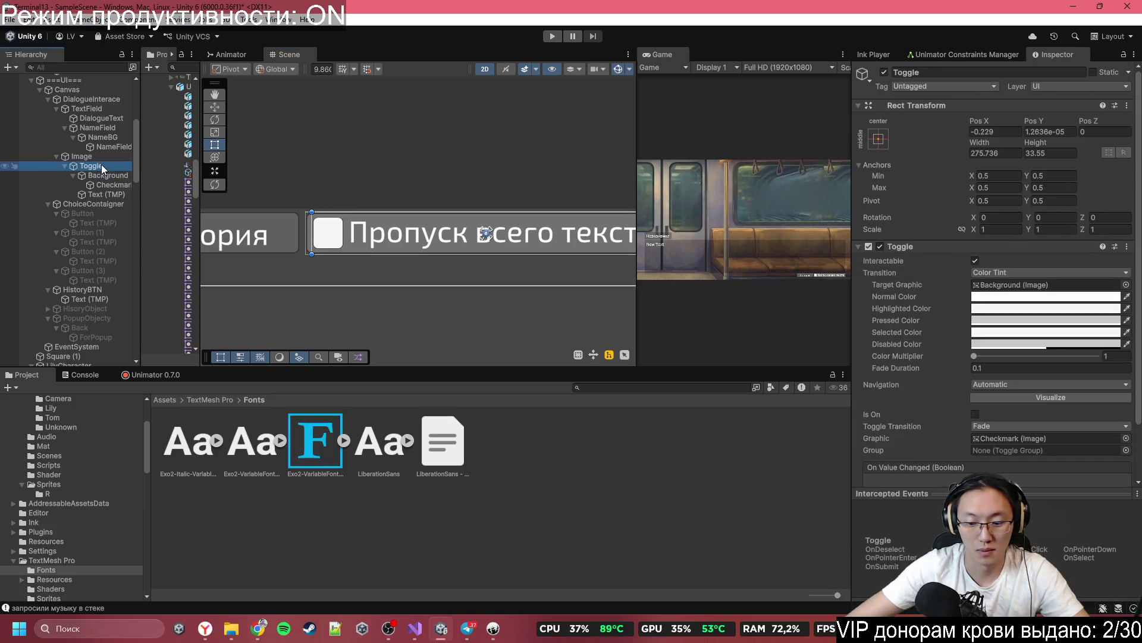
{"action": "key", "text": "ctrl+bracketleft"}
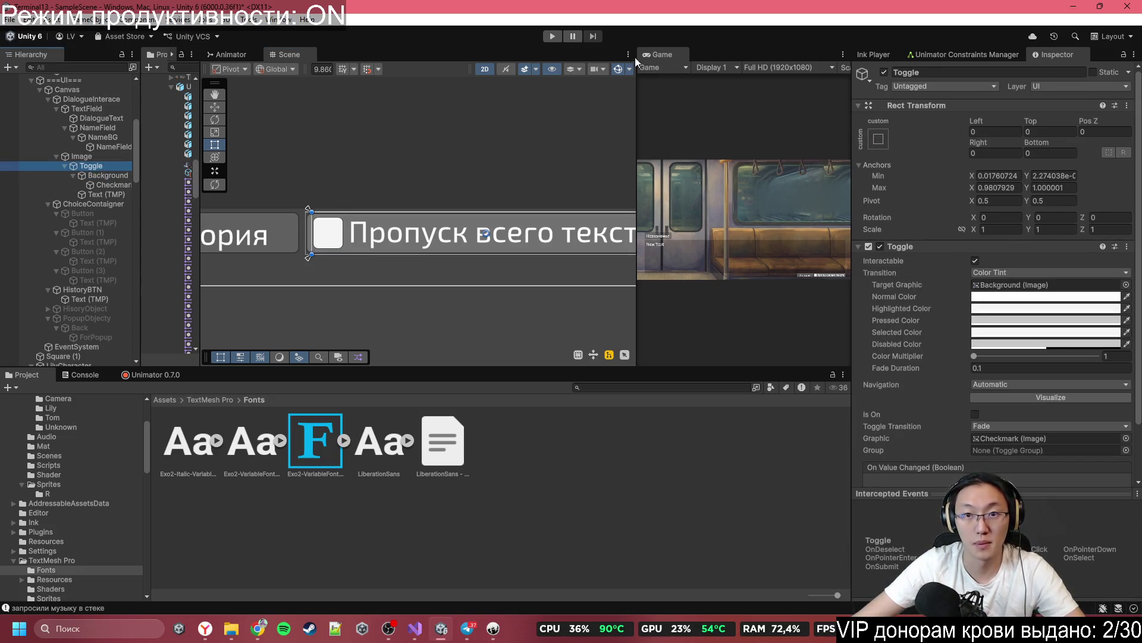
Step: Set the Game view to Free Aspect and enlarge it
{"action": "left_click", "coordinate": [712, 67]}
{"action": "left_click", "coordinate": [786, 67]}
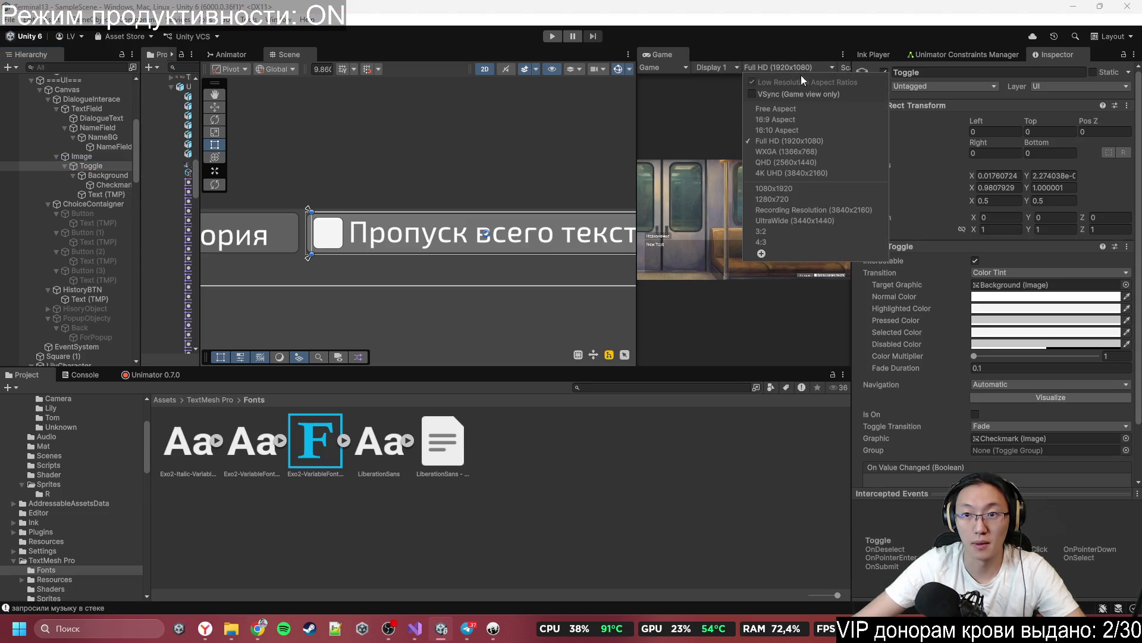
{"action": "left_click", "coordinate": [802, 111]}
{"action": "mouse_move", "coordinate": [636, 146]}
{"action": "left_mouse_down"}
{"action": "mouse_move", "coordinate": [204, 191]}
{"action": "mouse_move", "coordinate": [645, 248]}
{"action": "mouse_move", "coordinate": [479, 247]}
{"action": "mouse_move", "coordinate": [446, 253]}
{"action": "mouse_move", "coordinate": [597, 262]}
{"action": "mouse_move", "coordinate": [386, 272]}
{"action": "mouse_move", "coordinate": [575, 281]}
{"action": "mouse_move", "coordinate": [645, 299]}
{"action": "mouse_move", "coordinate": [561, 307]}
{"action": "mouse_move", "coordinate": [236, 291]}
{"action": "mouse_move", "coordinate": [566, 315]}
{"action": "mouse_move", "coordinate": [456, 324]}
{"action": "left_mouse_up"}
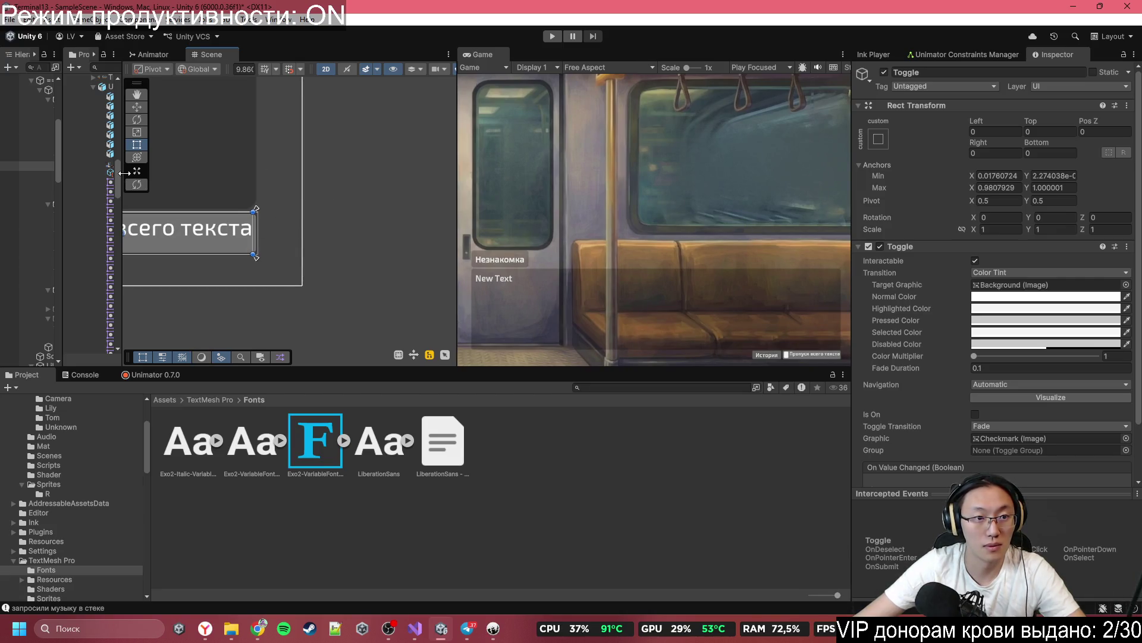
Step: Widen the Project and Hierarchy panels
{"action": "left_click_drag", "start_coordinate": [127, 180], "coordinate": [266, 185]}
{"action": "left_click_drag", "start_coordinate": [60, 179], "coordinate": [106, 182]}
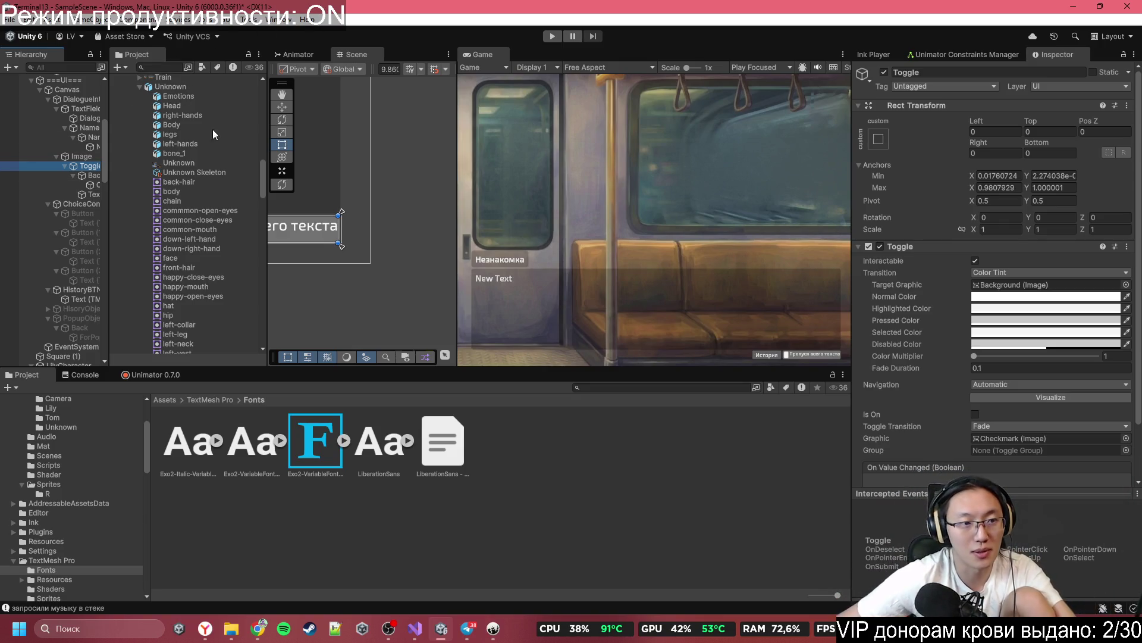
{"action": "mouse_move", "coordinate": [113, 159]}
{"action": "left_mouse_down"}
{"action": "mouse_move", "coordinate": [160, 159]}
{"action": "mouse_move", "coordinate": [150, 159]}
{"action": "left_mouse_up"}
{"action": "left_click_drag", "start_coordinate": [291, 166], "coordinate": [313, 167]}
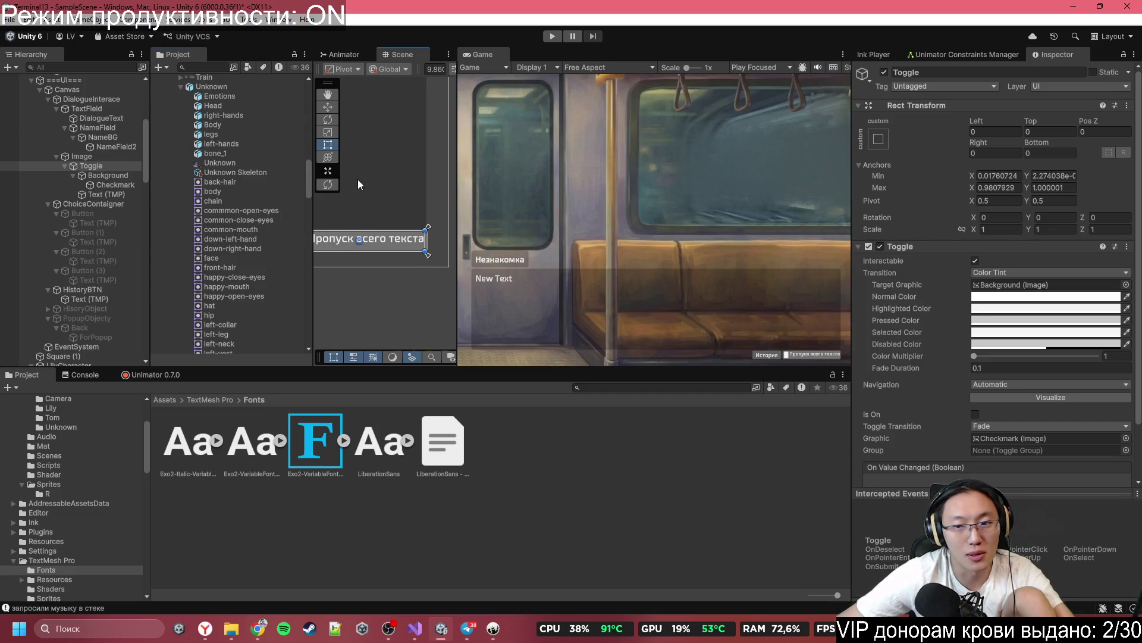
{"action": "scroll", "coordinate": [1039, 377], "scroll_direction": "down", "scroll_amount": 2}
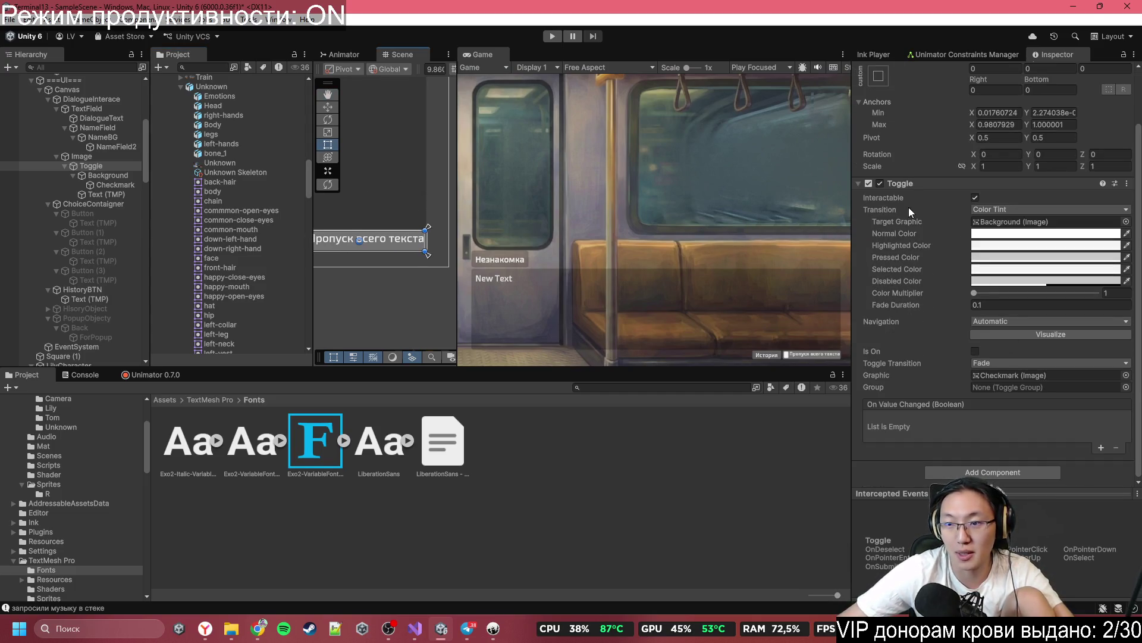
{"action": "scroll", "coordinate": [908, 207], "scroll_direction": "up", "scroll_amount": 2}
{"action": "scroll", "coordinate": [1011, 369], "scroll_direction": "down", "scroll_amount": 2}
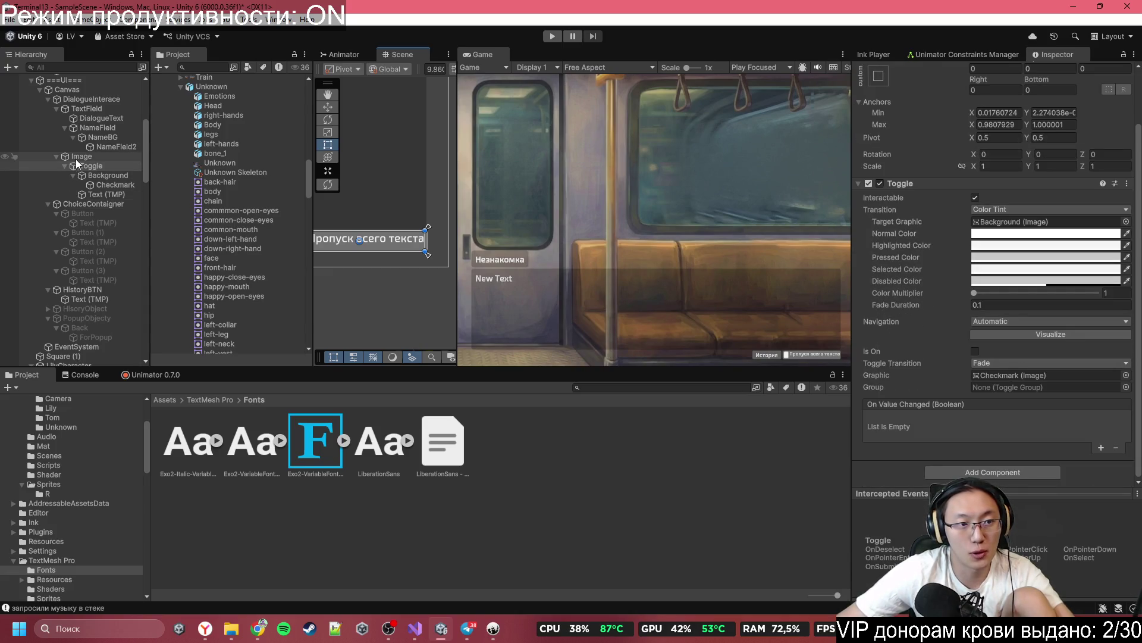
Step: Select the toggle's label text and bring it into view in the Scene
{"action": "left_click", "coordinate": [92, 175]}
{"action": "left_click", "coordinate": [104, 188]}
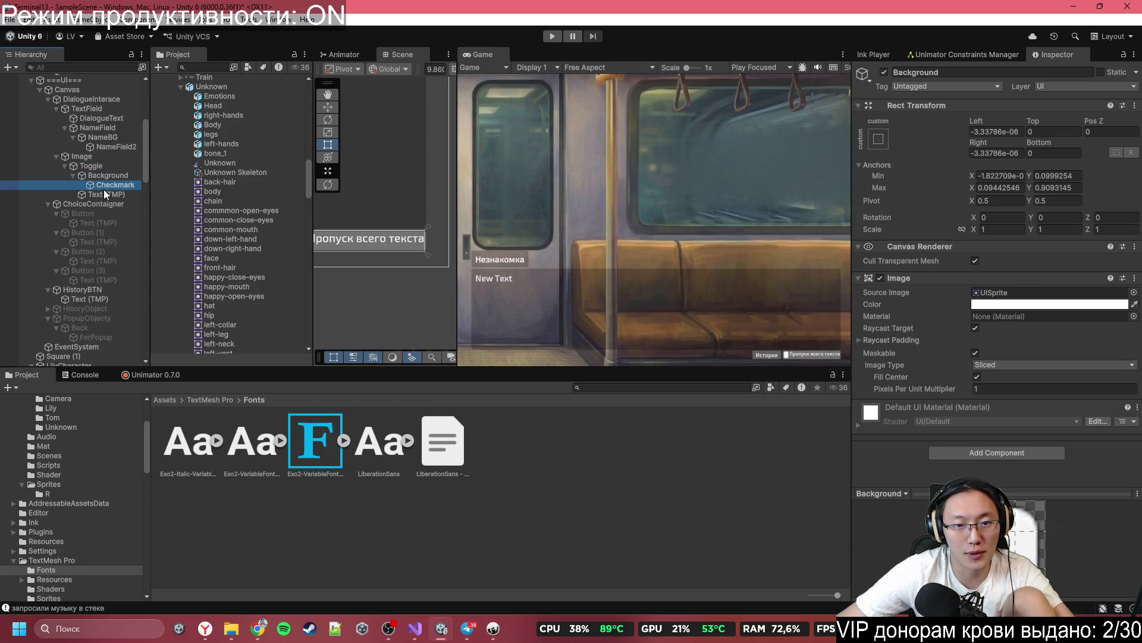
{"action": "left_click", "coordinate": [112, 179]}
{"action": "left_click", "coordinate": [110, 184]}
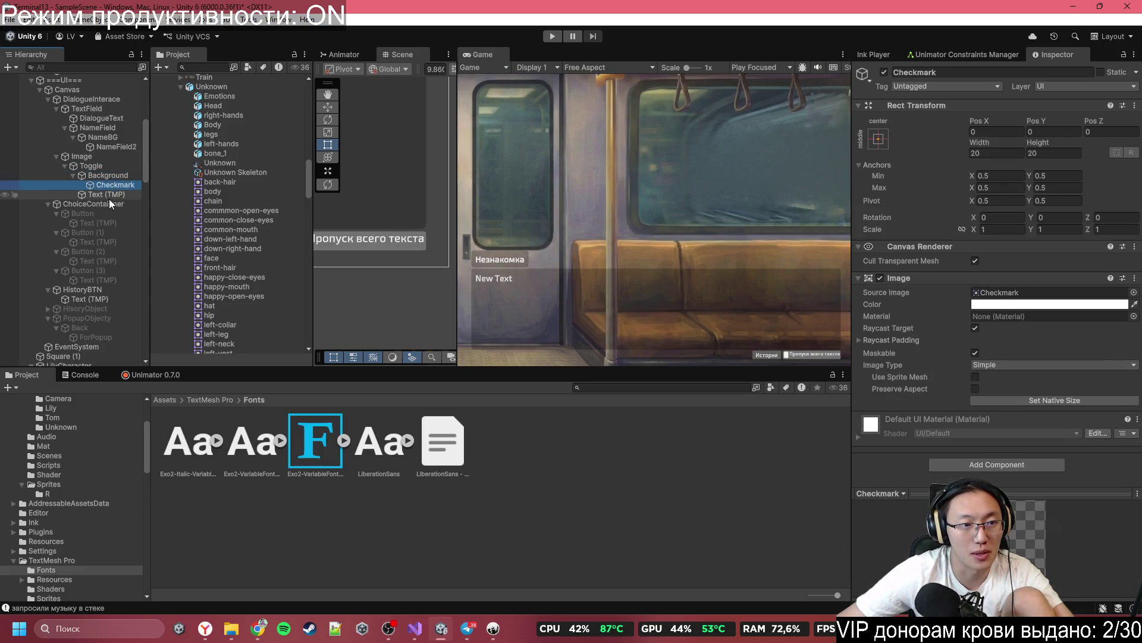
{"action": "left_click", "coordinate": [108, 196]}
{"action": "left_click_drag", "start_coordinate": [397, 250], "coordinate": [426, 256]}
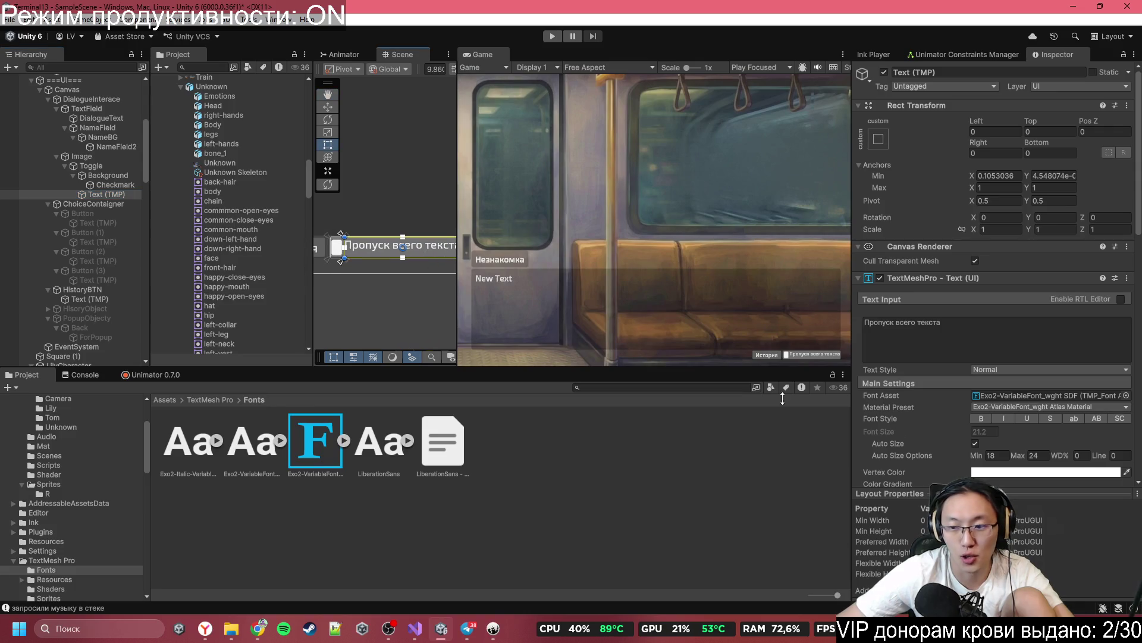
{"action": "scroll", "coordinate": [1070, 436], "scroll_direction": "down", "scroll_amount": 2}
{"action": "scroll", "coordinate": [1020, 471], "scroll_direction": "down", "scroll_amount": 3}
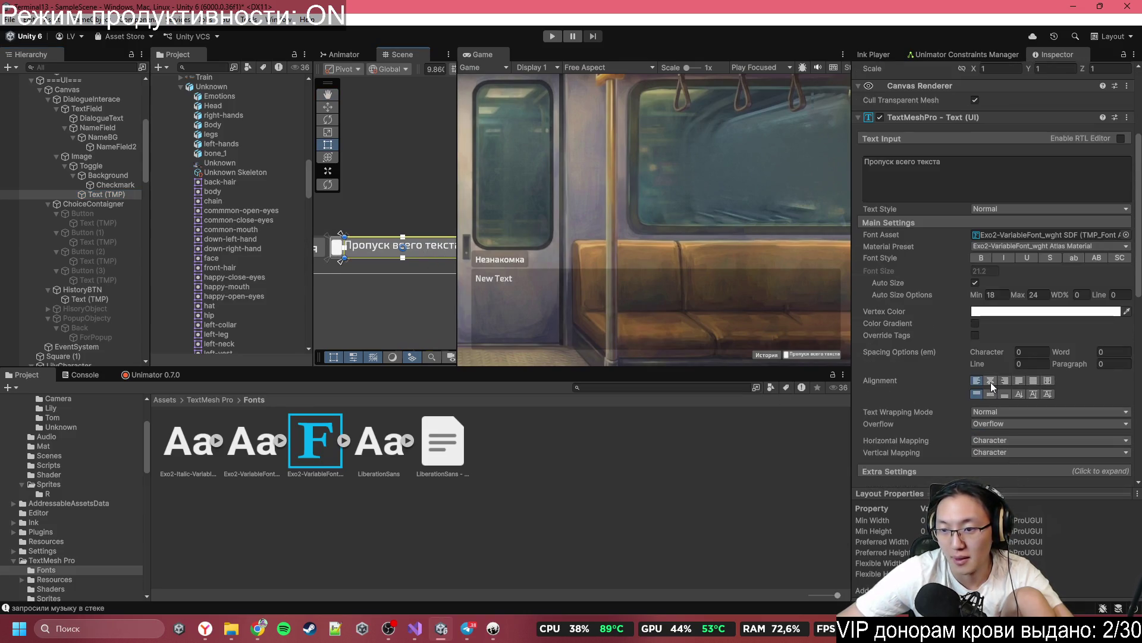
Step: Align the label text Middle vertically and Left horizontally
{"action": "left_click", "coordinate": [991, 379]}
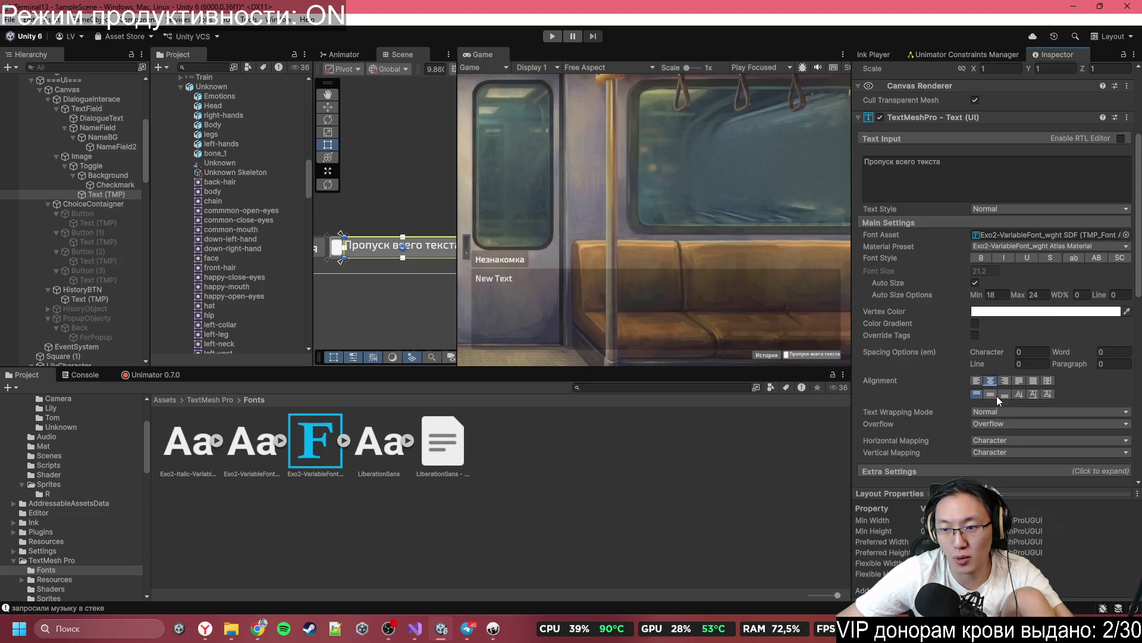
{"action": "left_click", "coordinate": [990, 394]}
{"action": "left_click", "coordinate": [977, 380]}
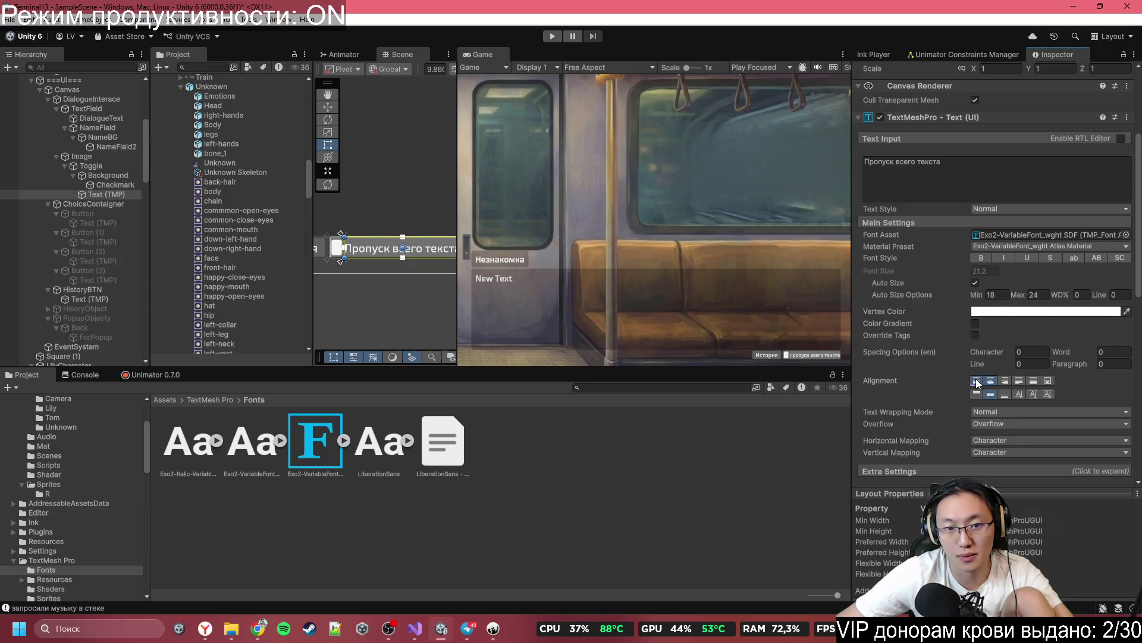
{"action": "scroll", "coordinate": [393, 275], "scroll_direction": "down", "scroll_amount": 1}
{"action": "scroll", "coordinate": [414, 271], "scroll_direction": "up", "scroll_amount": 3}
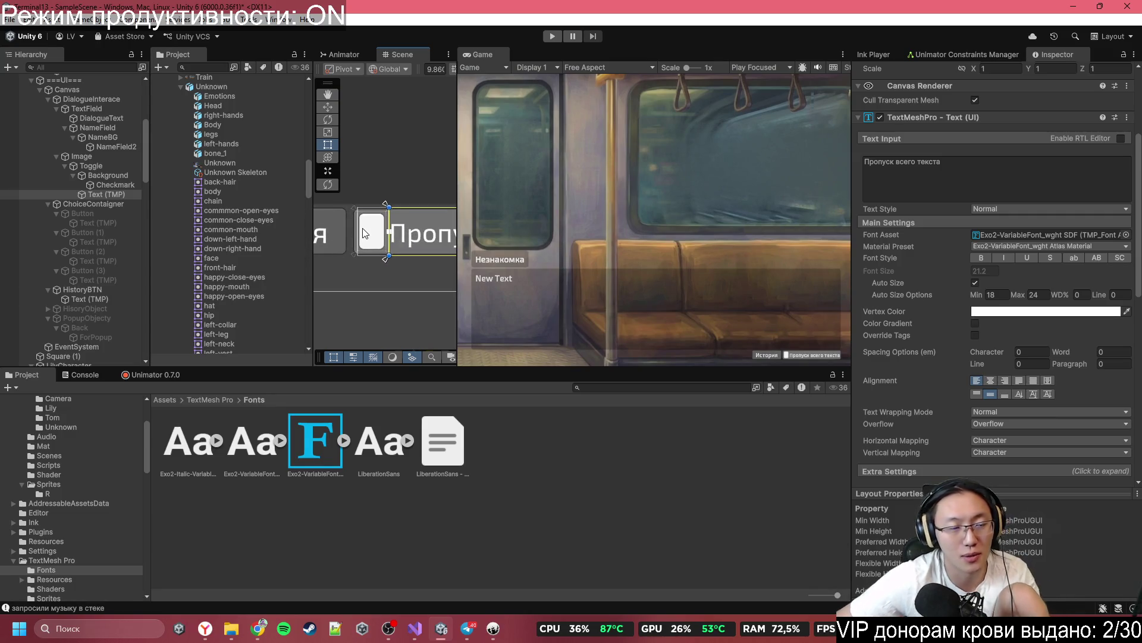
Step: Select the toggle's Checkmark, then its Background box
{"action": "left_click", "coordinate": [376, 226]}
{"action": "left_click", "coordinate": [113, 185]}
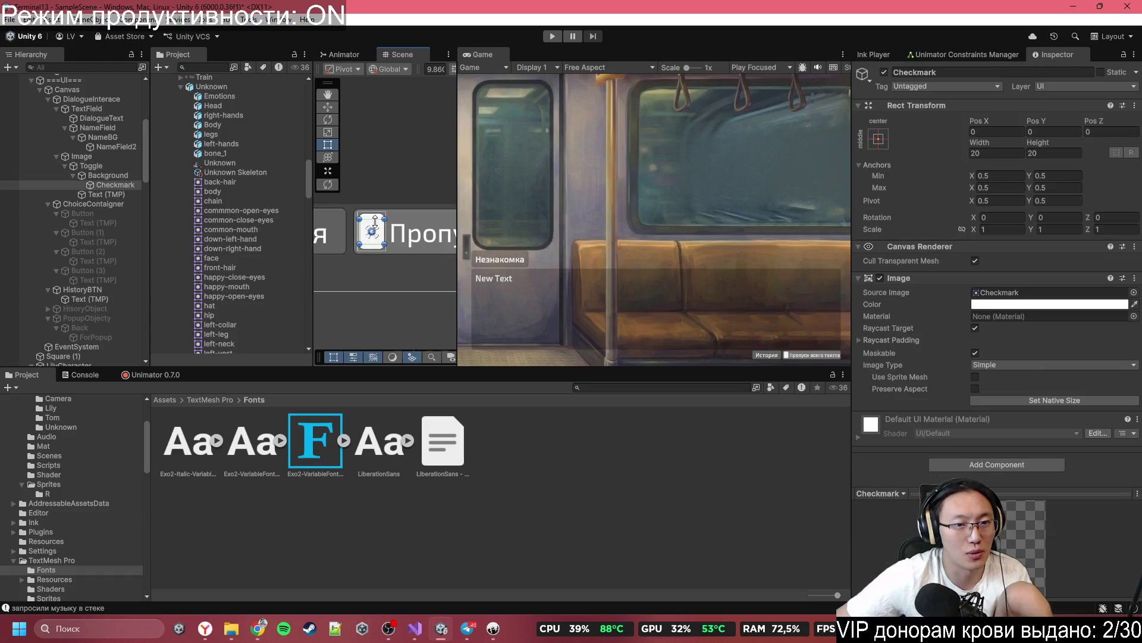
{"action": "left_click", "coordinate": [114, 175]}
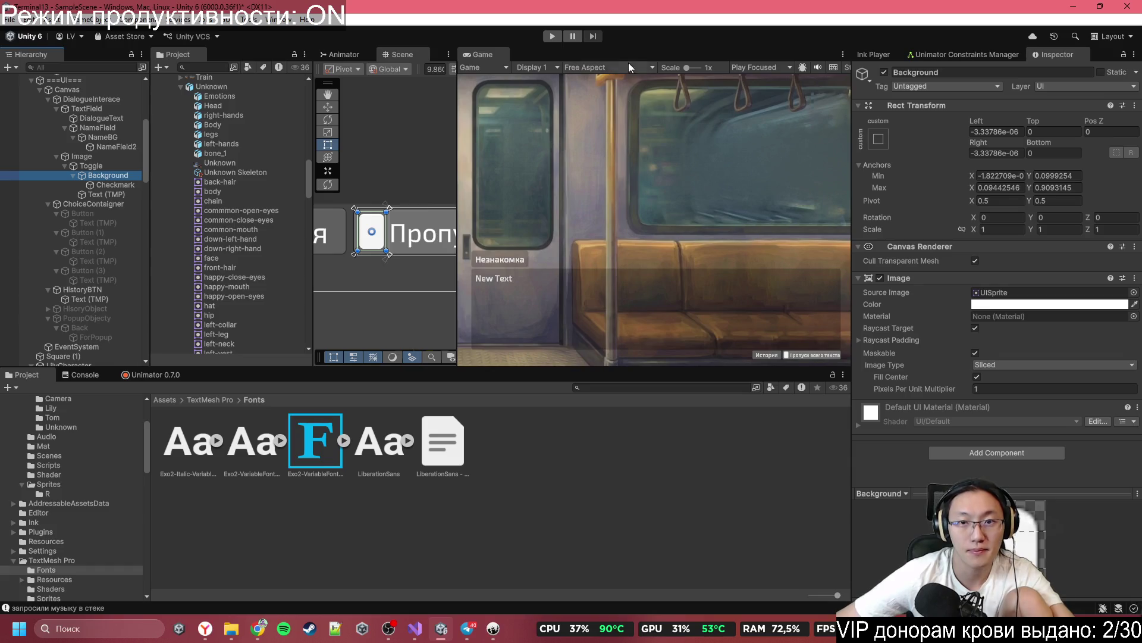
{"action": "left_click", "coordinate": [649, 64]}
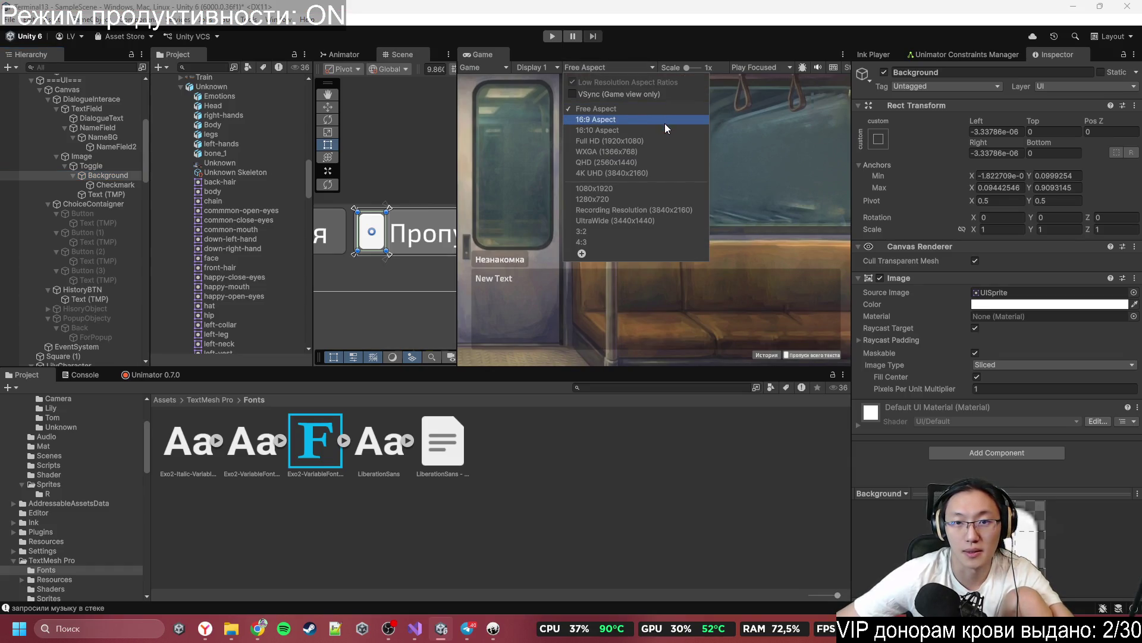
Step: Preview the game at Full HD 1920x1080 and frame the toggle Background in the Scene
{"action": "left_click", "coordinate": [668, 139]}
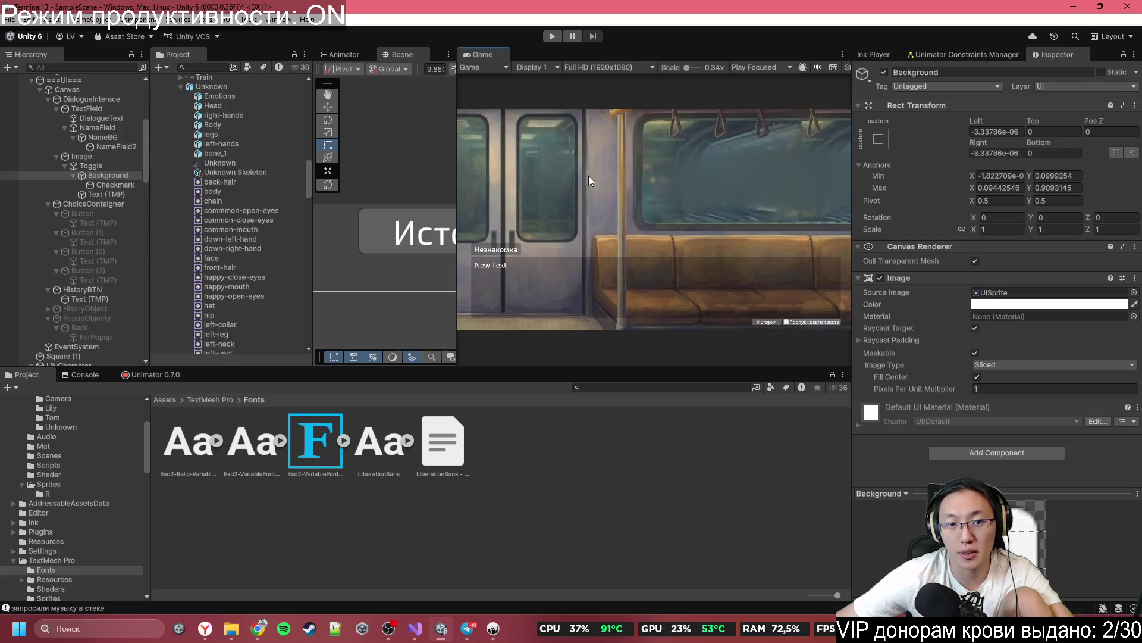
{"action": "key", "text": "f"}
{"action": "scroll", "coordinate": [232, 214], "scroll_direction": "up", "scroll_amount": 5}
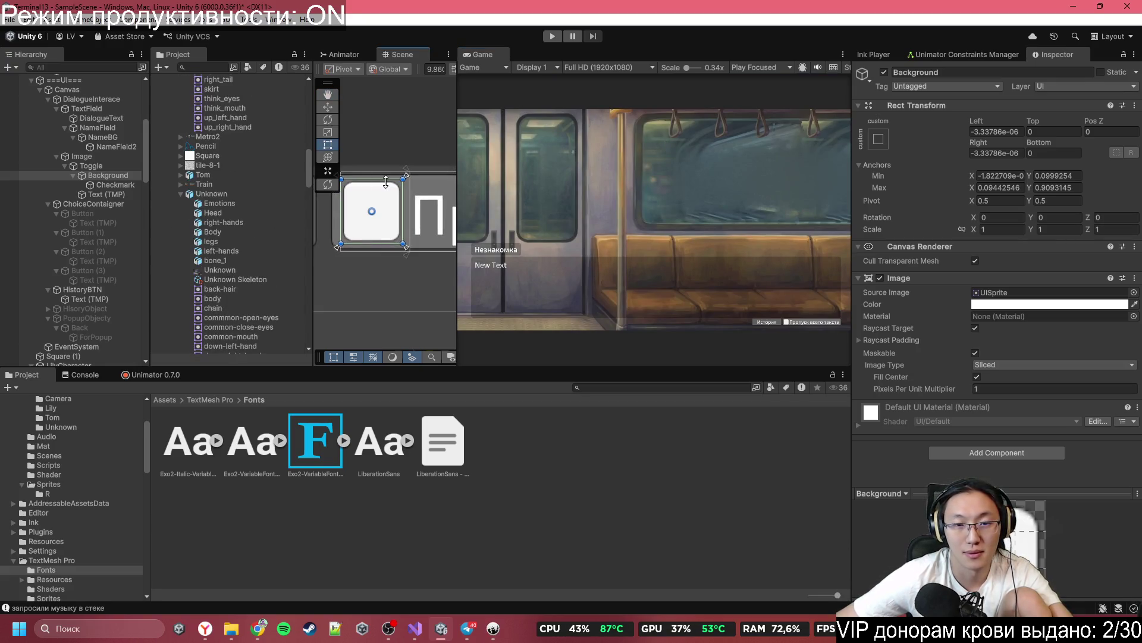
{"action": "left_click_drag", "start_coordinate": [386, 181], "coordinate": [410, 189]}
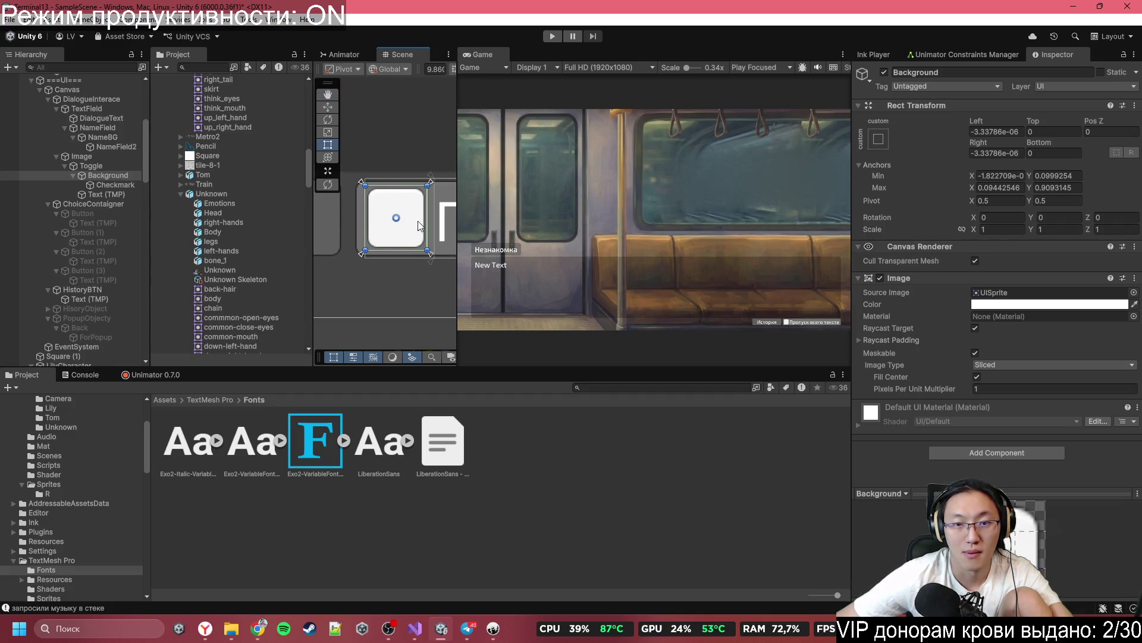
Step: Try bottom- and middle-stretch anchor presets on the Background, then revert them
{"action": "left_click", "coordinate": [885, 138]}
{"action": "left_click", "coordinate": [1008, 287]}
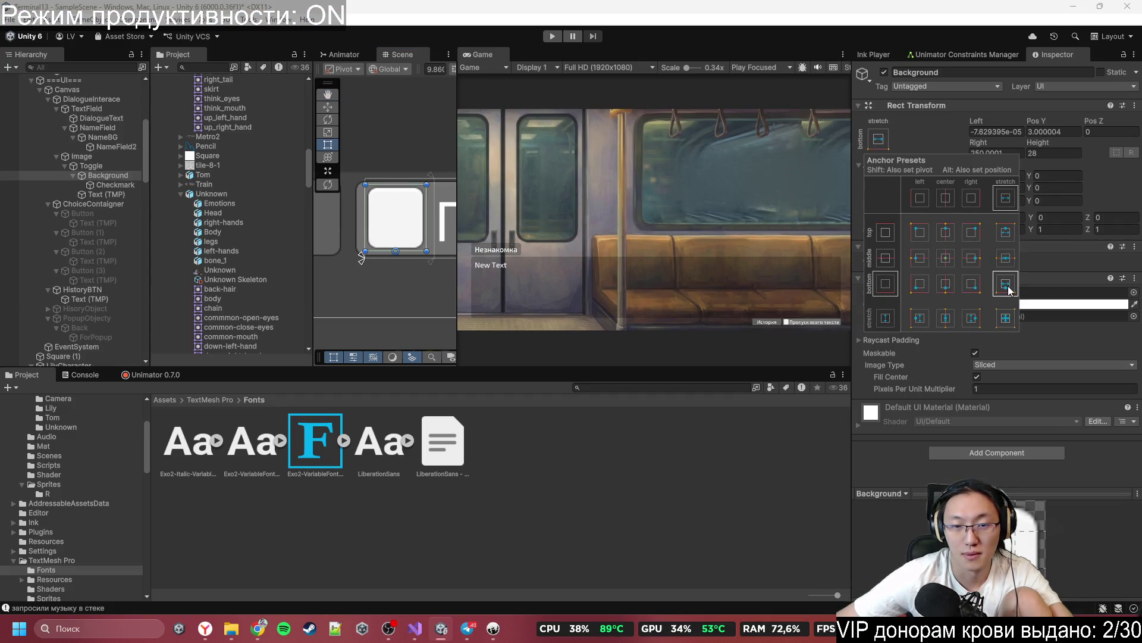
{"action": "left_click", "coordinate": [1005, 259], "text": "shift"}
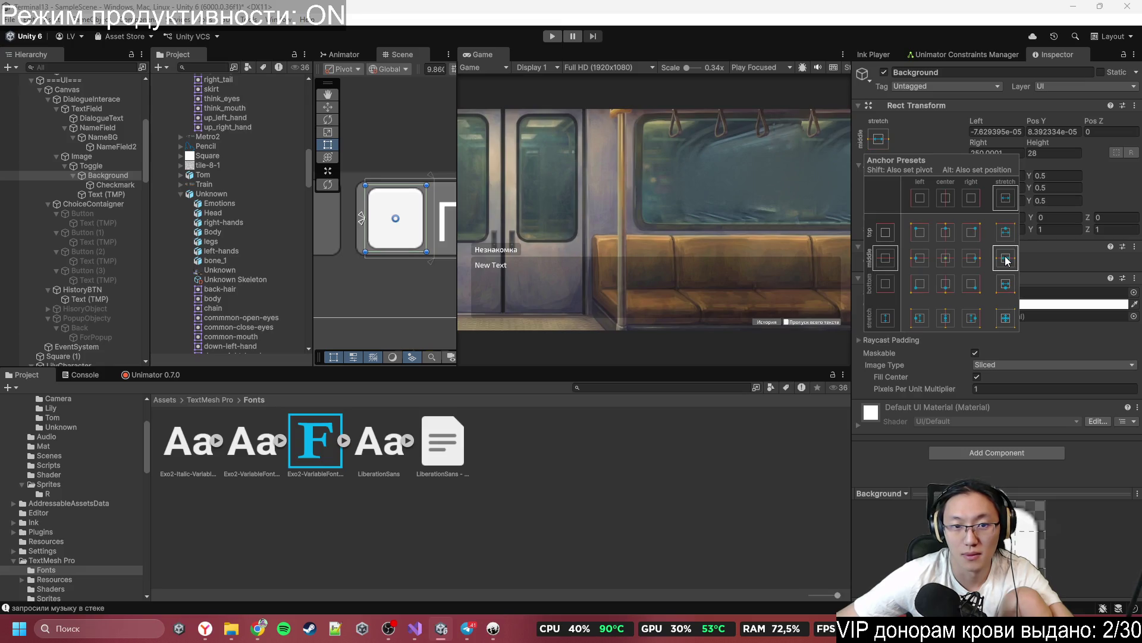
{"action": "scroll", "coordinate": [405, 237], "scroll_direction": "up", "scroll_amount": 5}
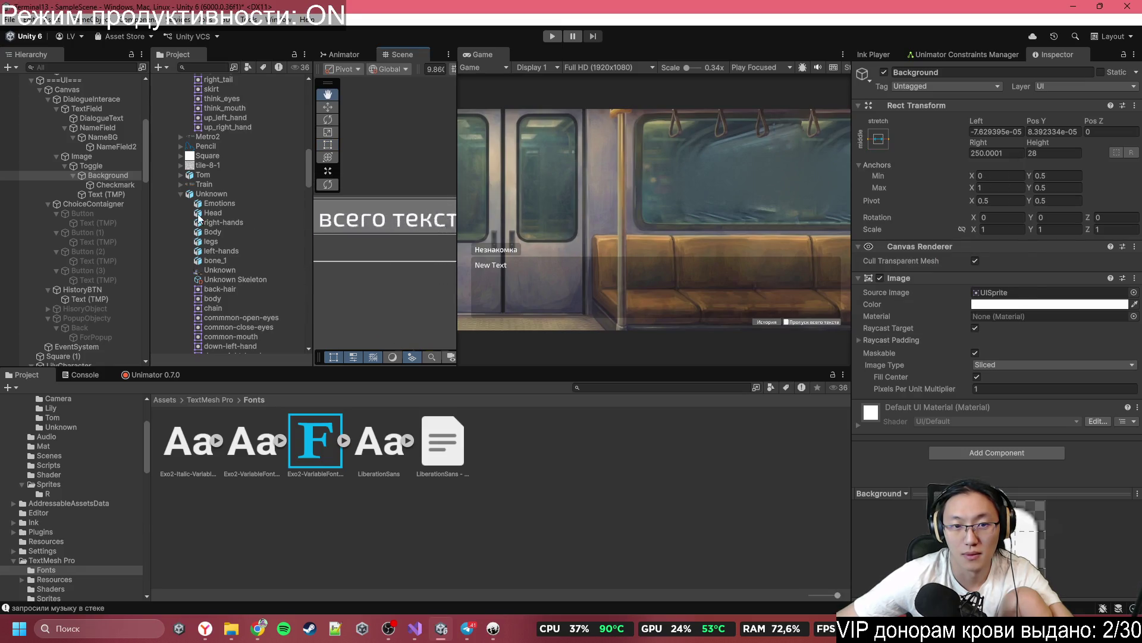
{"action": "key", "text": "f"}
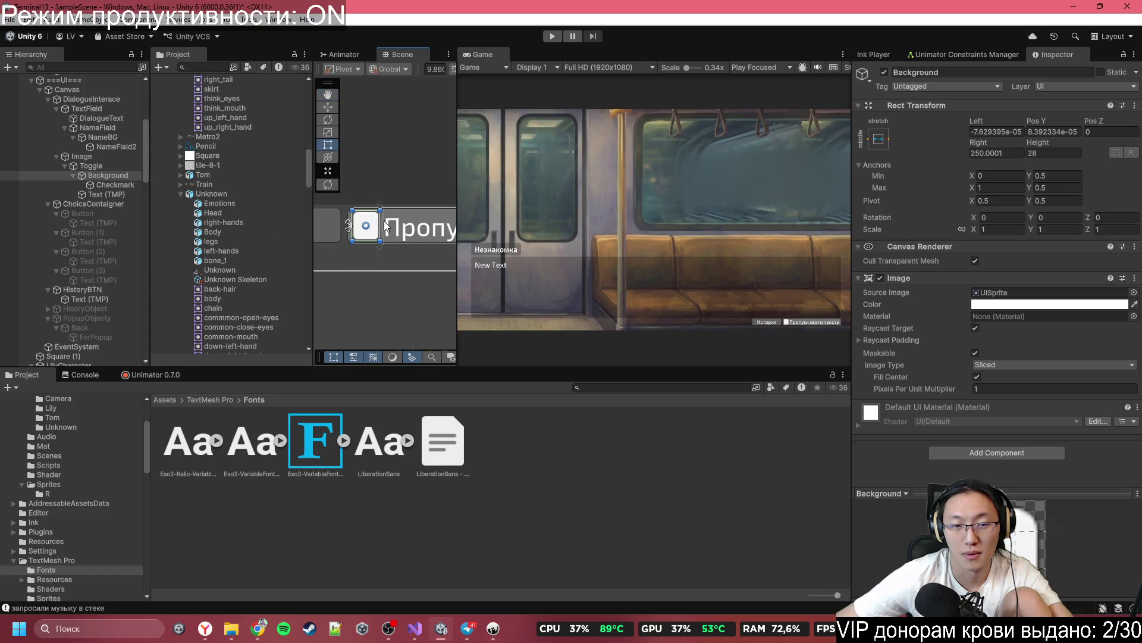
{"action": "scroll", "coordinate": [385, 226], "scroll_direction": "down", "scroll_amount": 2}
{"action": "scroll", "coordinate": [407, 215], "scroll_direction": "up", "scroll_amount": 1}
{"action": "key", "text": "ctrl+bracketleft"}
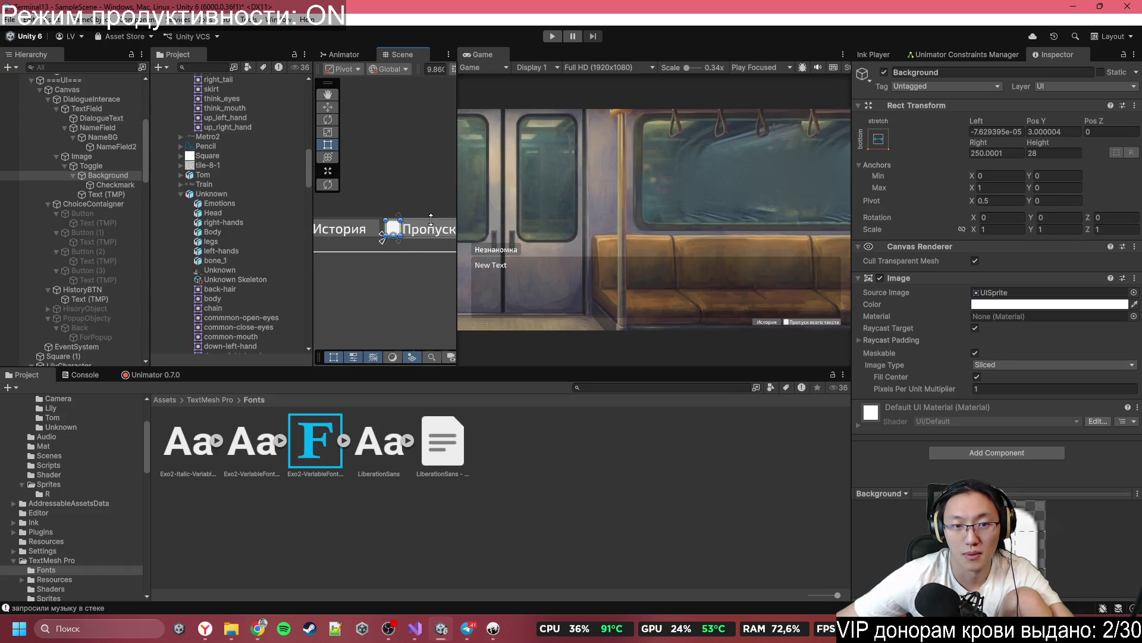
{"action": "double_click", "coordinate": [585, 49]}
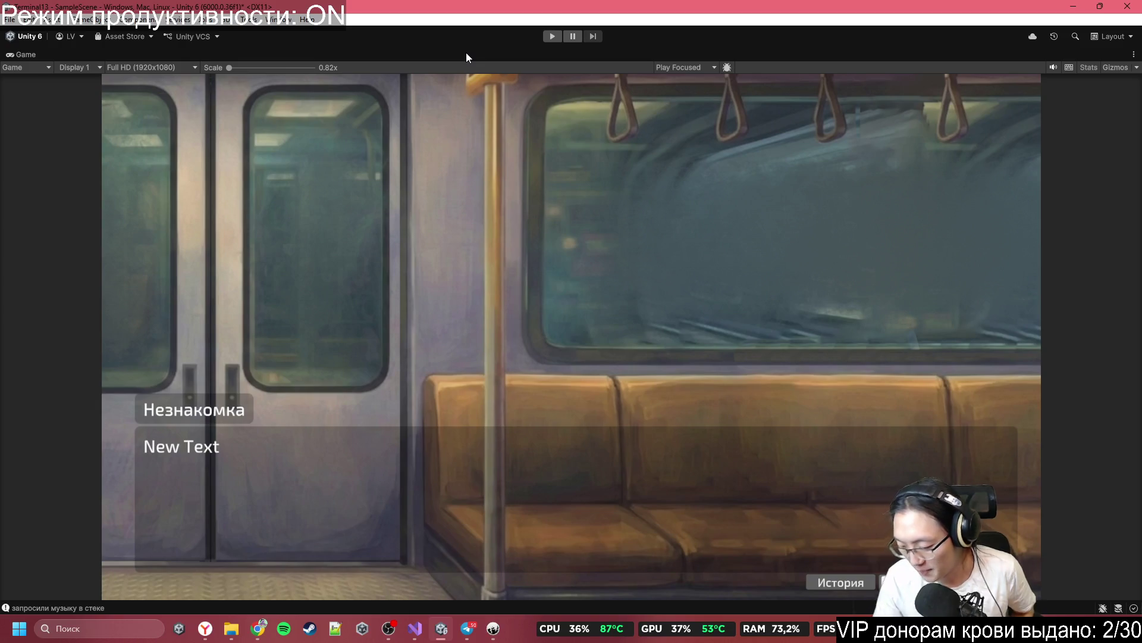
{"action": "double_click", "coordinate": [388, 51]}
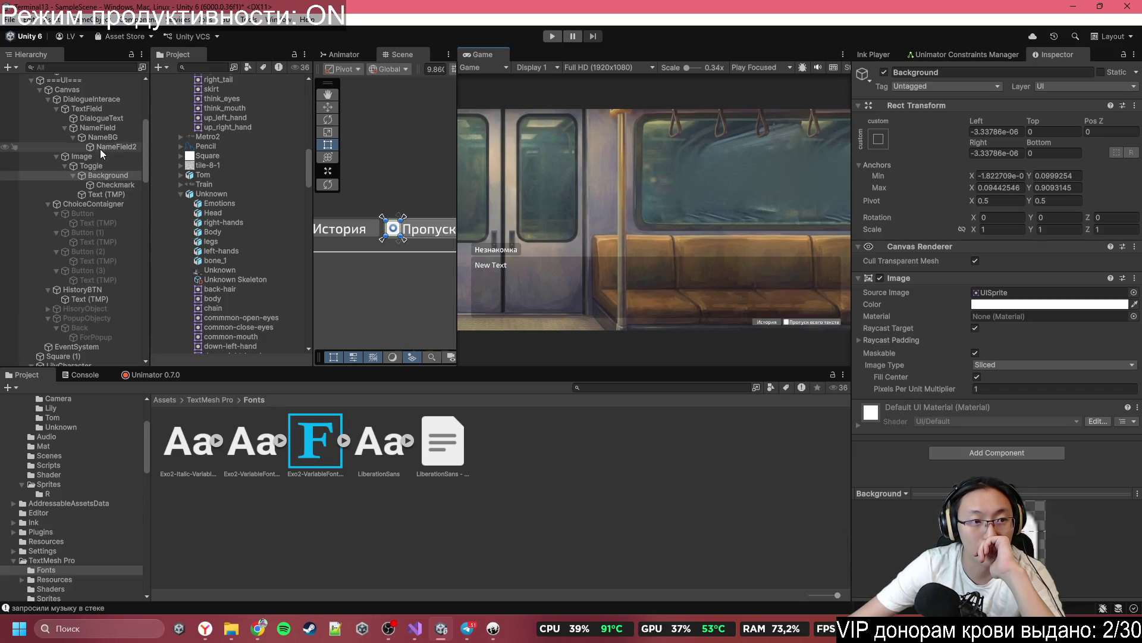
Step: Collapse the TextField and Image branches and add a new Slider under DialogueInterace
{"action": "left_click", "coordinate": [57, 108]}
{"action": "left_click", "coordinate": [57, 118]}
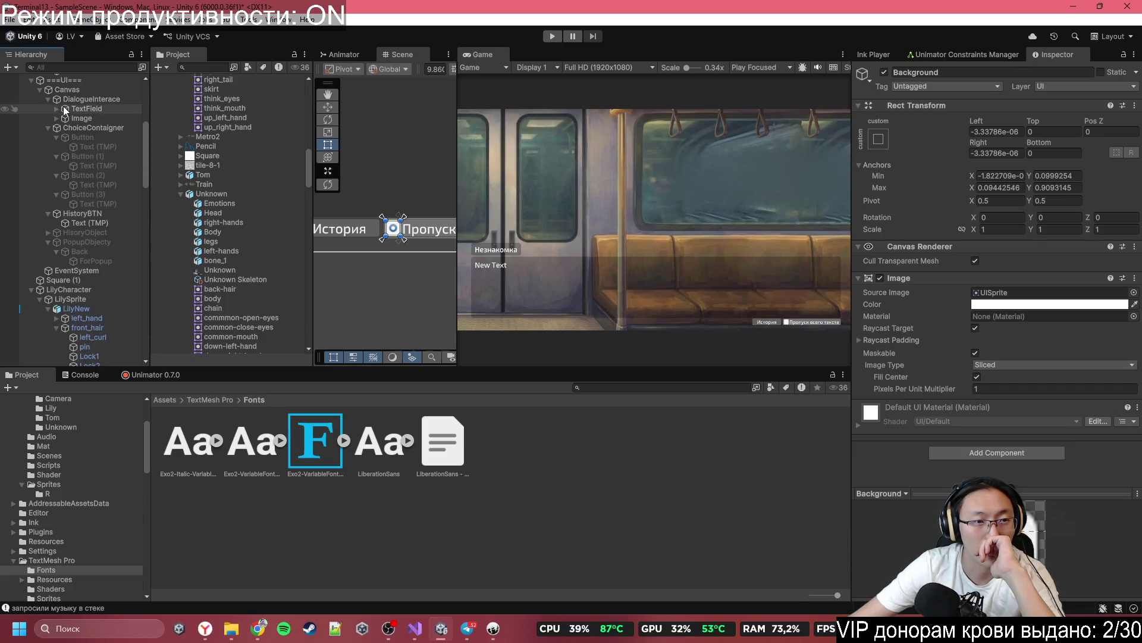
{"action": "left_click", "coordinate": [69, 99]}
{"action": "right_click", "coordinate": [69, 99]}
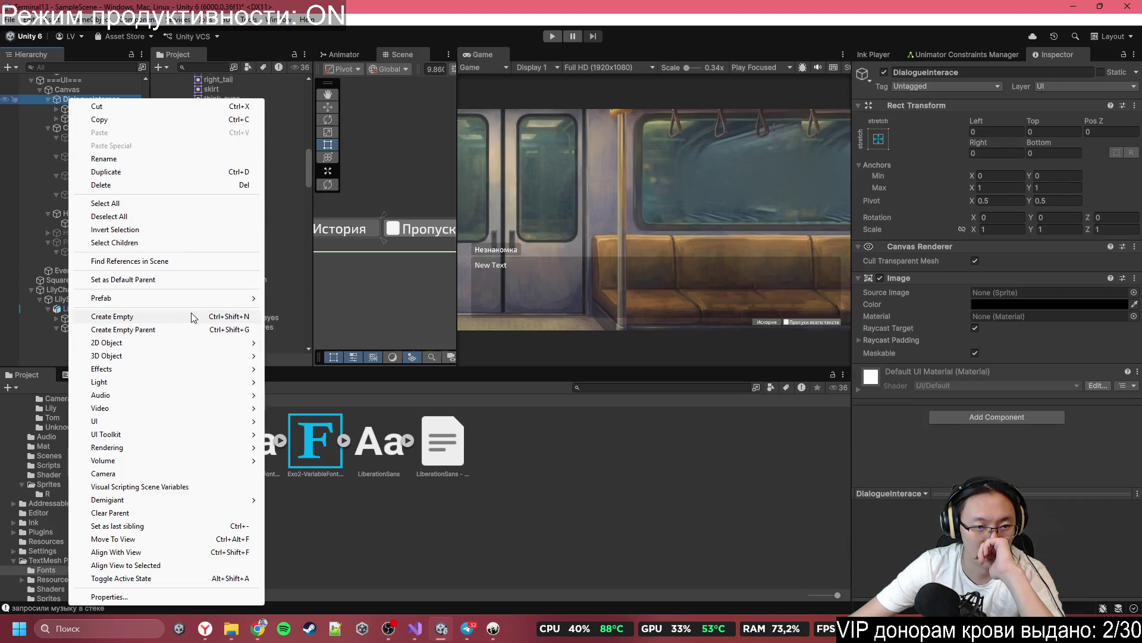
{"action": "mouse_move", "coordinate": [172, 421]}
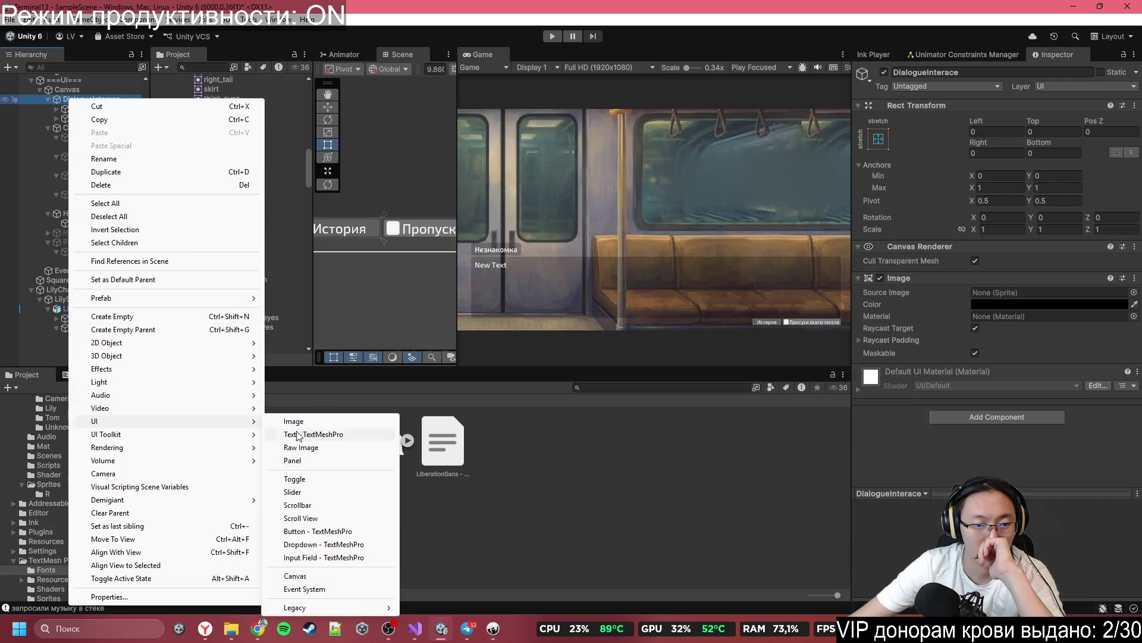
{"action": "left_click", "coordinate": [312, 492]}
Step: Move the slider beside the История button and anchor it to its own corners
{"action": "scroll", "coordinate": [726, 224], "scroll_direction": "up", "scroll_amount": 1}
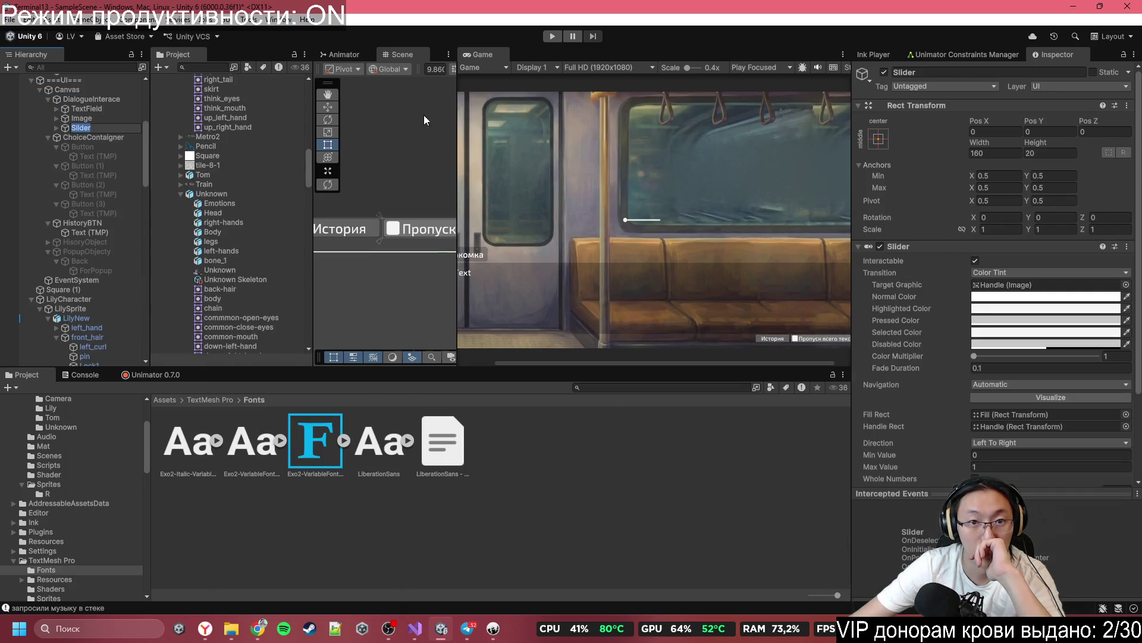
{"action": "left_click", "coordinate": [328, 107]}
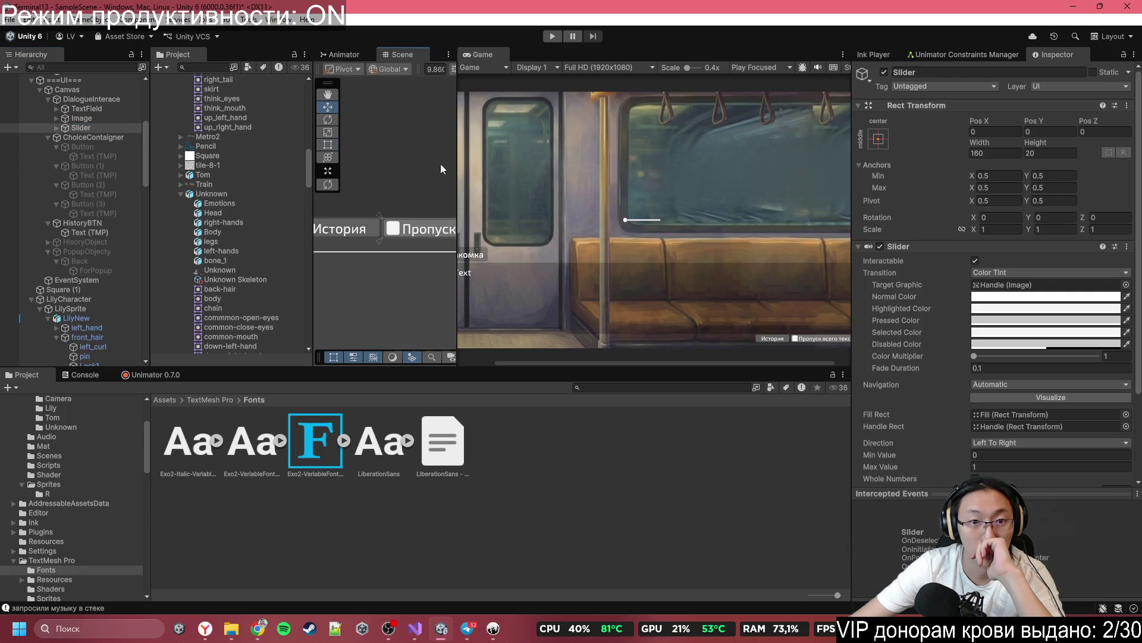
{"action": "left_click_drag", "start_coordinate": [457, 174], "coordinate": [792, 238]}
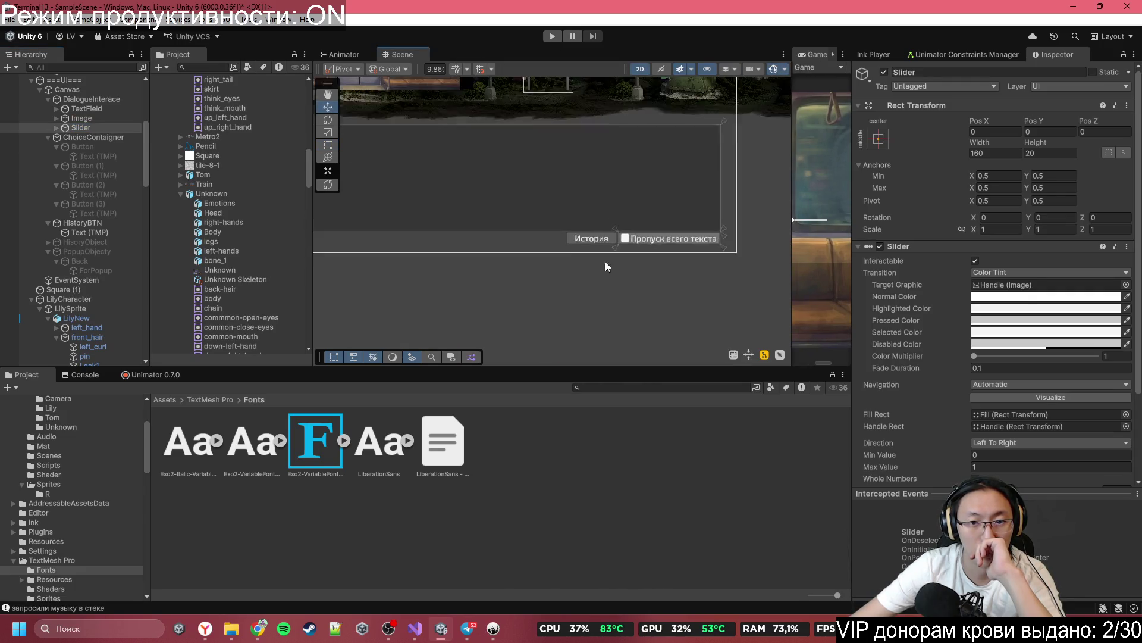
{"action": "left_click_drag", "start_coordinate": [476, 155], "coordinate": [606, 319]}
{"action": "scroll", "coordinate": [605, 319], "scroll_direction": "up", "scroll_amount": 5}
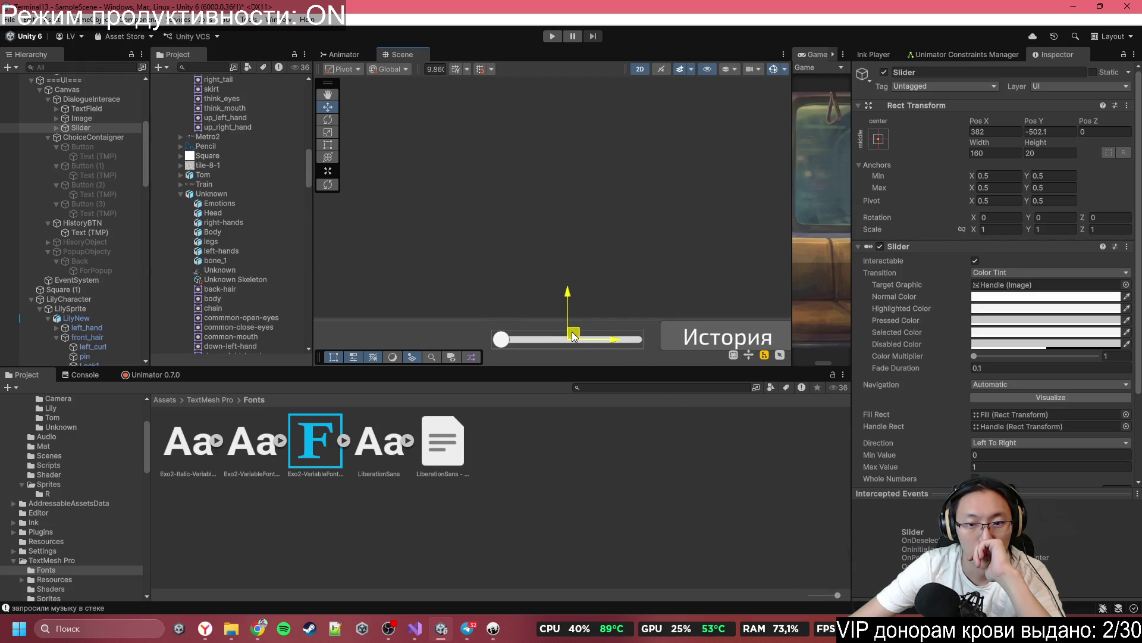
{"action": "left_click_drag", "start_coordinate": [573, 333], "coordinate": [571, 333]}
{"action": "scroll", "coordinate": [640, 292], "scroll_direction": "down", "scroll_amount": 2}
{"action": "left_click_drag", "start_coordinate": [639, 293], "coordinate": [602, 255]}
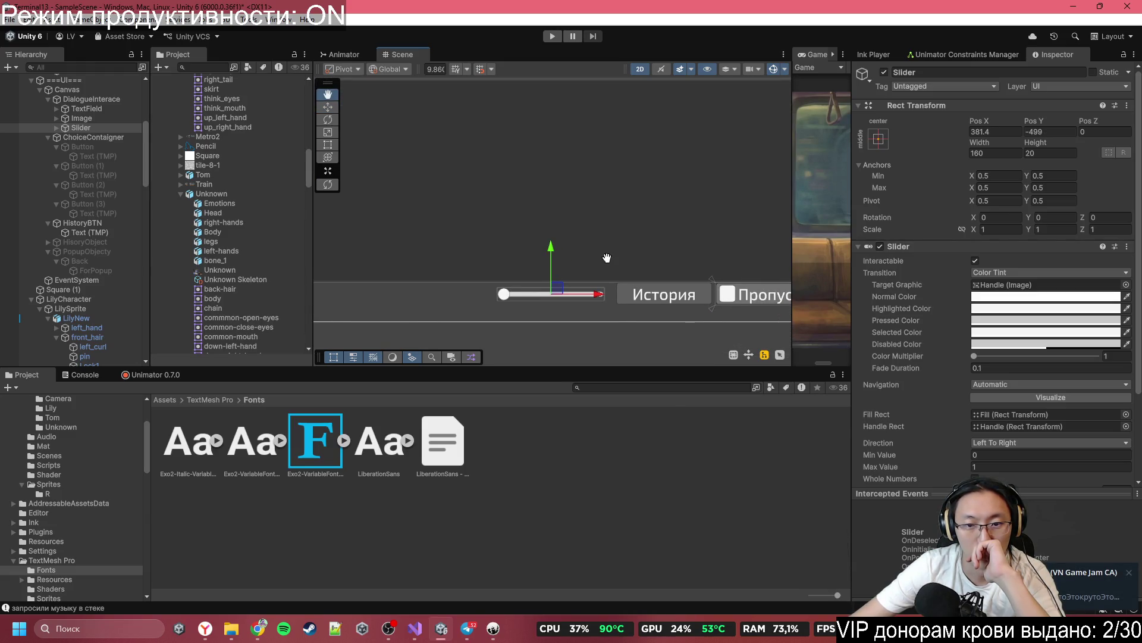
{"action": "left_click_drag", "start_coordinate": [591, 297], "coordinate": [598, 297]}
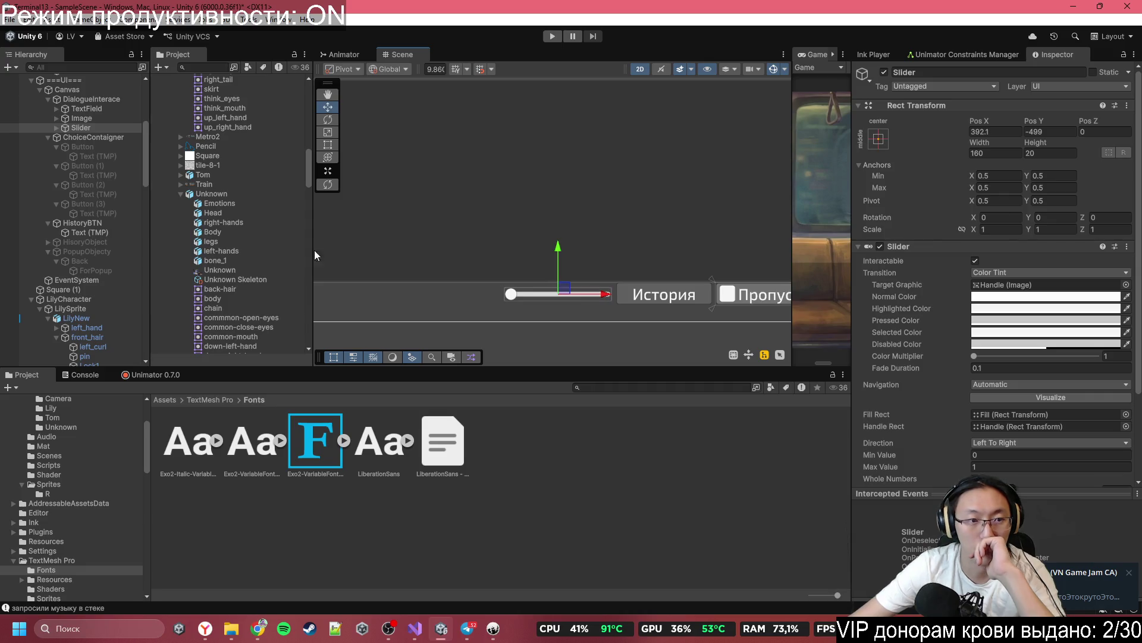
{"action": "left_click", "coordinate": [85, 130]}
{"action": "key", "text": "ctrl+bracketleft"}
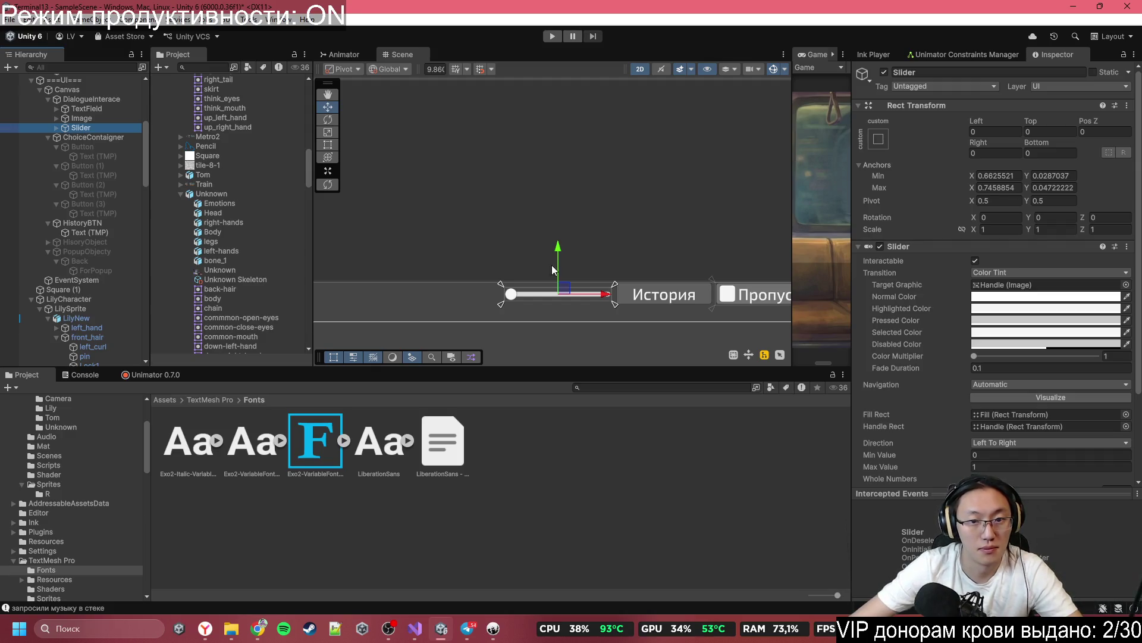
{"action": "scroll", "coordinate": [539, 295], "scroll_direction": "up", "scroll_amount": 3}
Step: Inspect the slider's Background and Handle Slide Area, then preview the slider at full value
{"action": "left_click", "coordinate": [58, 128]}
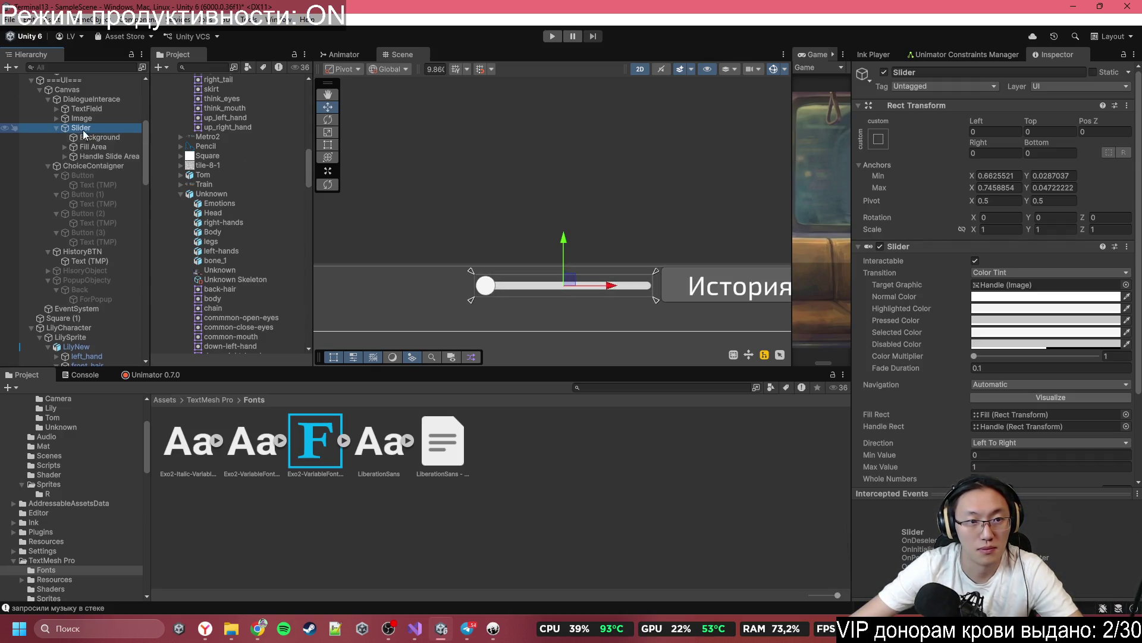
{"action": "left_click", "coordinate": [121, 138]}
{"action": "left_click", "coordinate": [122, 157]}
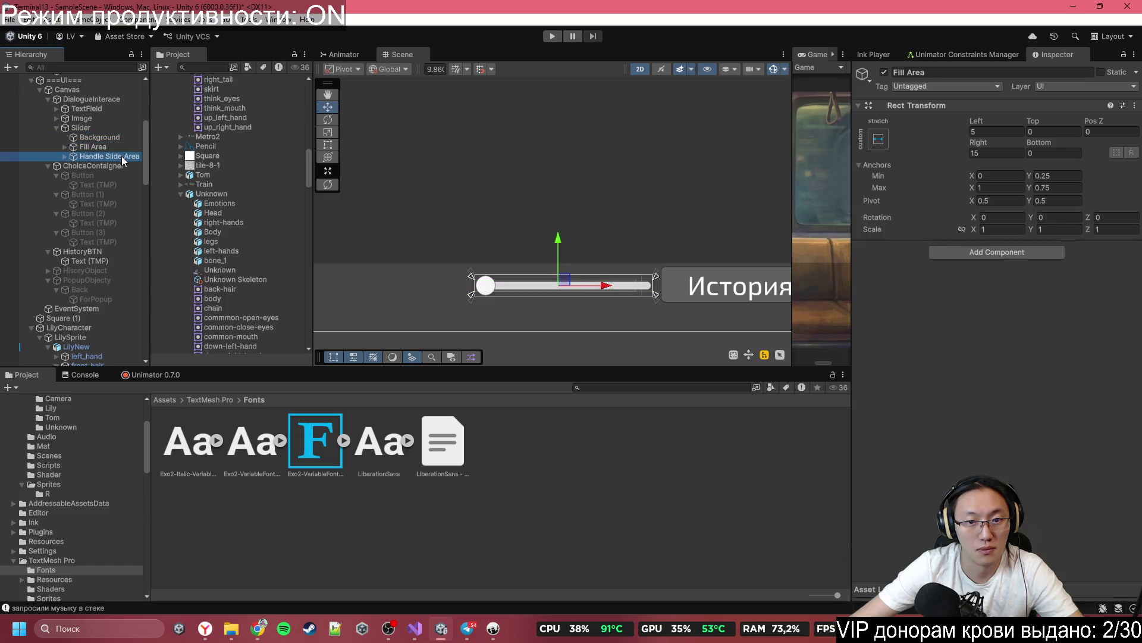
{"action": "left_click", "coordinate": [118, 129]}
{"action": "scroll", "coordinate": [976, 395], "scroll_direction": "down", "scroll_amount": 3}
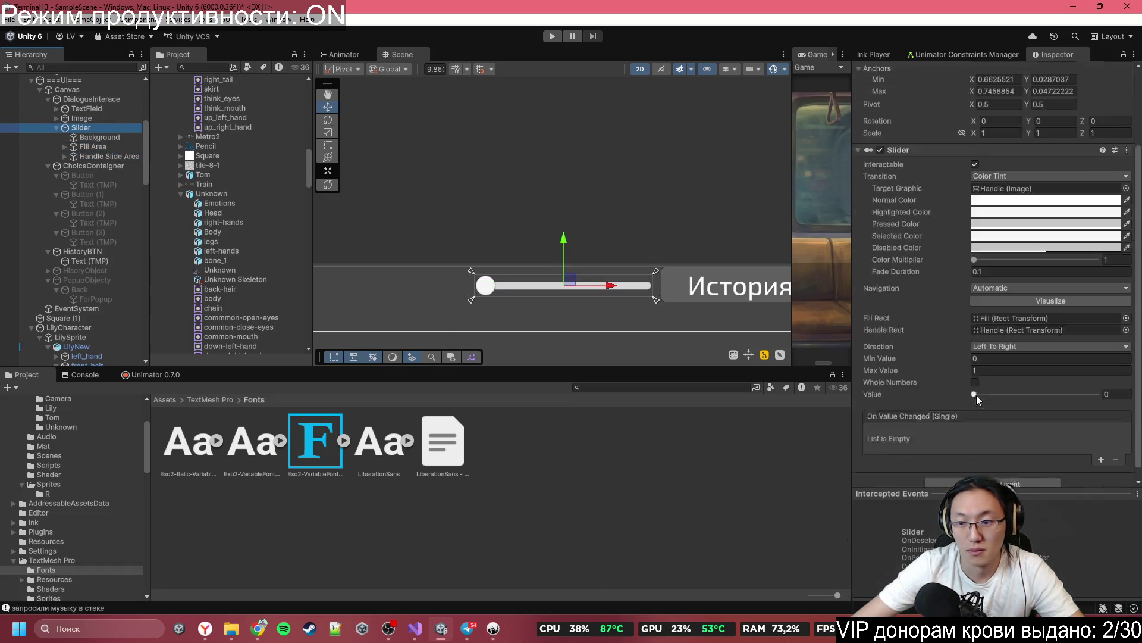
{"action": "left_click_drag", "start_coordinate": [998, 384], "coordinate": [1096, 410]}
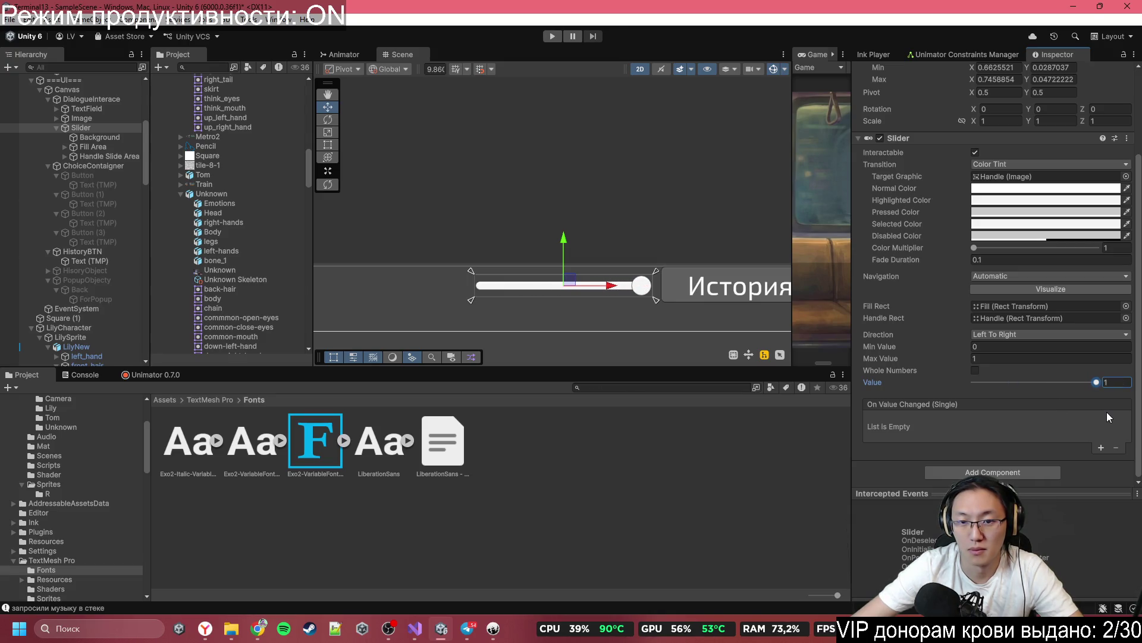
Step: Give the slider's Handle the bunny pin sprite at its native size
{"action": "left_click", "coordinate": [77, 147]}
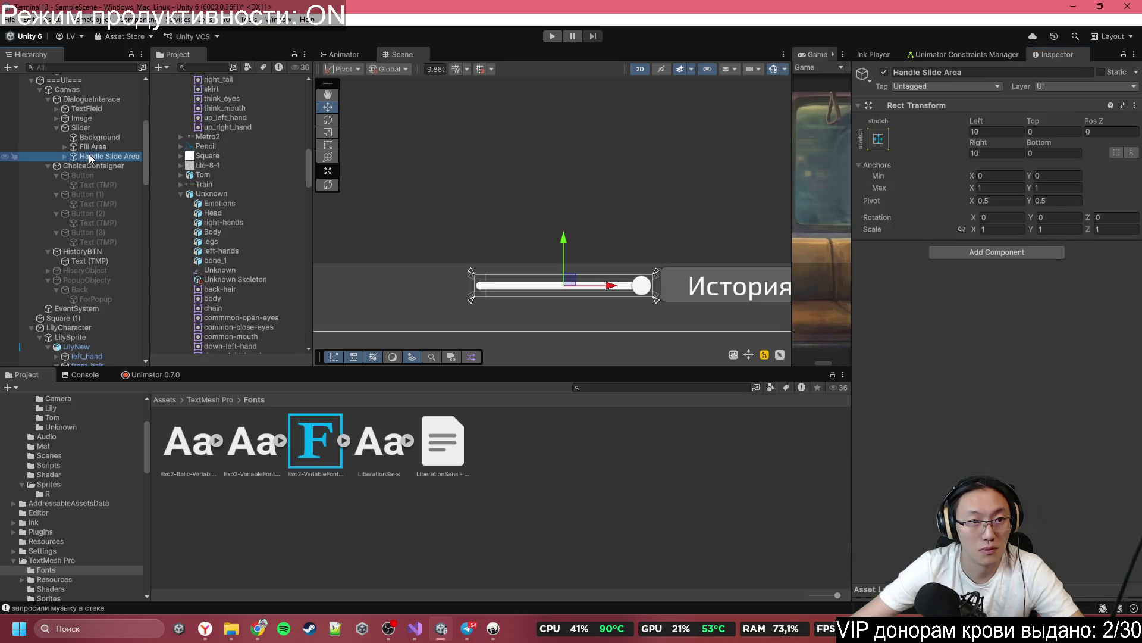
{"action": "left_click", "coordinate": [64, 156]}
{"action": "left_click", "coordinate": [69, 156]}
{"action": "key", "text": "Down"}
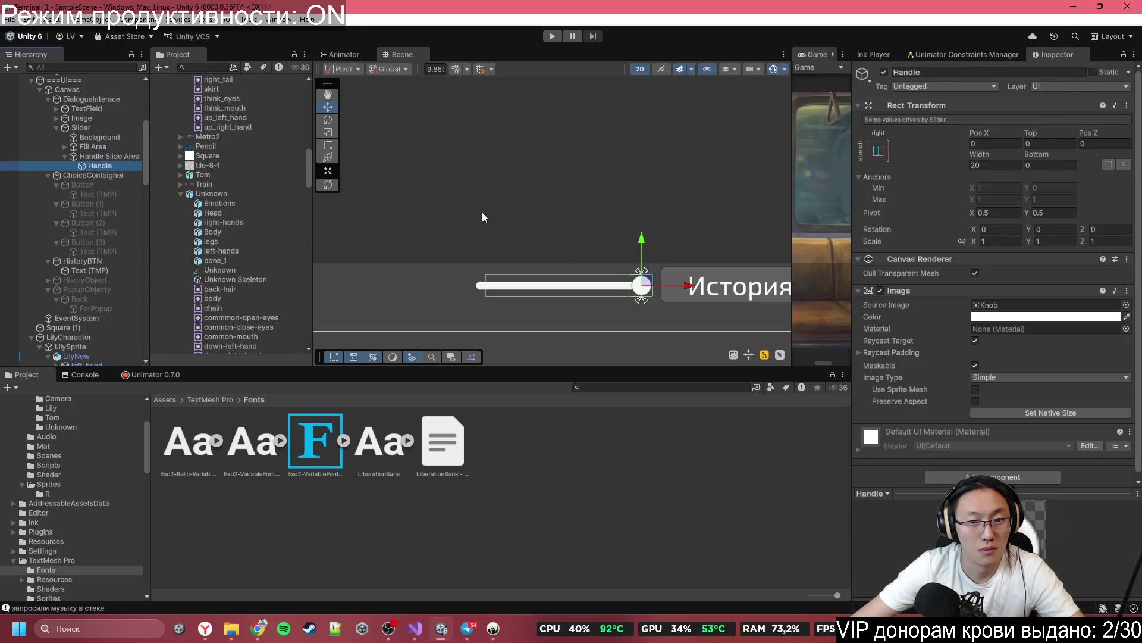
{"action": "left_click", "coordinate": [1127, 305]}
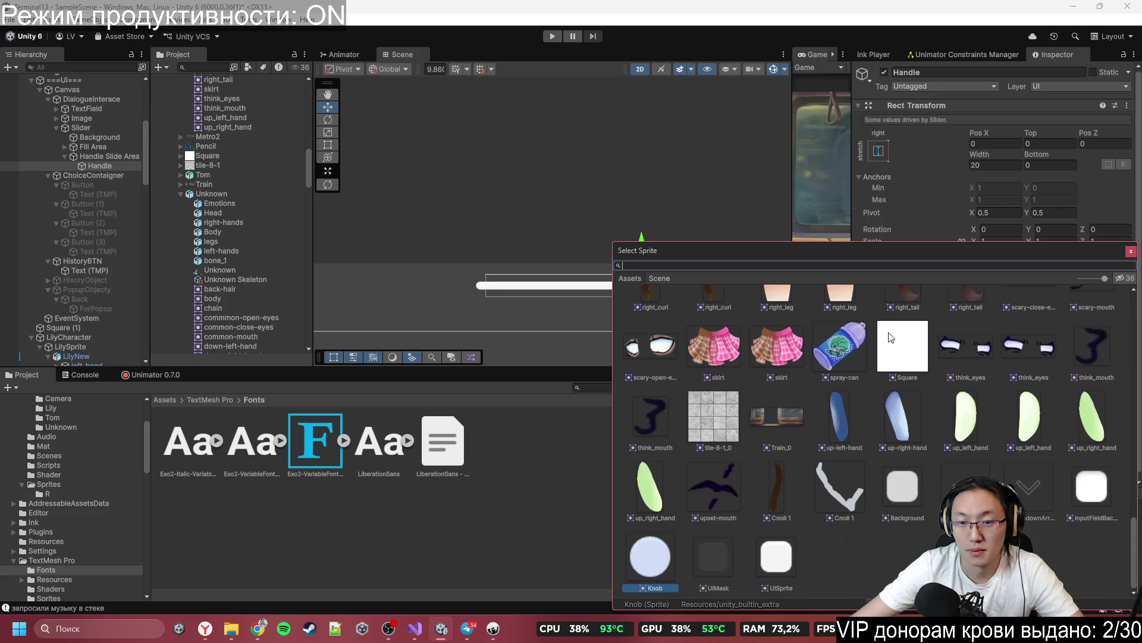
{"action": "left_click_drag", "start_coordinate": [870, 253], "coordinate": [283, 194]}
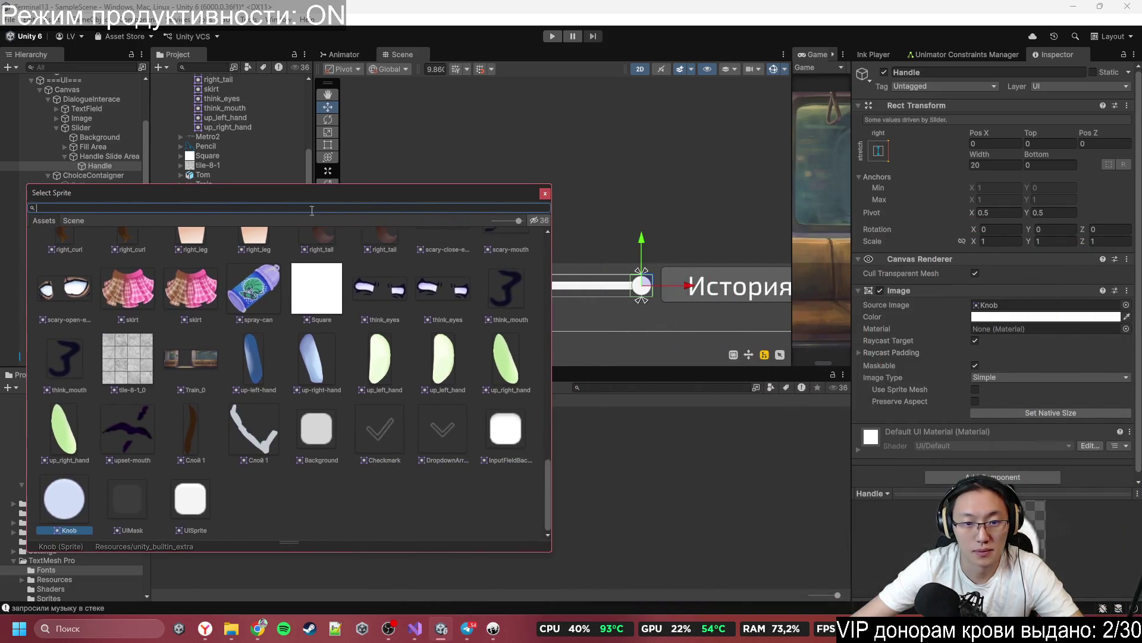
{"action": "scroll", "coordinate": [351, 356], "scroll_direction": "up", "scroll_amount": 3}
{"action": "scroll", "coordinate": [302, 341], "scroll_direction": "up", "scroll_amount": 1}
{"action": "left_click", "coordinate": [249, 326]}
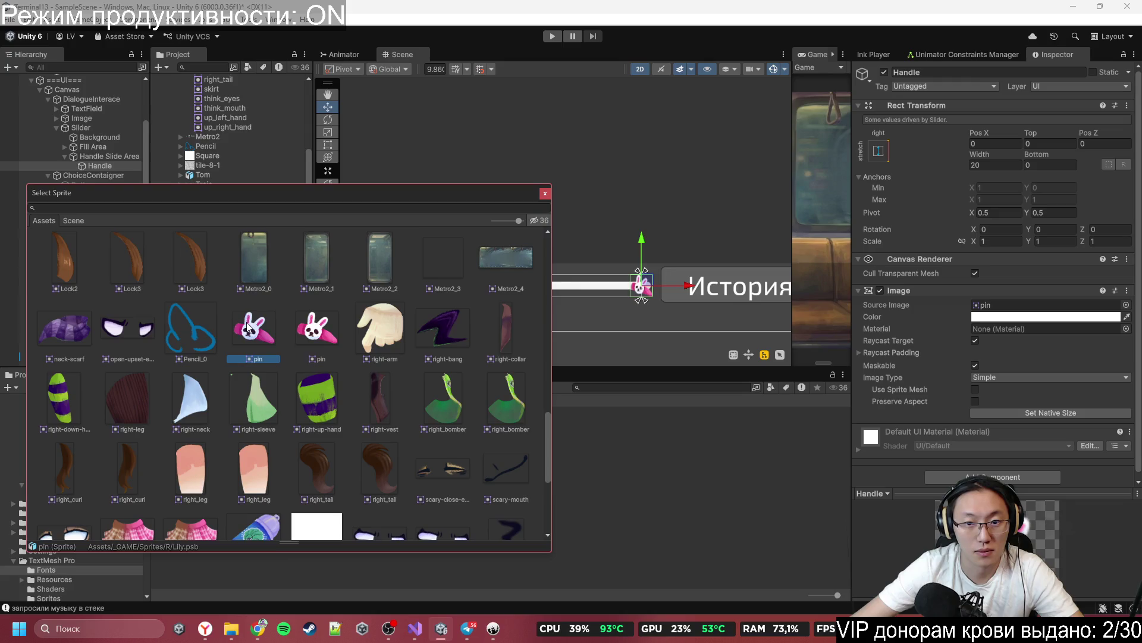
{"action": "left_click", "coordinate": [1066, 394]}
{"action": "left_click", "coordinate": [1094, 413]}
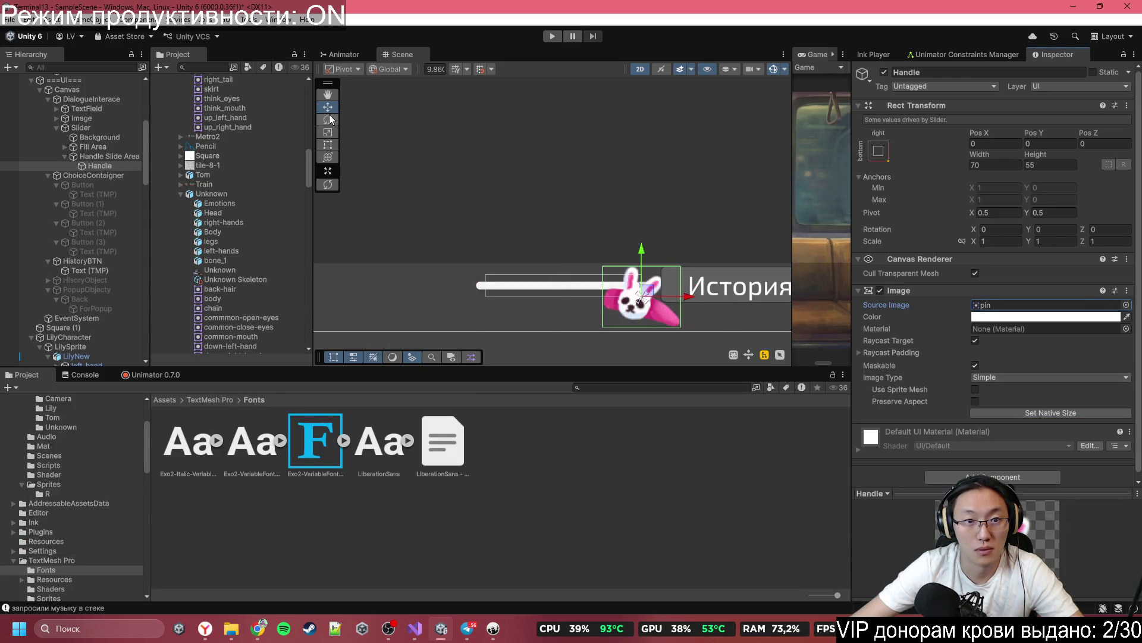
Step: Shrink the bunny handle to about half size with the Rect tool
{"action": "left_click", "coordinate": [328, 145]}
{"action": "scroll", "coordinate": [656, 302], "scroll_direction": "up", "scroll_amount": 3}
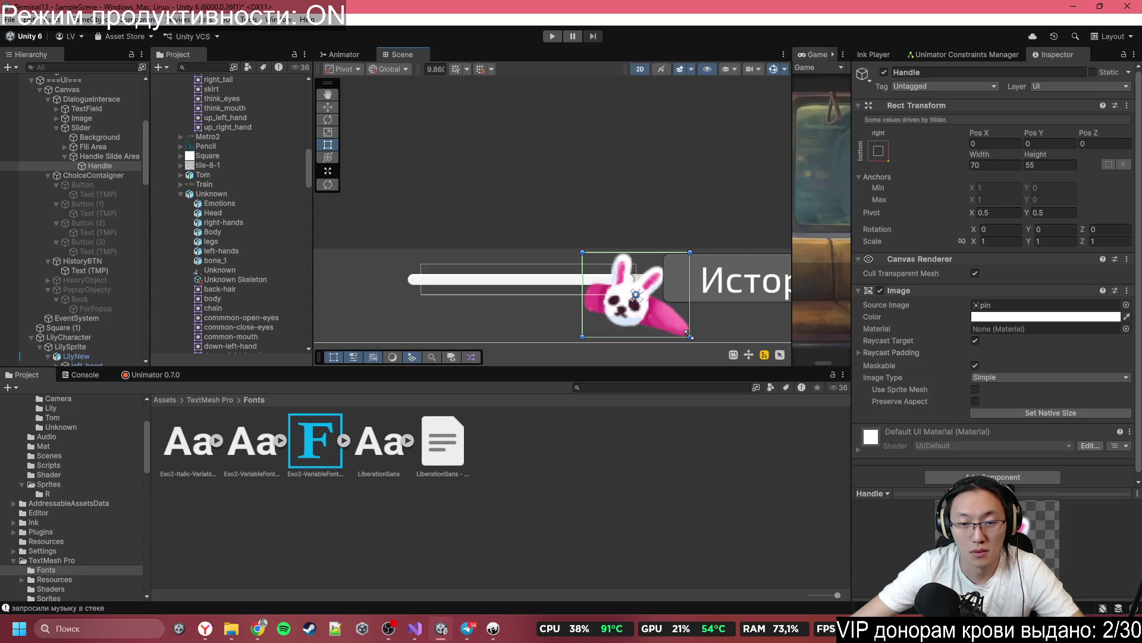
{"action": "mouse_move", "coordinate": [688, 336]}
{"action": "left_mouse_down"}
{"action": "mouse_move", "coordinate": [634, 293]}
{"action": "mouse_move", "coordinate": [673, 264]}
{"action": "left_mouse_up"}
{"action": "scroll", "coordinate": [635, 284], "scroll_direction": "up", "scroll_amount": 3}
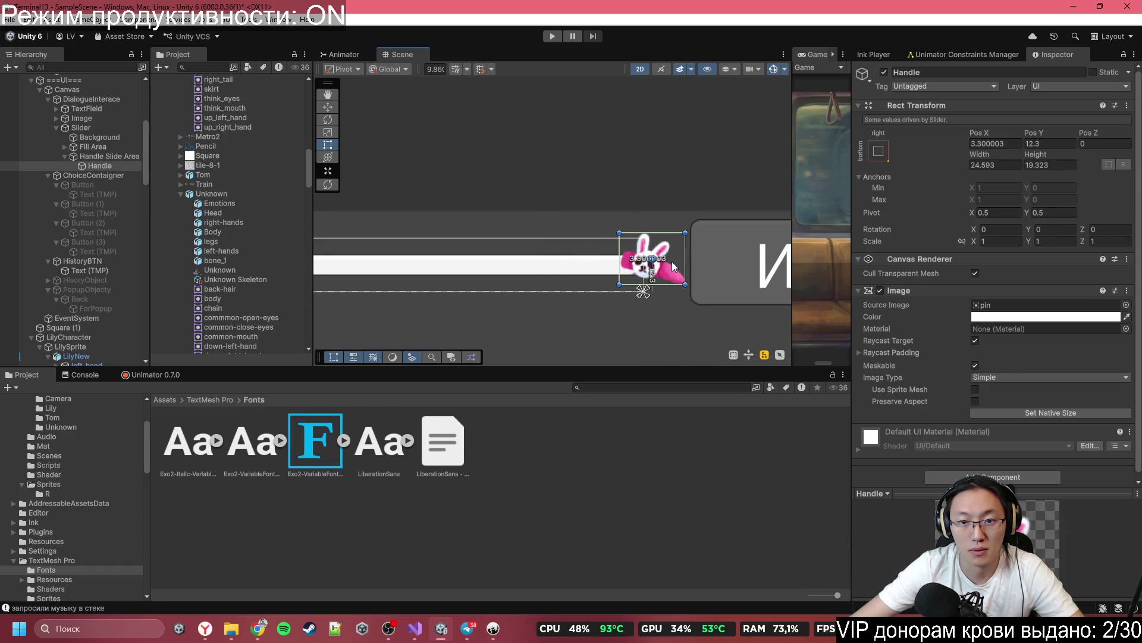
{"action": "scroll", "coordinate": [674, 266], "scroll_direction": "down", "scroll_amount": 3}
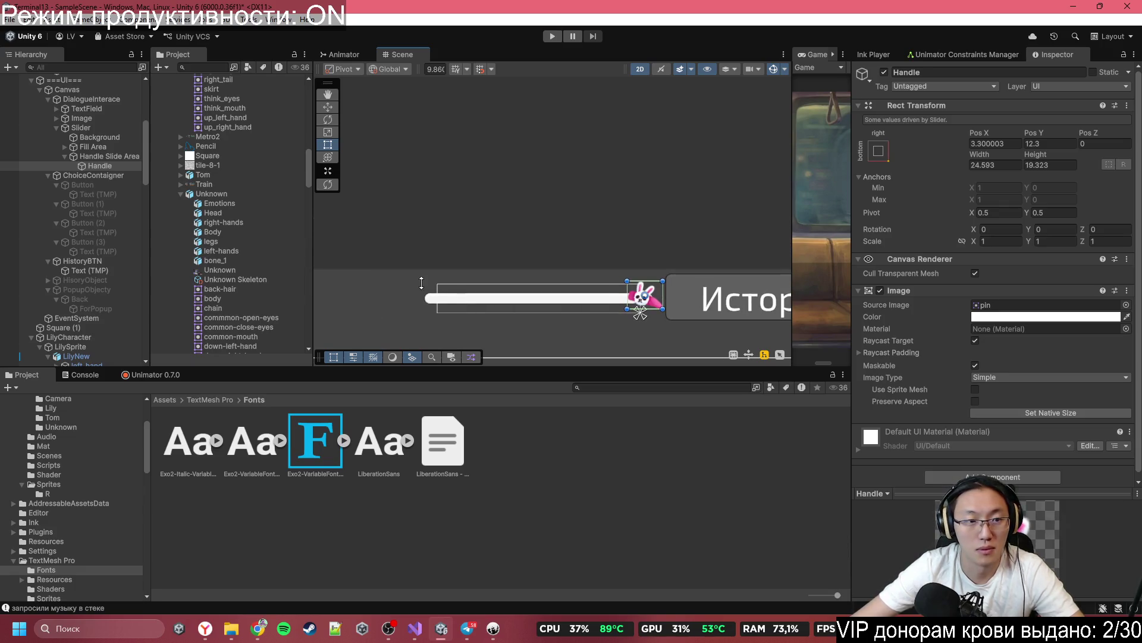
Step: Review the slider's Handle, Background and Fill Area settings
{"action": "left_click", "coordinate": [528, 294]}
{"action": "left_click", "coordinate": [526, 299]}
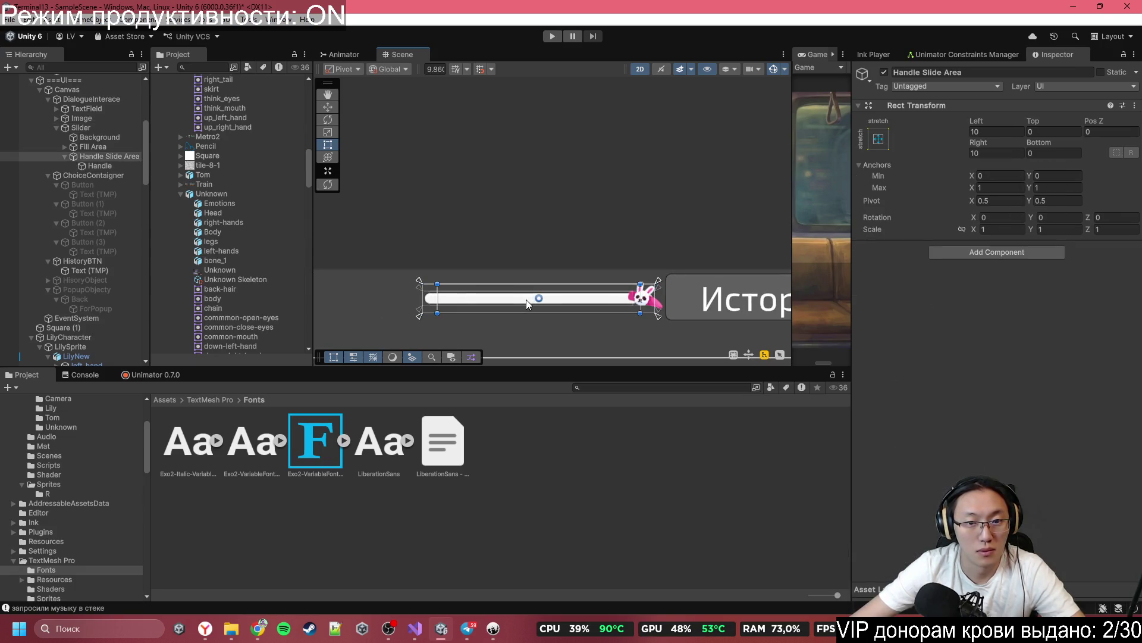
{"action": "left_click", "coordinate": [106, 166]}
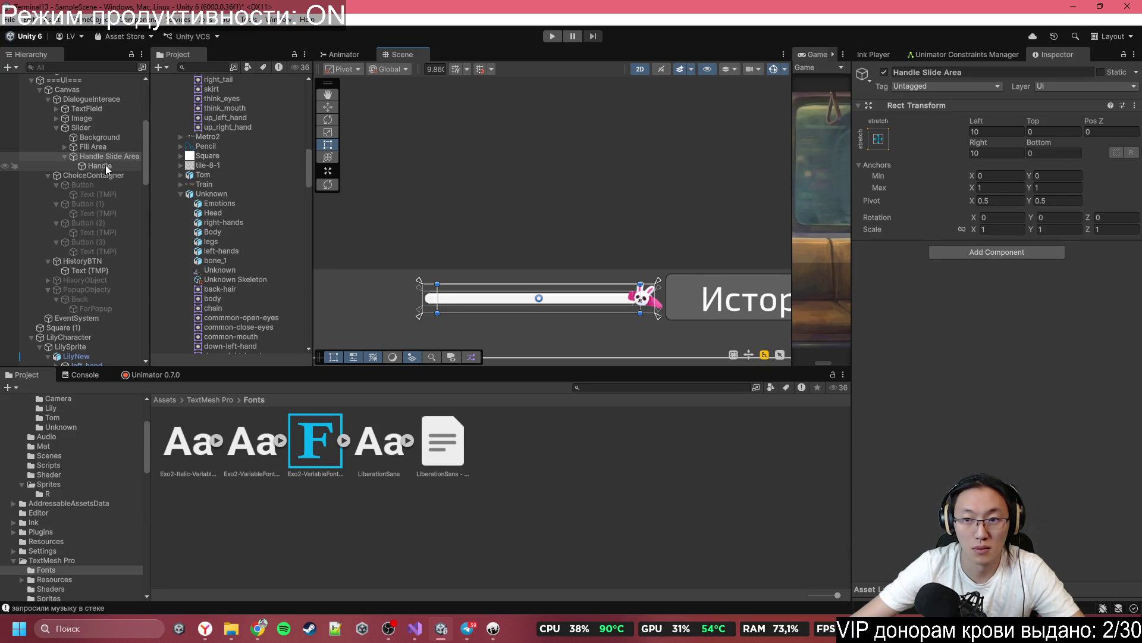
{"action": "left_click", "coordinate": [118, 129]}
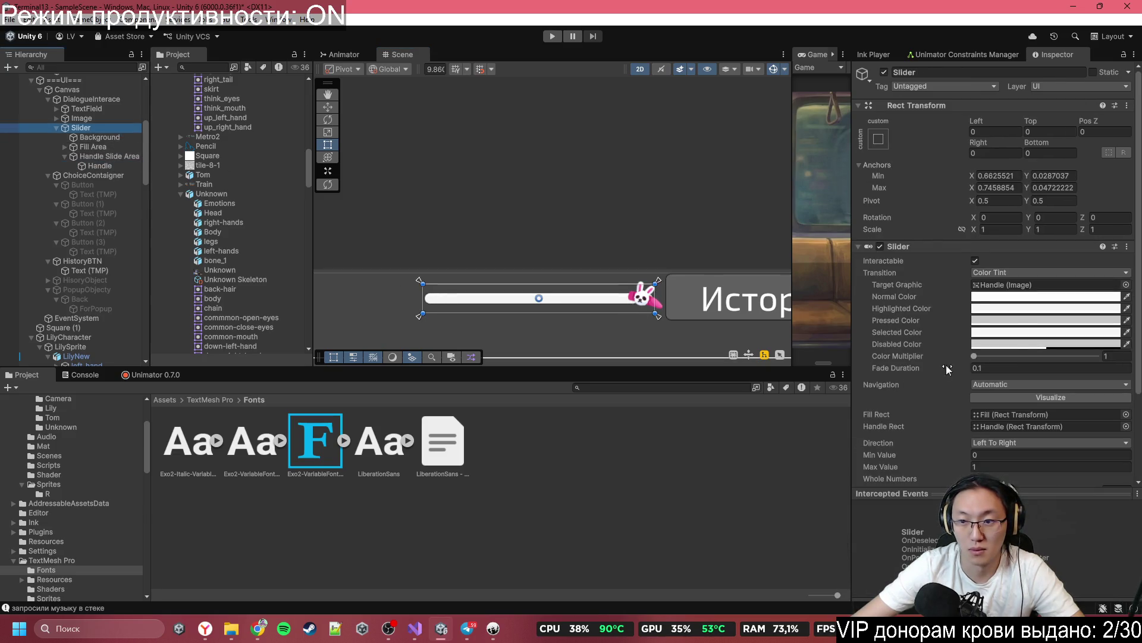
{"action": "scroll", "coordinate": [1029, 308], "scroll_direction": "down", "scroll_amount": 3}
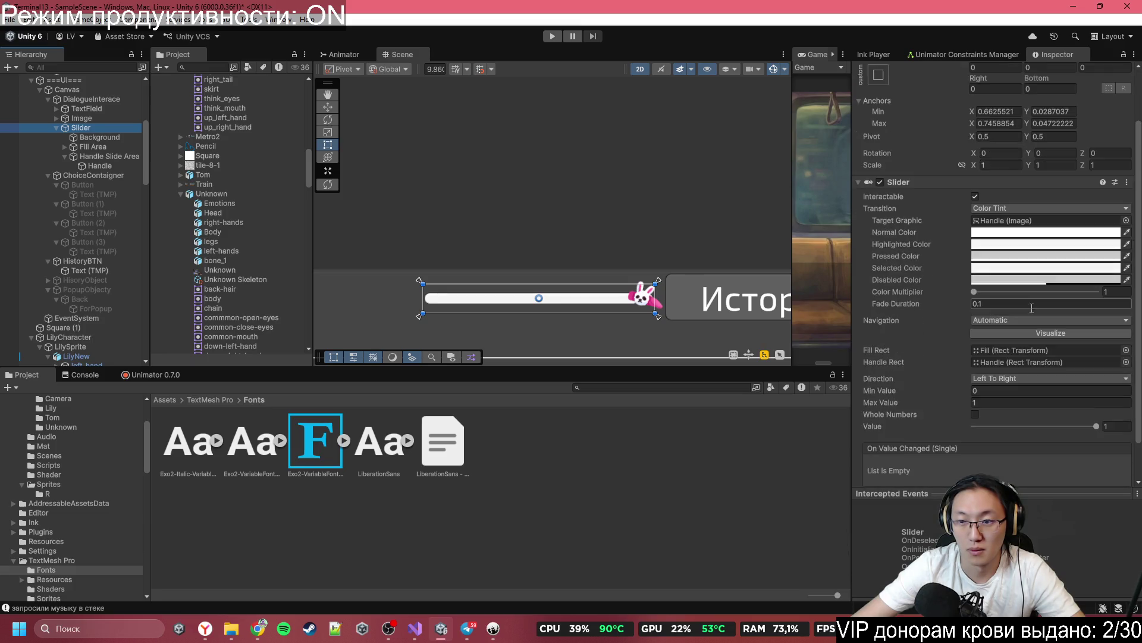
{"action": "left_click", "coordinate": [87, 137]}
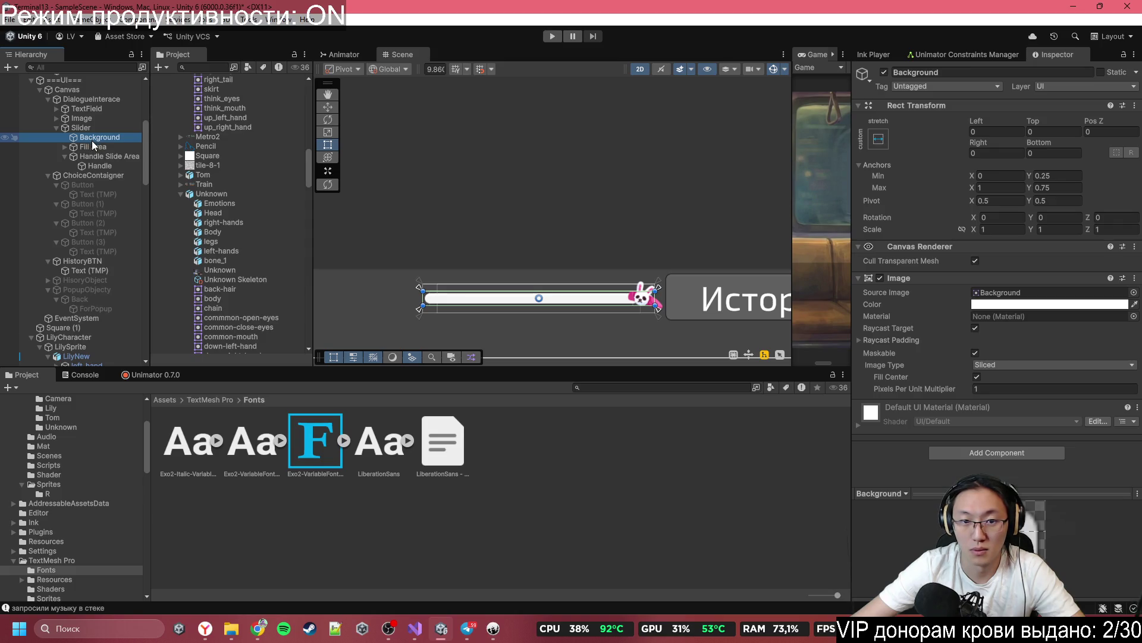
{"action": "left_click", "coordinate": [92, 147]}
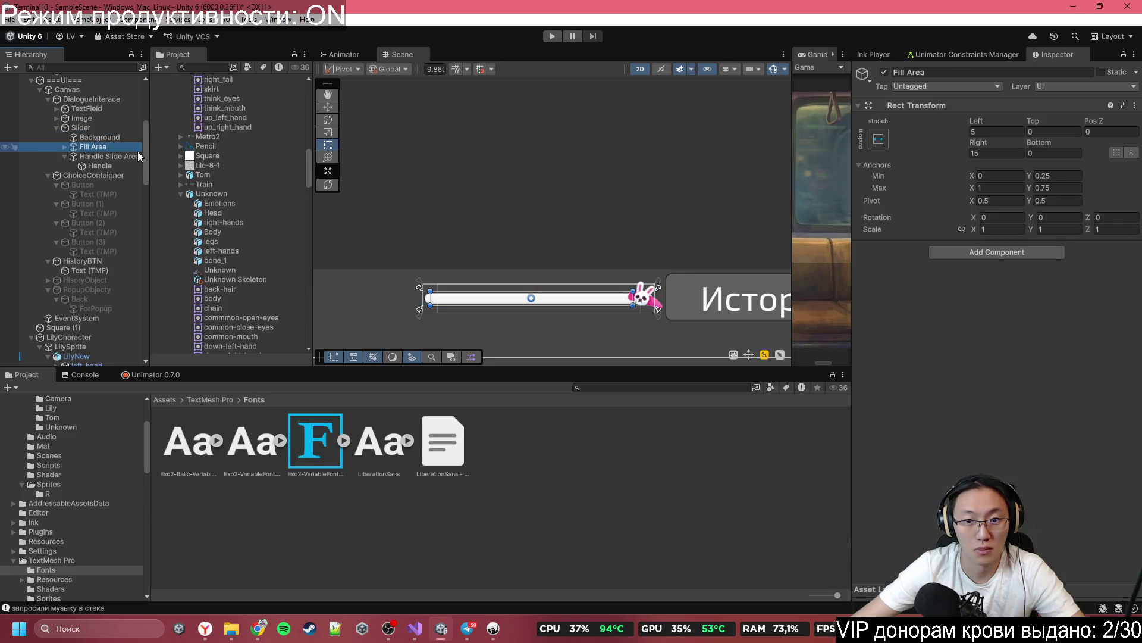
{"action": "left_click", "coordinate": [120, 129]}
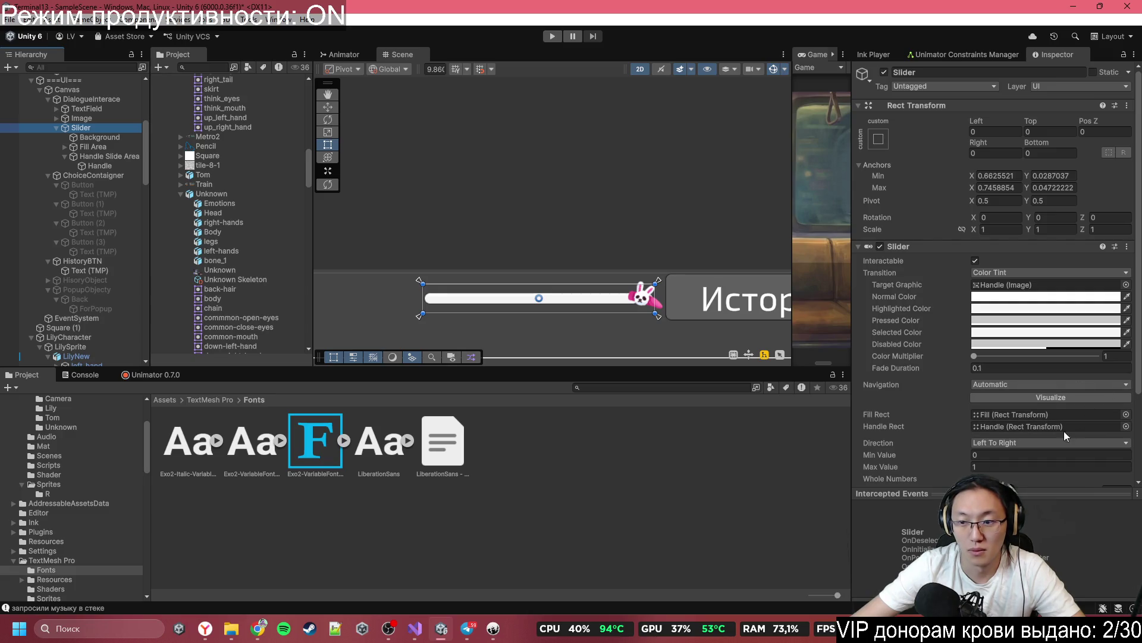
{"action": "scroll", "coordinate": [1067, 385], "scroll_direction": "down", "scroll_amount": 3}
Step: Set the Slider's Value to 0.617 so the bunny handle sits right of centre
{"action": "mouse_move", "coordinate": [1068, 384]}
{"action": "left_mouse_down"}
{"action": "mouse_move", "coordinate": [1045, 384]}
{"action": "mouse_move", "coordinate": [1095, 385]}
{"action": "mouse_move", "coordinate": [1036, 387]}
{"action": "left_mouse_up"}
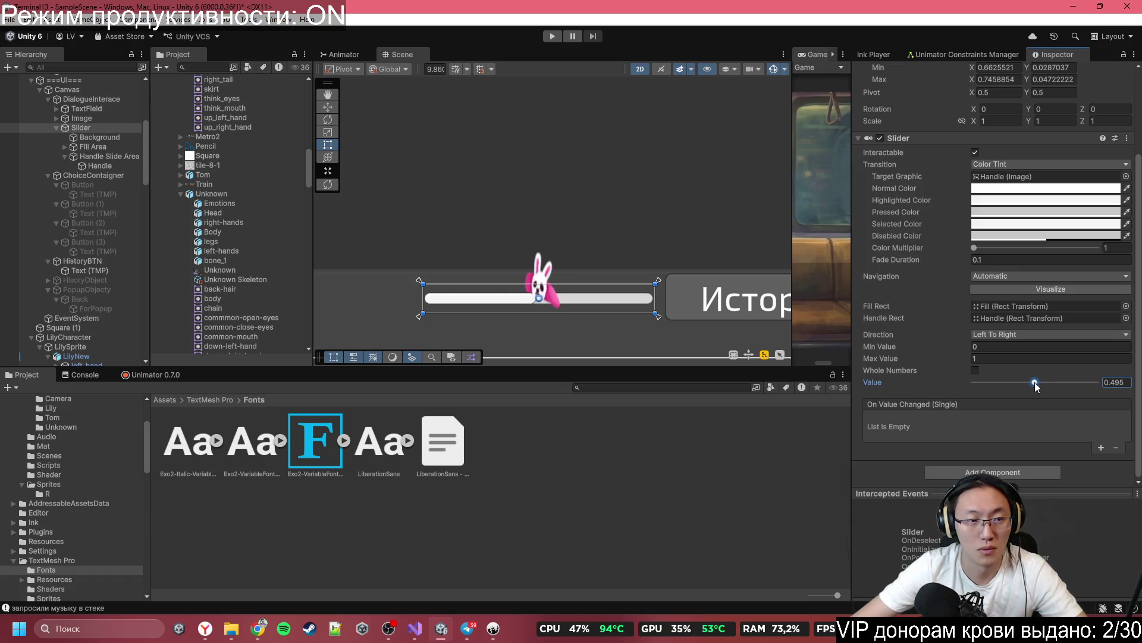
{"action": "left_click", "coordinate": [89, 166]}
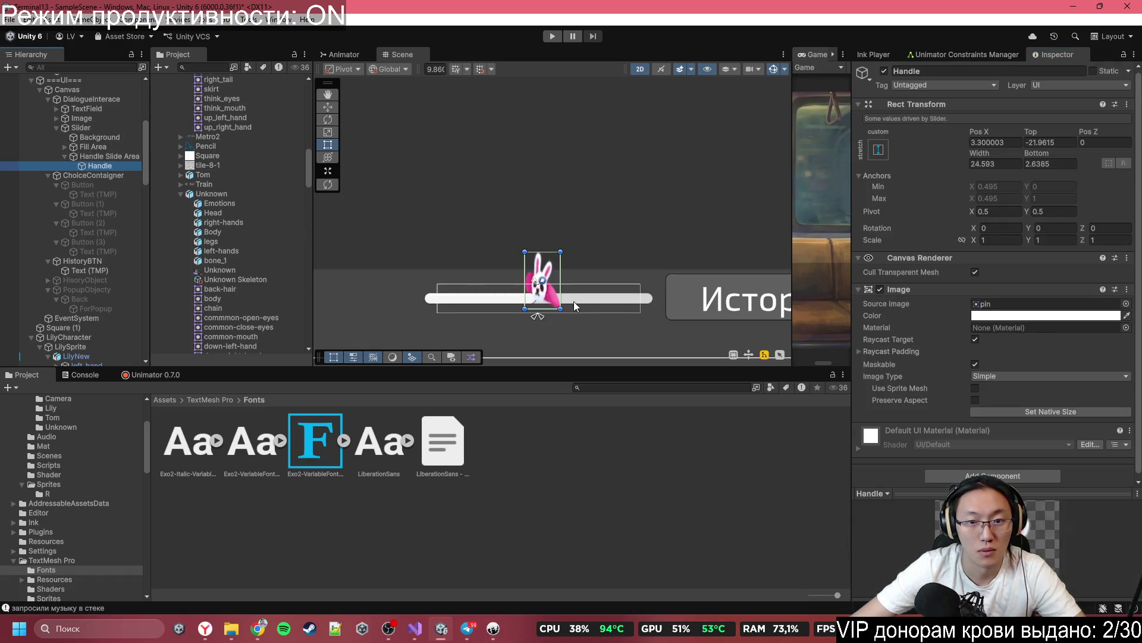
{"action": "scroll", "coordinate": [546, 307], "scroll_direction": "up", "scroll_amount": 2}
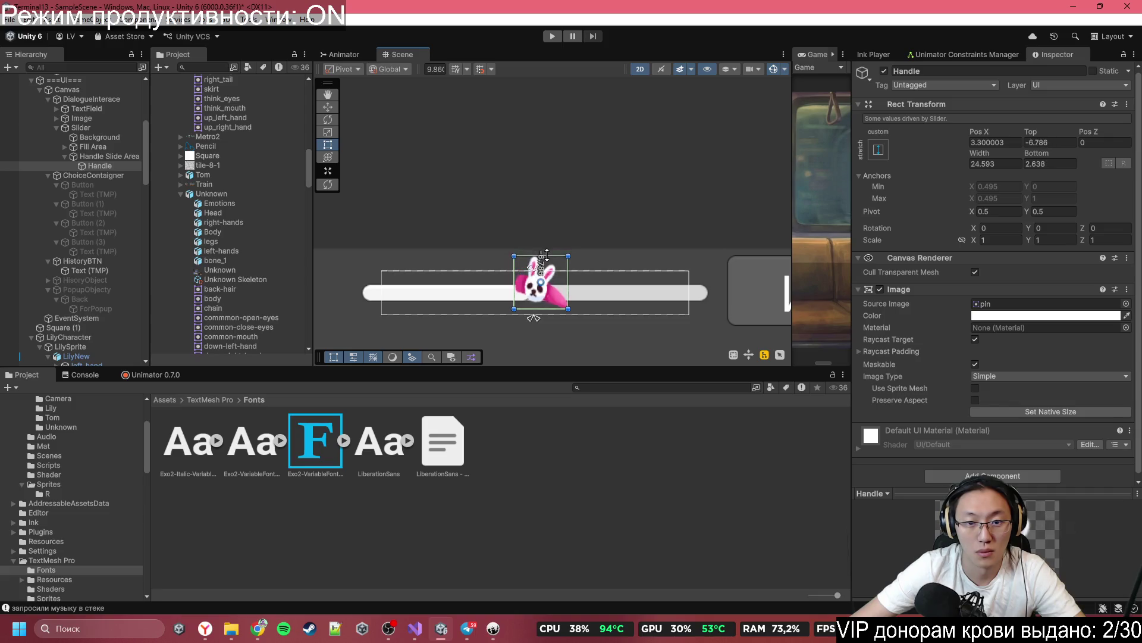
{"action": "key", "text": "Up"}
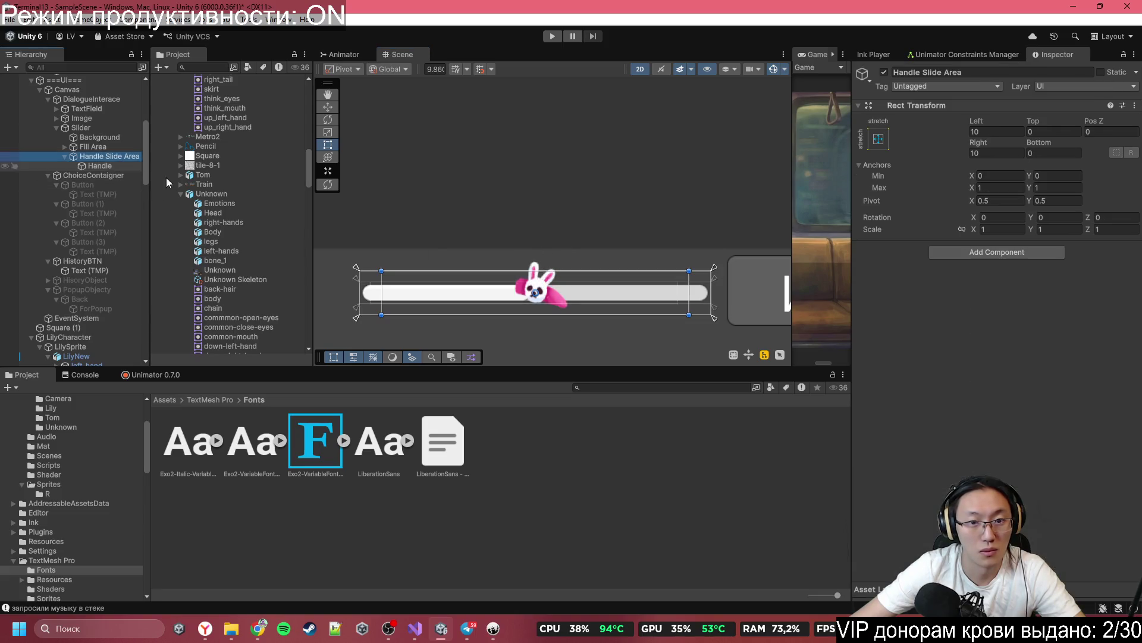
{"action": "left_click", "coordinate": [92, 99]}
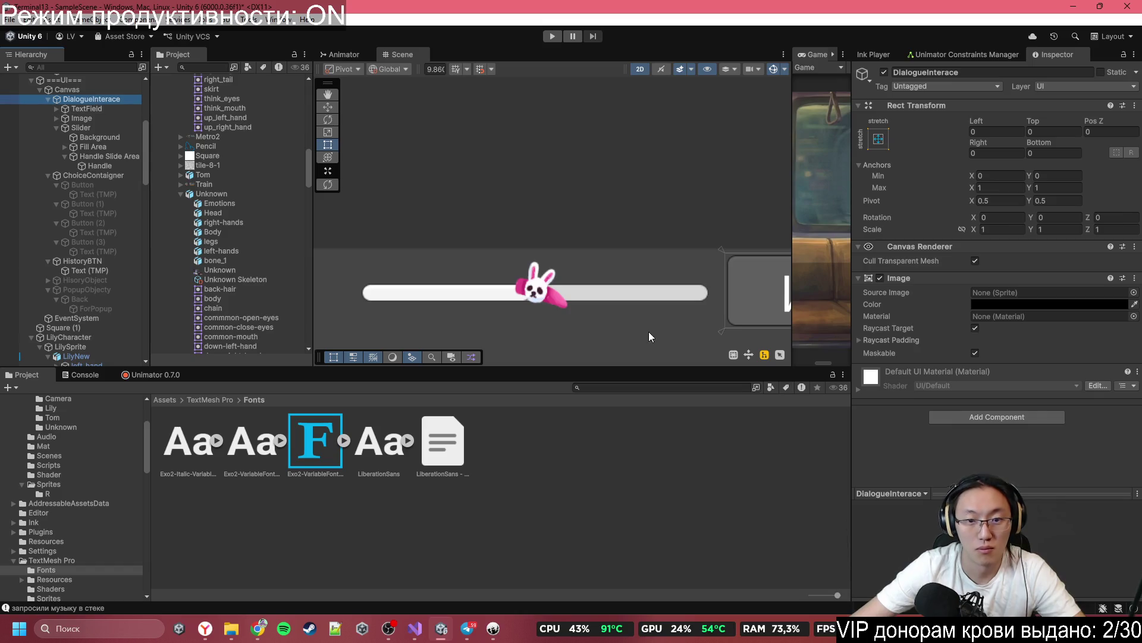
{"action": "left_click", "coordinate": [107, 109]}
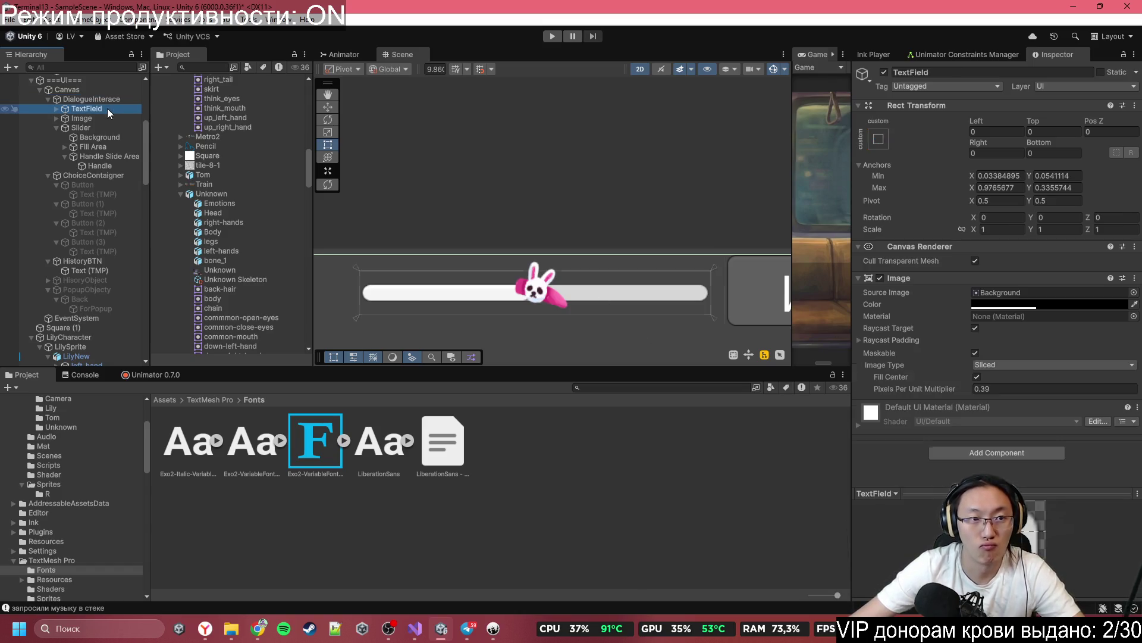
{"action": "left_click", "coordinate": [119, 128]}
{"action": "scroll", "coordinate": [1065, 424], "scroll_direction": "down", "scroll_amount": 4}
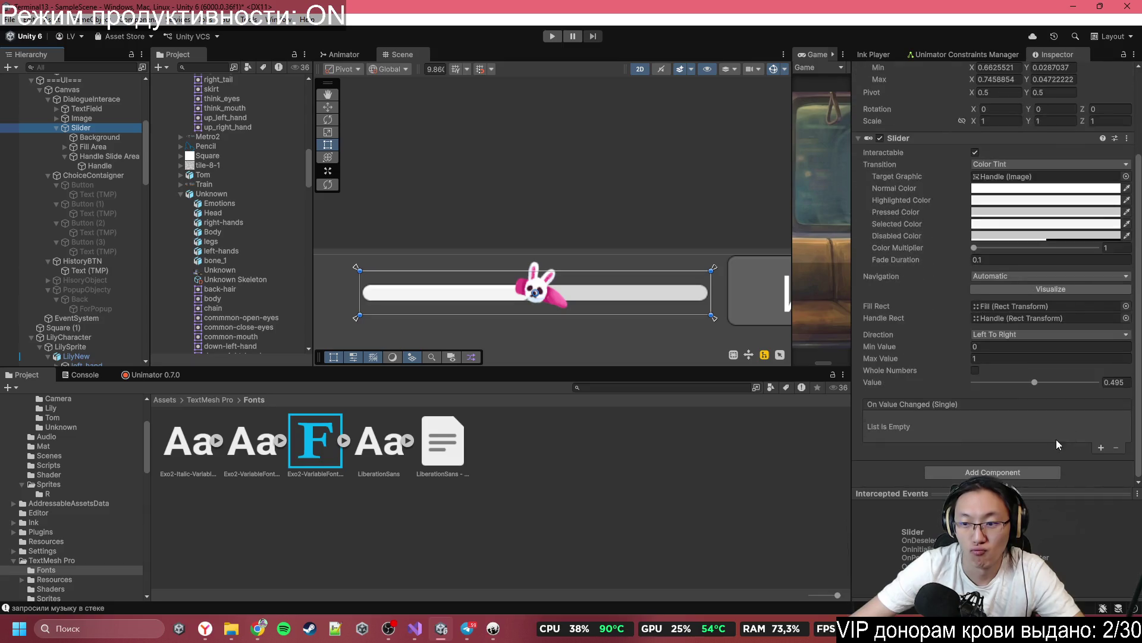
{"action": "left_click_drag", "start_coordinate": [1038, 382], "coordinate": [1051, 386]}
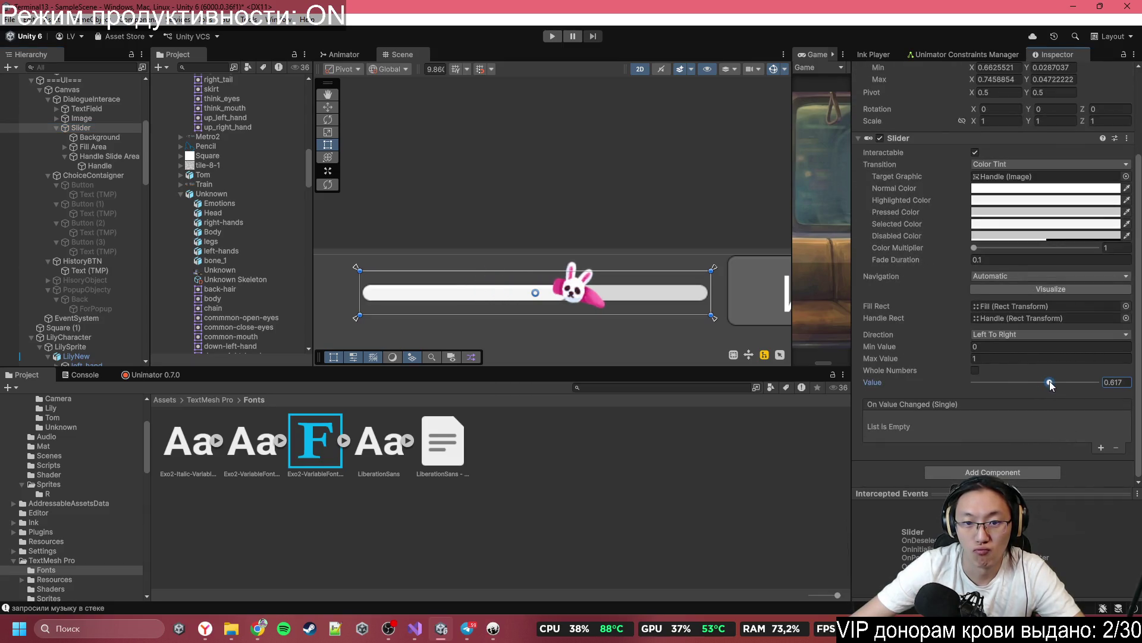
{"action": "left_click", "coordinate": [119, 146]}
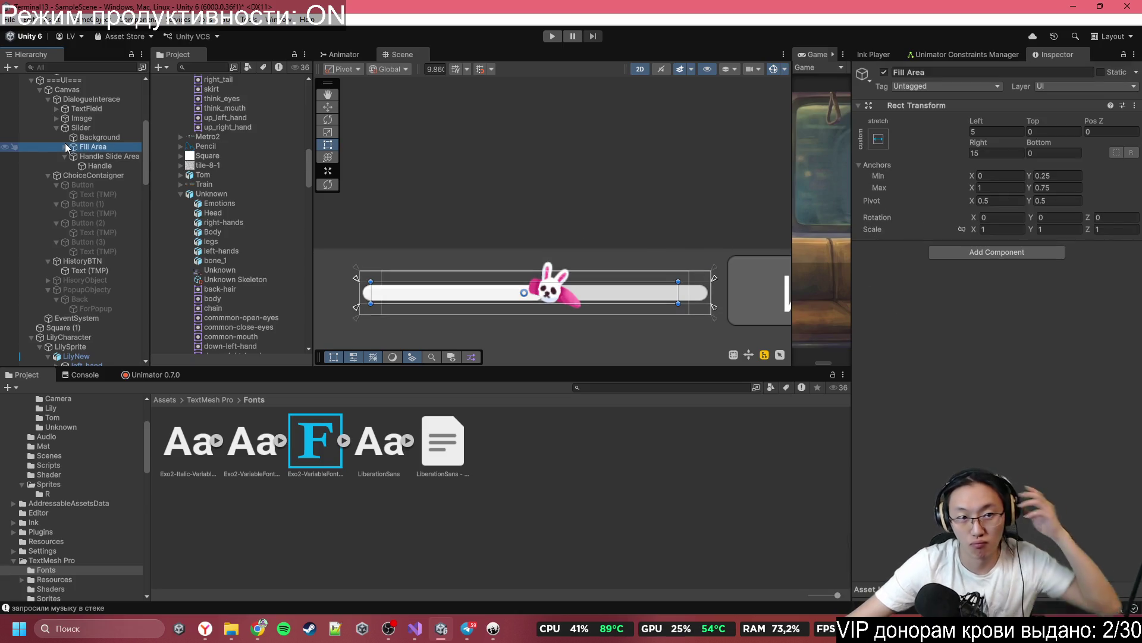
Step: Unfold Fill Area in the Hierarchy to show its Fill child
{"action": "left_click", "coordinate": [65, 146]}
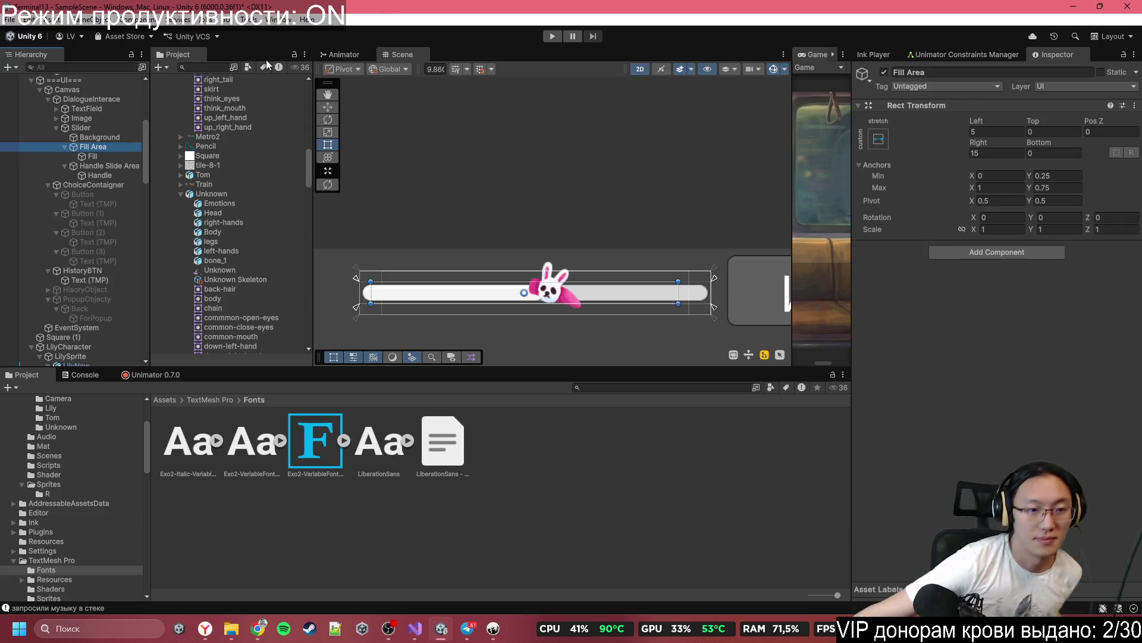
Step: Colour the Fill image light green (B5FF92)
{"action": "key", "text": "Down"}
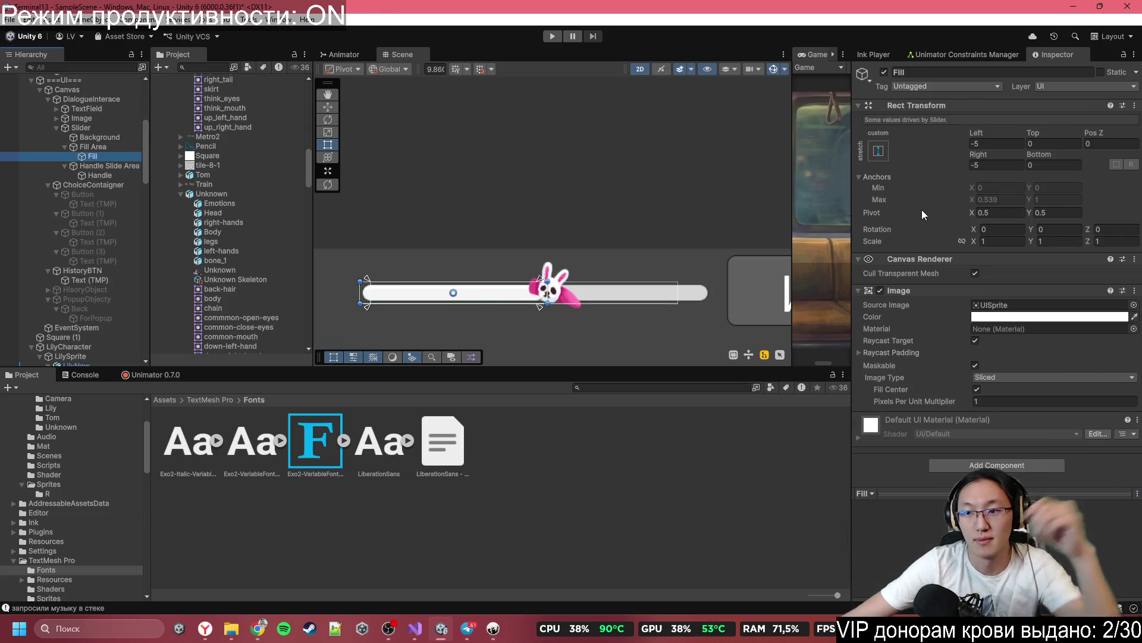
{"action": "left_click", "coordinate": [1006, 317]}
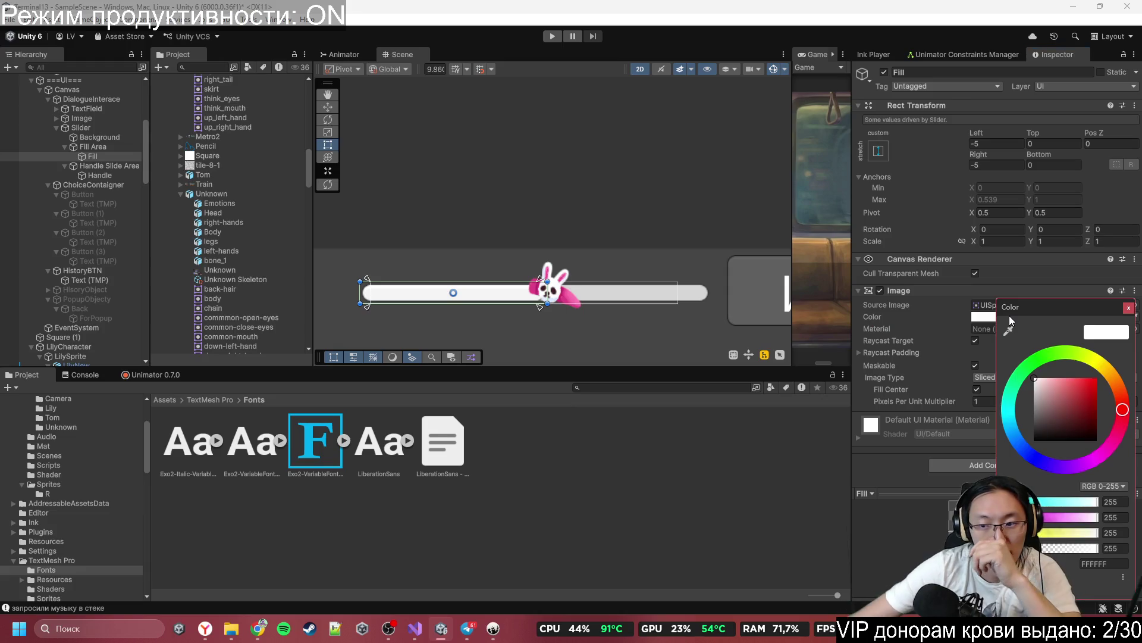
{"action": "mouse_move", "coordinate": [1072, 385]}
{"action": "left_mouse_down"}
{"action": "mouse_move", "coordinate": [1059, 333]}
{"action": "mouse_move", "coordinate": [1065, 342]}
{"action": "left_mouse_up"}
{"action": "left_click", "coordinate": [1059, 347]}
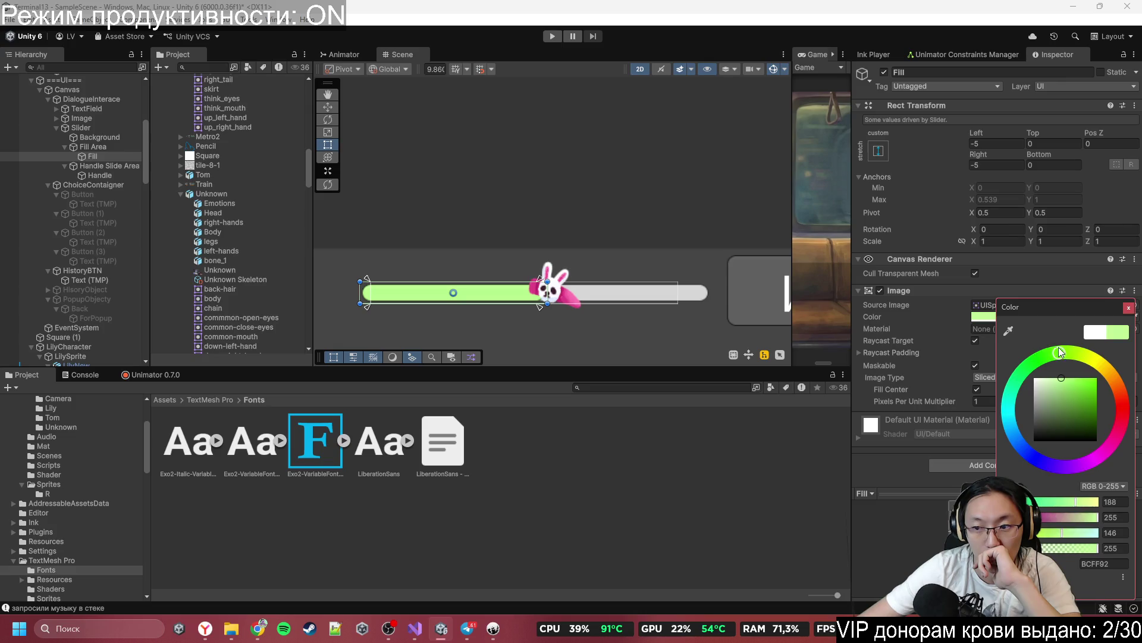
{"action": "scroll", "coordinate": [515, 313], "scroll_direction": "up", "scroll_amount": 1}
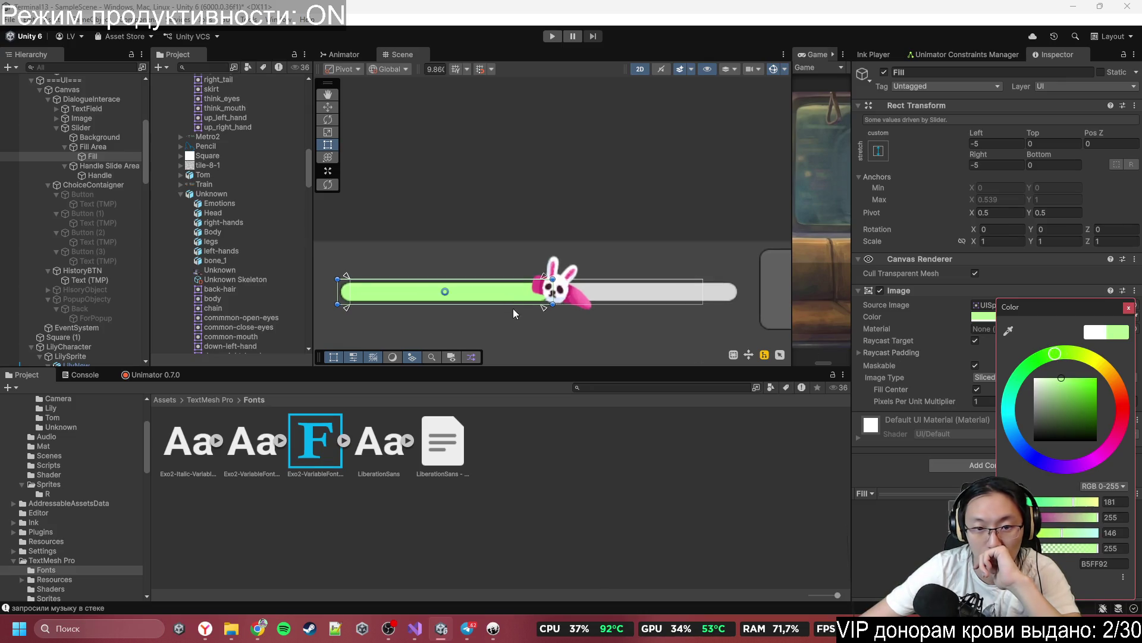
Step: Sweep the Slider's Value from 0 to 1 to test the fill, ending at 0.5
{"action": "left_click", "coordinate": [98, 126]}
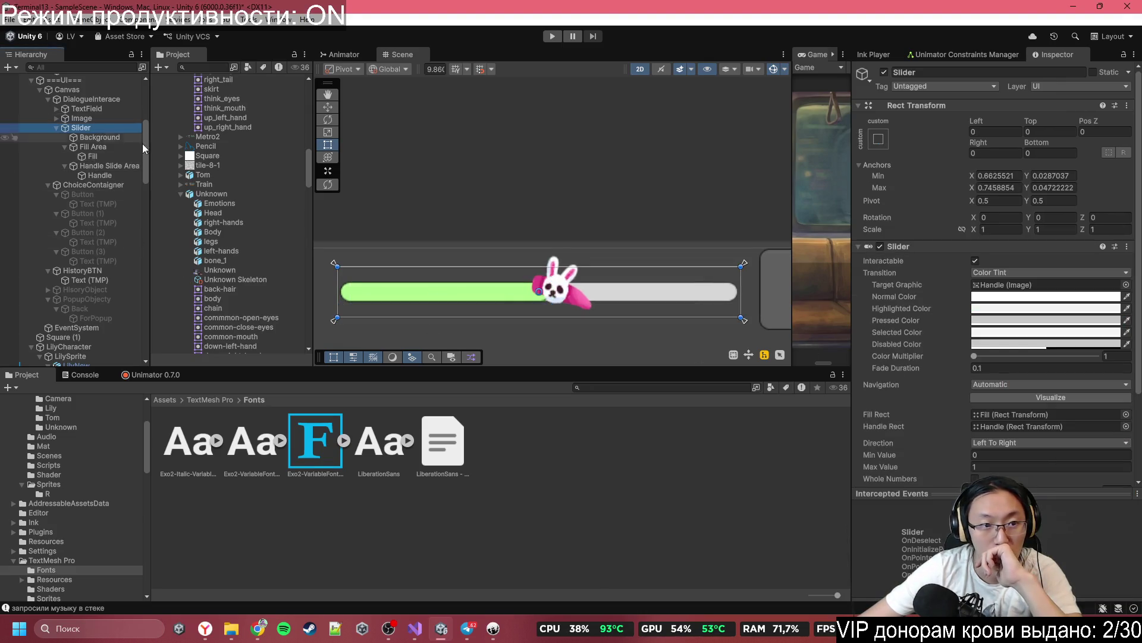
{"action": "left_click", "coordinate": [568, 286]}
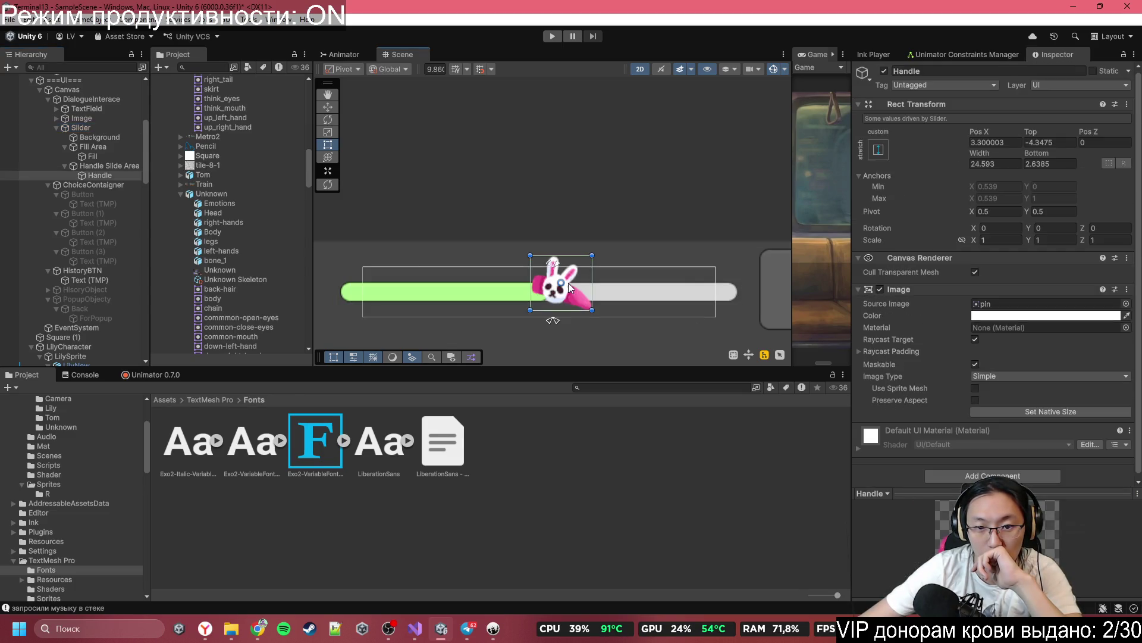
{"action": "left_click", "coordinate": [107, 165]}
{"action": "left_click", "coordinate": [81, 127]}
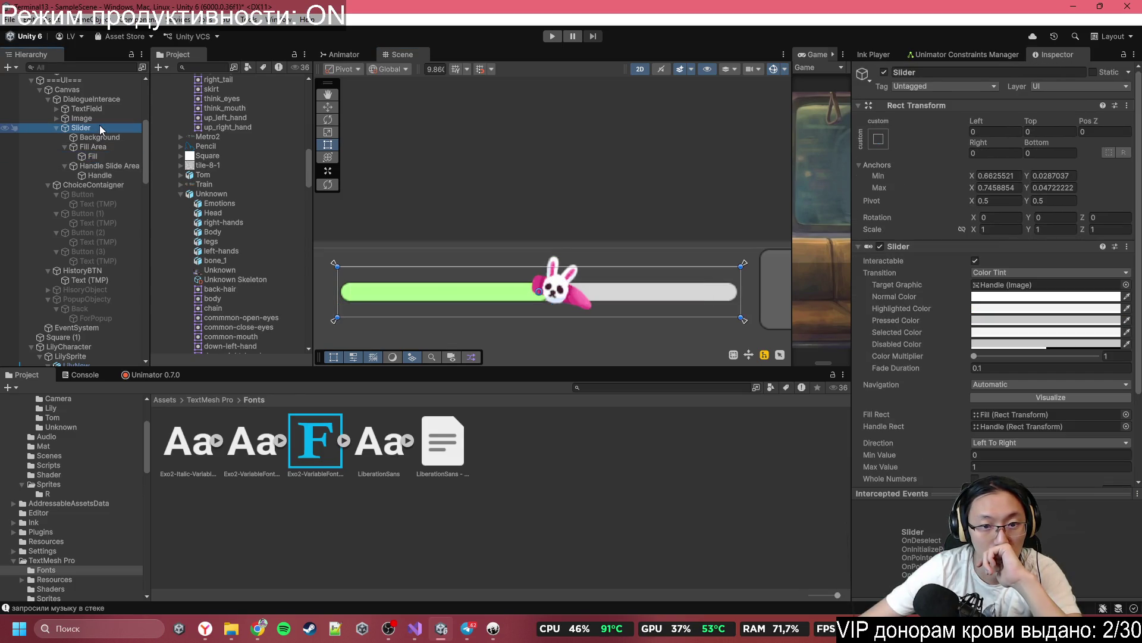
{"action": "left_click", "coordinate": [100, 137]}
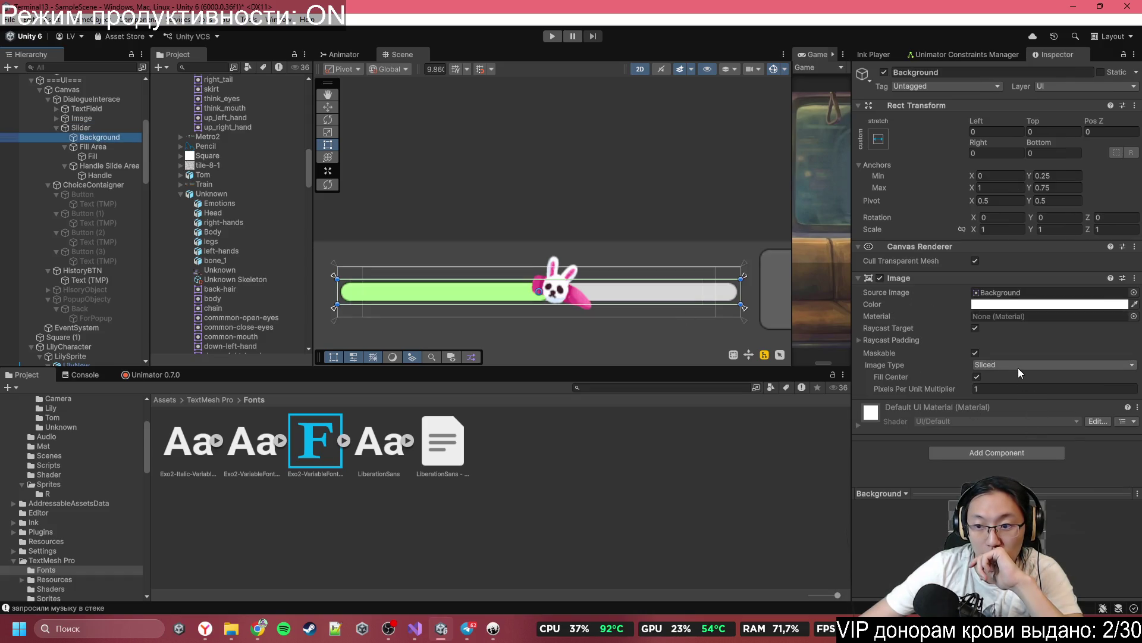
{"action": "key", "text": "Up"}
{"action": "scroll", "coordinate": [1031, 410], "scroll_direction": "down", "scroll_amount": 3}
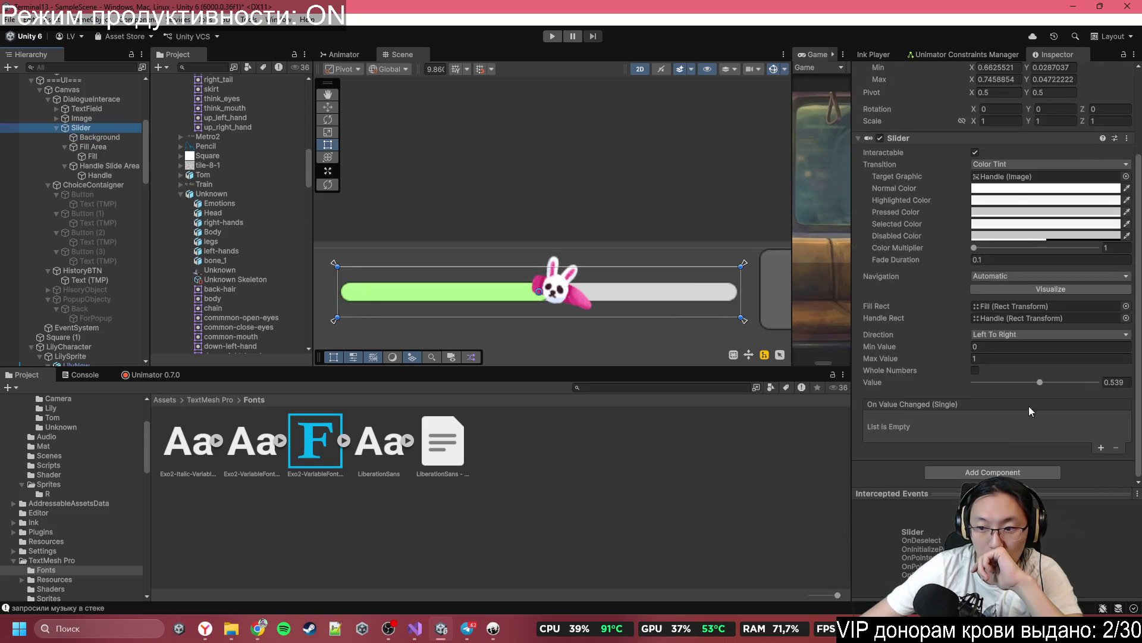
{"action": "mouse_move", "coordinate": [1033, 382]}
{"action": "left_mouse_down"}
{"action": "mouse_move", "coordinate": [966, 373]}
{"action": "mouse_move", "coordinate": [1115, 379]}
{"action": "mouse_move", "coordinate": [958, 376]}
{"action": "left_mouse_up"}
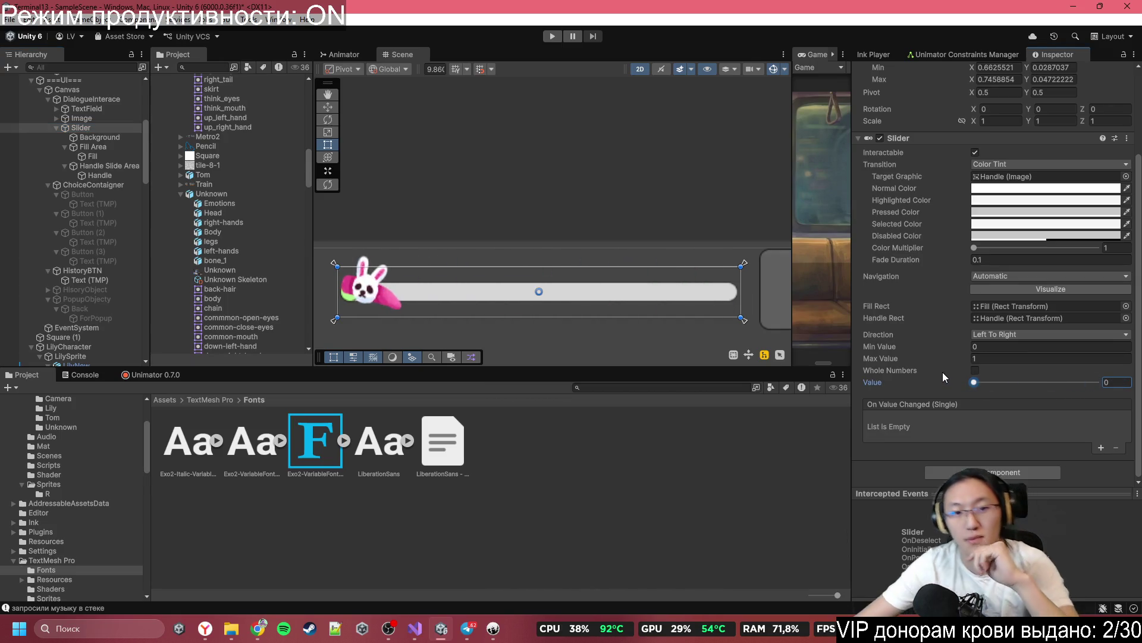
{"action": "mouse_move", "coordinate": [974, 384]}
{"action": "left_mouse_down"}
{"action": "mouse_move", "coordinate": [1056, 387]}
{"action": "mouse_move", "coordinate": [995, 395]}
{"action": "mouse_move", "coordinate": [1063, 434]}
{"action": "mouse_move", "coordinate": [1041, 434]}
{"action": "left_mouse_up"}
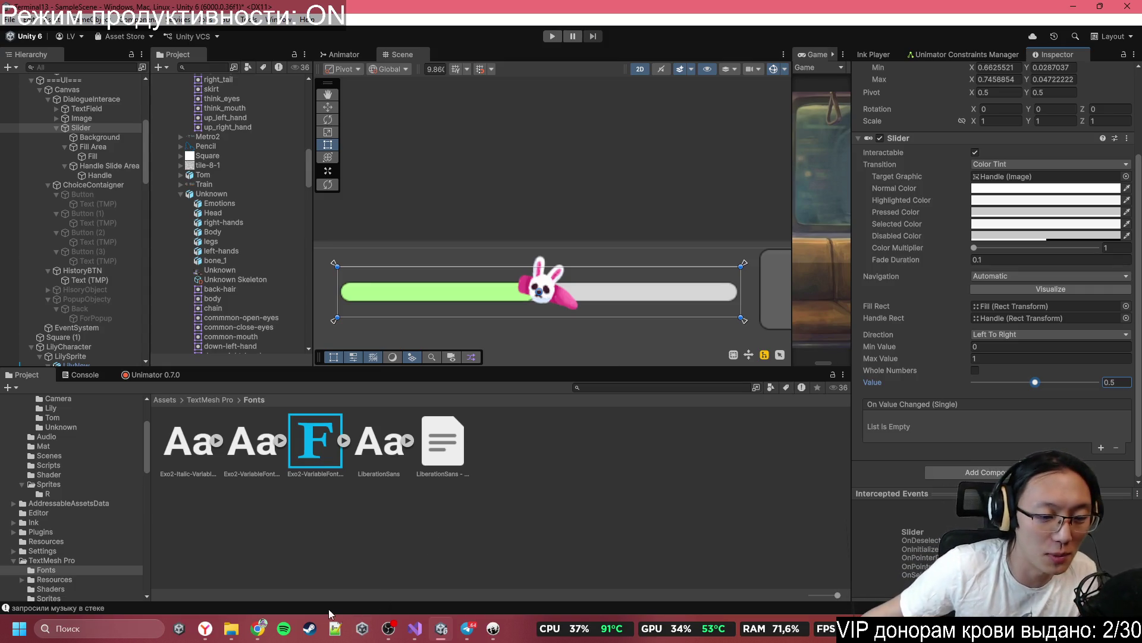
Step: Pause the shamisen metal video and play the НАЗВАНИЕ video in a new YouTube tab
{"action": "left_click", "coordinate": [258, 627]}
{"action": "left_click", "coordinate": [488, 111]}
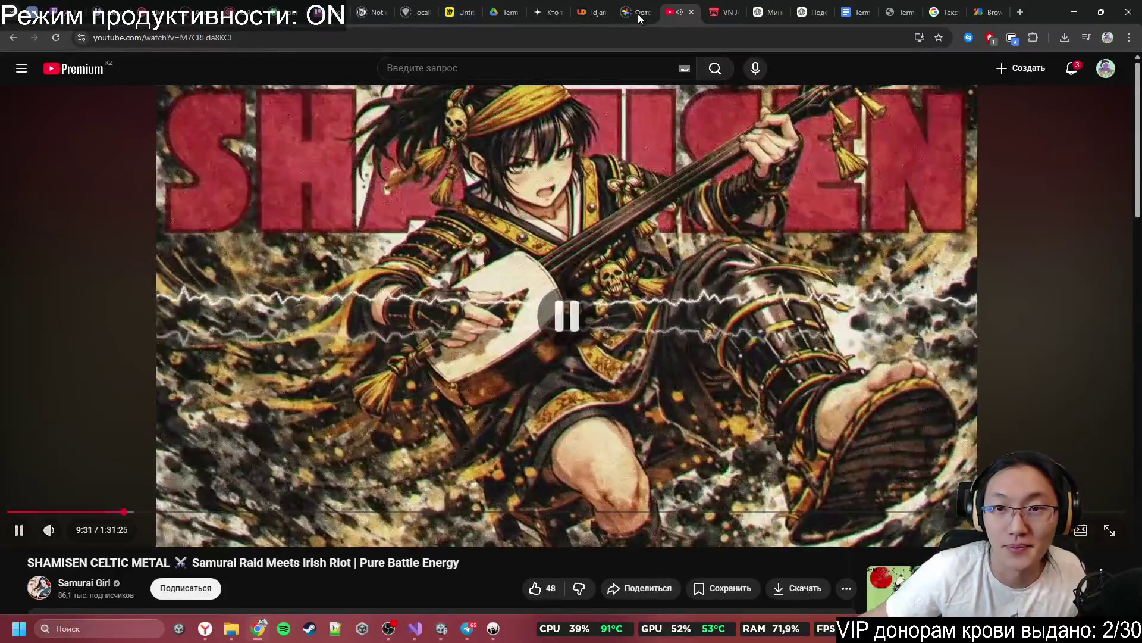
{"action": "middle_click", "coordinate": [71, 79]}
{"action": "left_click", "coordinate": [693, 13]}
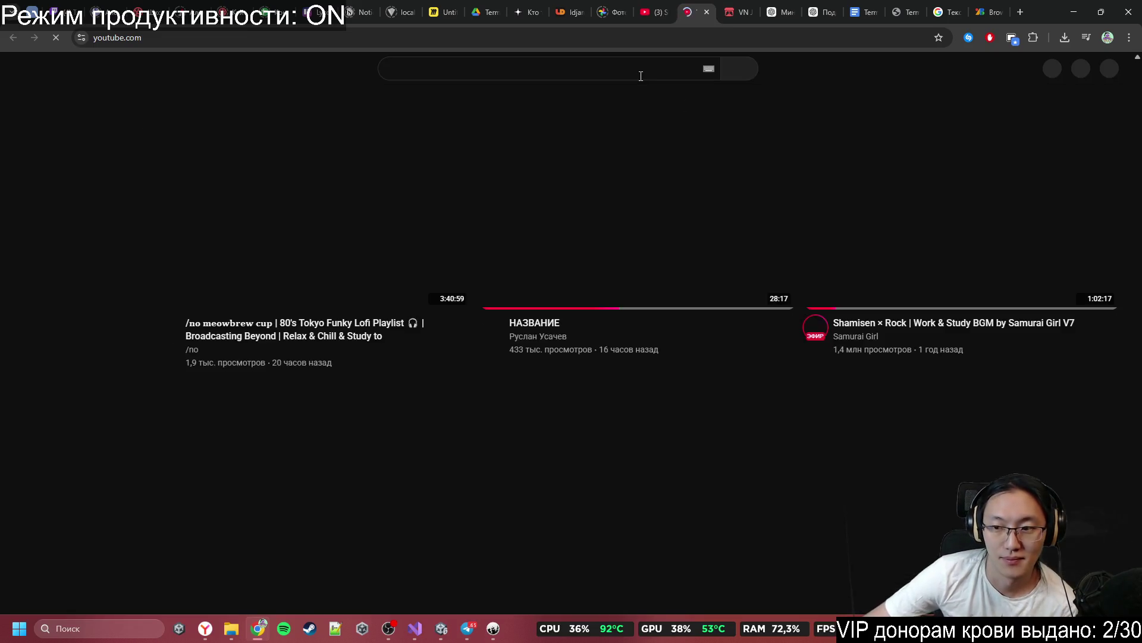
{"action": "left_click", "coordinate": [686, 192]}
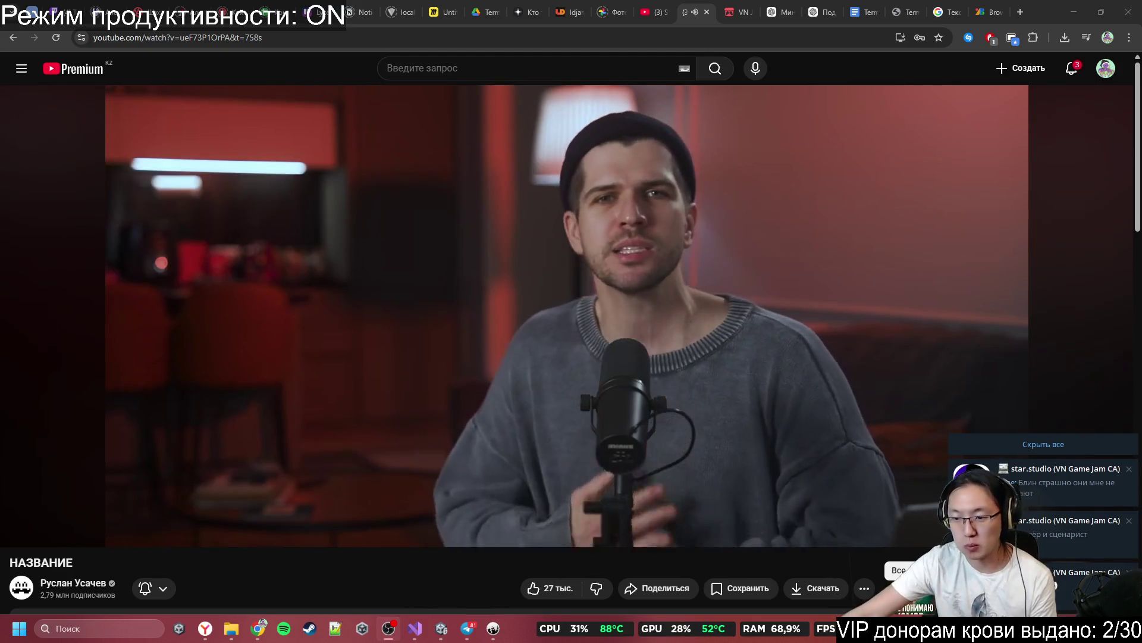
Step: Dismiss all stacked Windows notifications with 'Скрыть все'
{"action": "left_click", "coordinate": [1085, 449]}
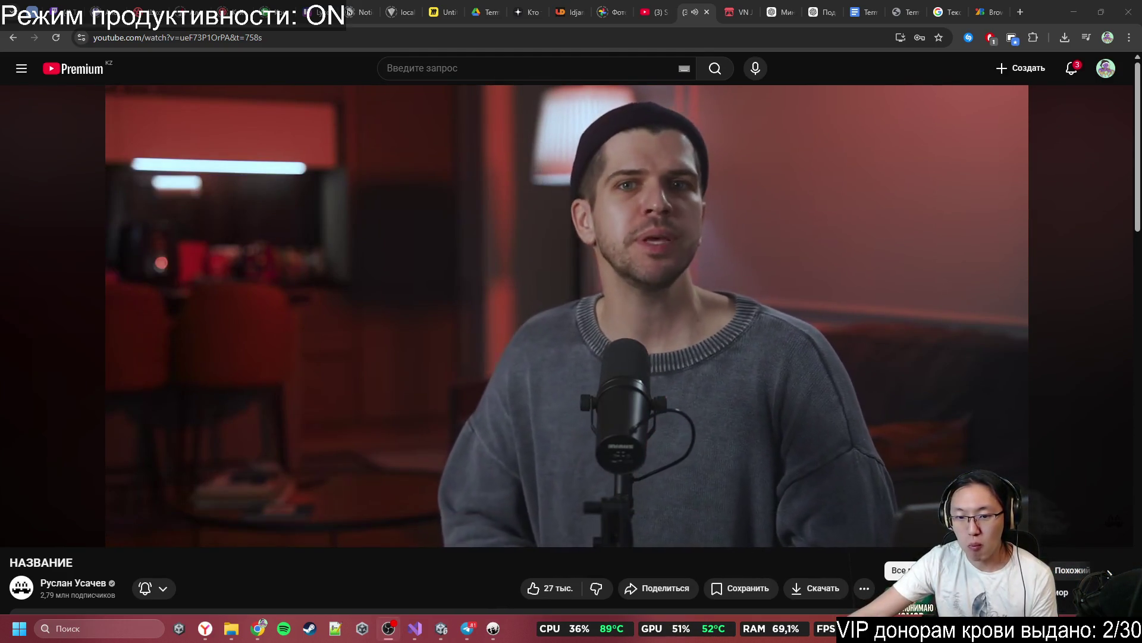
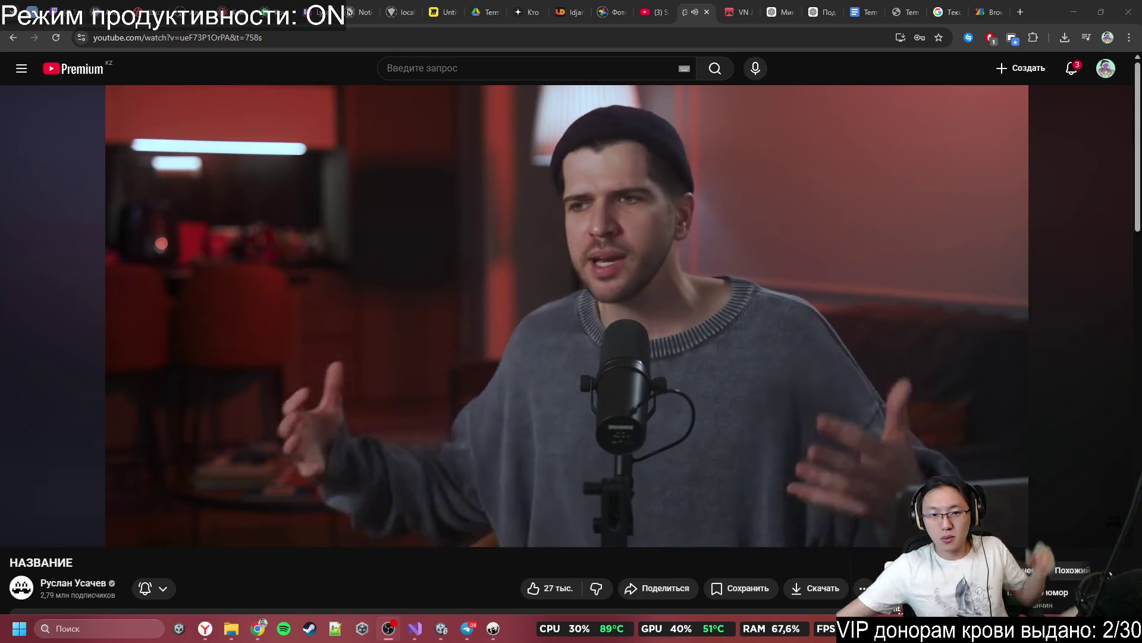
Step: Pause and resume the YouTube video a couple of times
{"action": "left_click", "coordinate": [683, 291]}
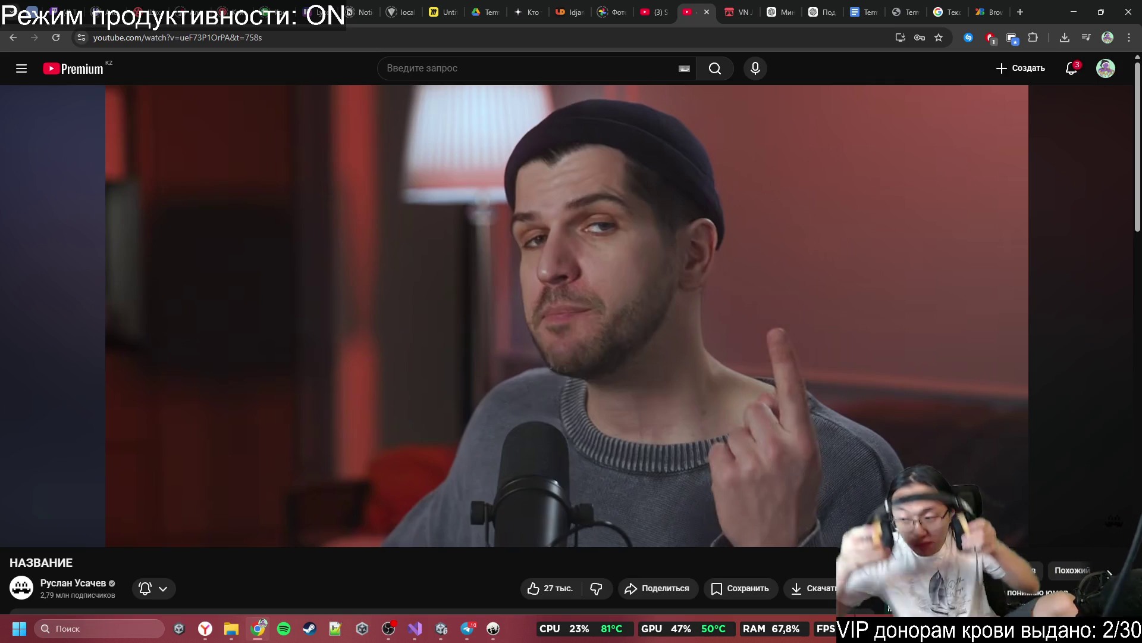
{"action": "left_click", "coordinate": [781, 330]}
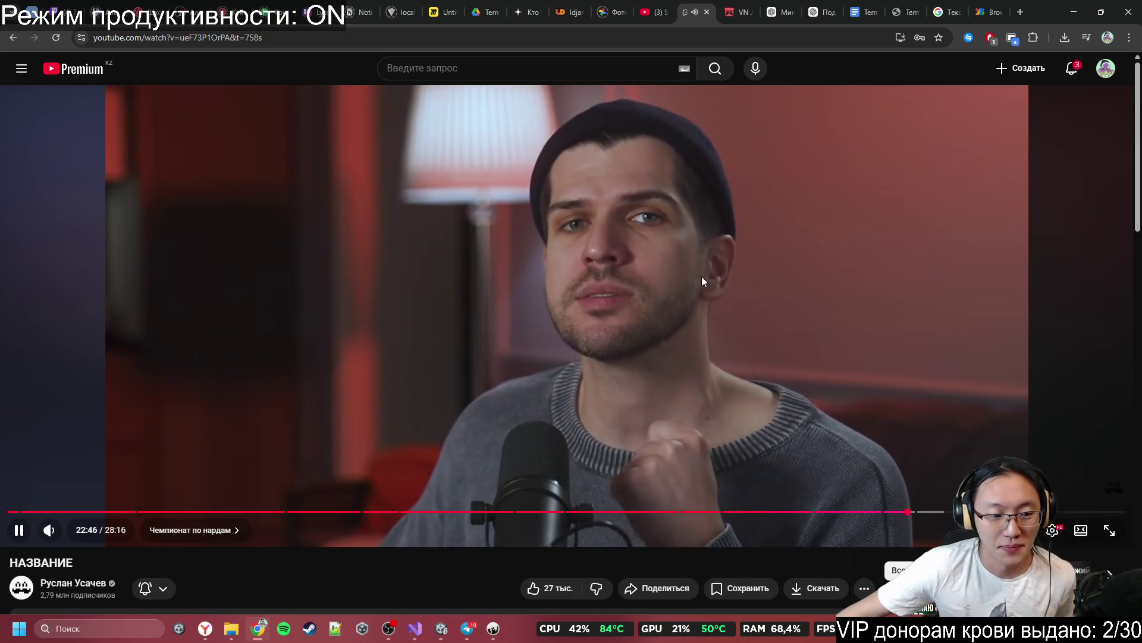
{"action": "left_click", "coordinate": [702, 276]}
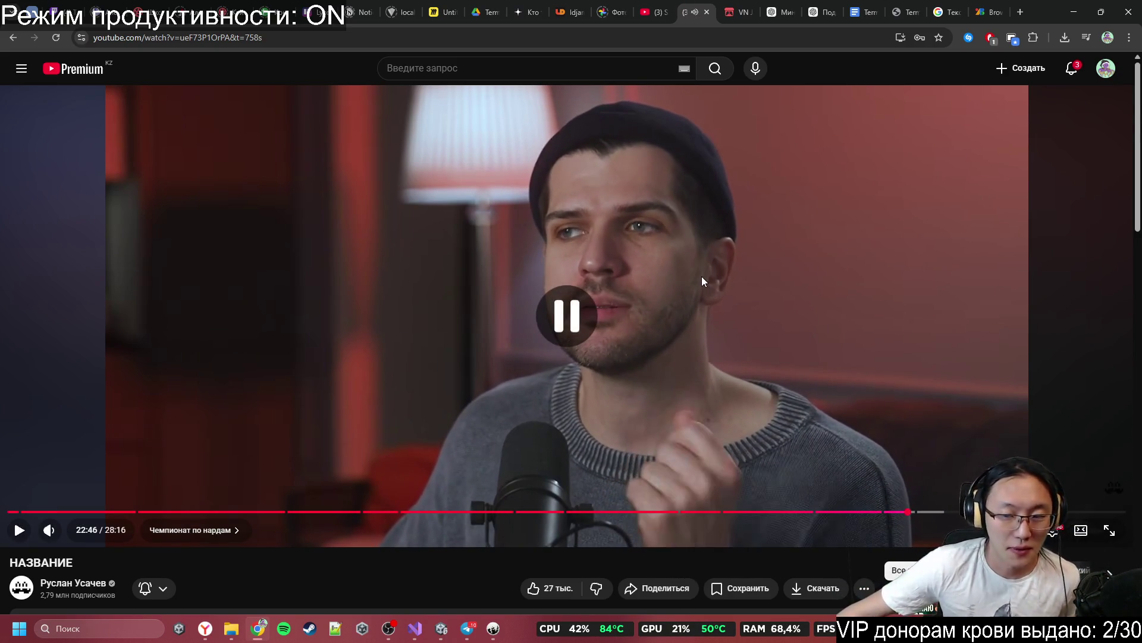
{"action": "left_click", "coordinate": [733, 232]}
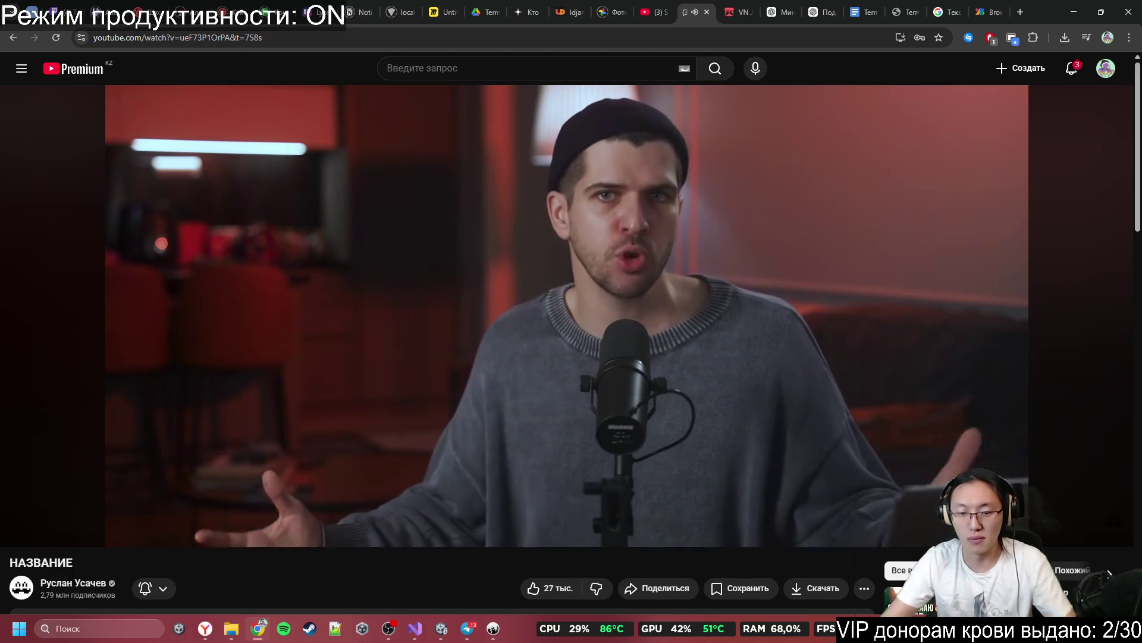
Step: Search Google for 'plum мигает' and keep the ploom.kz result open in a background tab
{"action": "left_click", "coordinate": [1021, 11]}
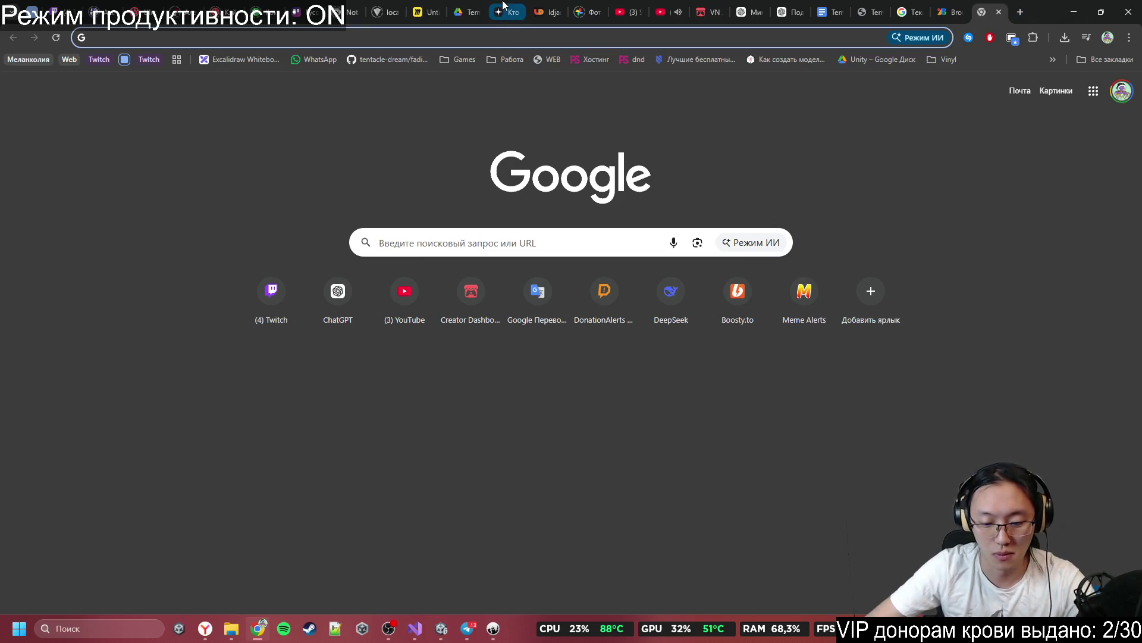
{"action": "type", "text": "здгь"}
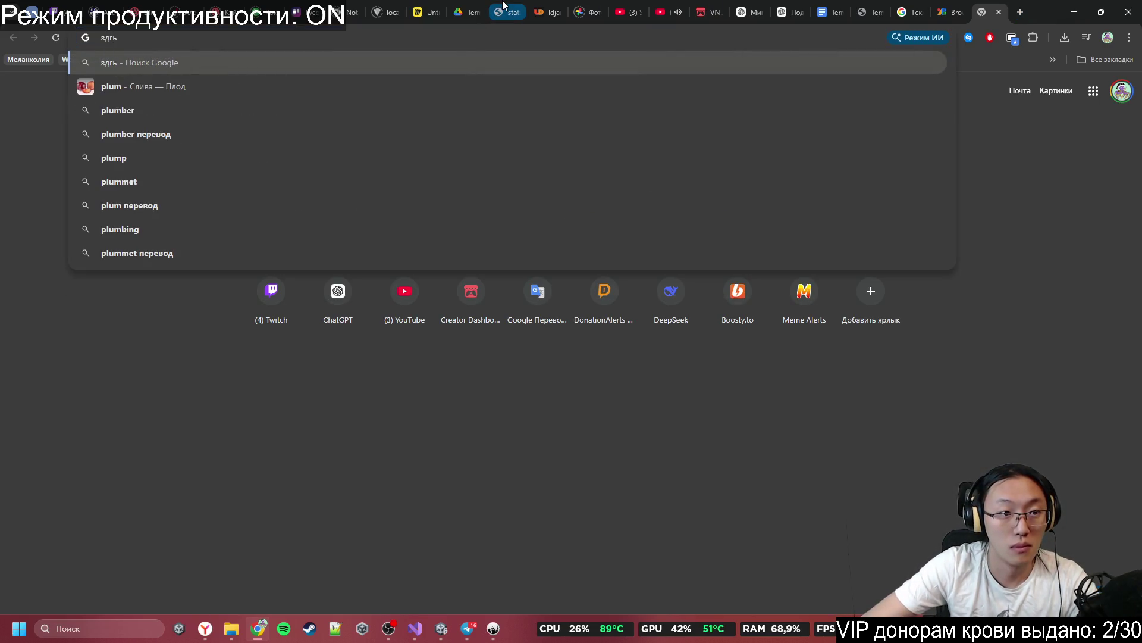
{"action": "key", "text": "Down"}
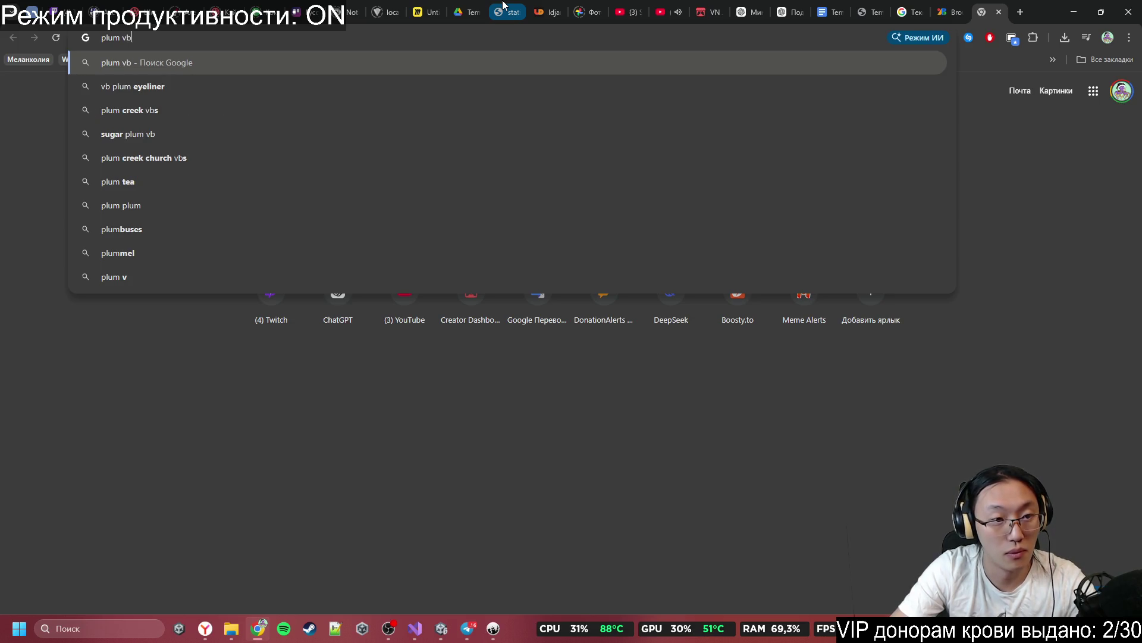
{"action": "key", "text": "BackSpace"}
{"action": "key", "text": "BackSpace"}
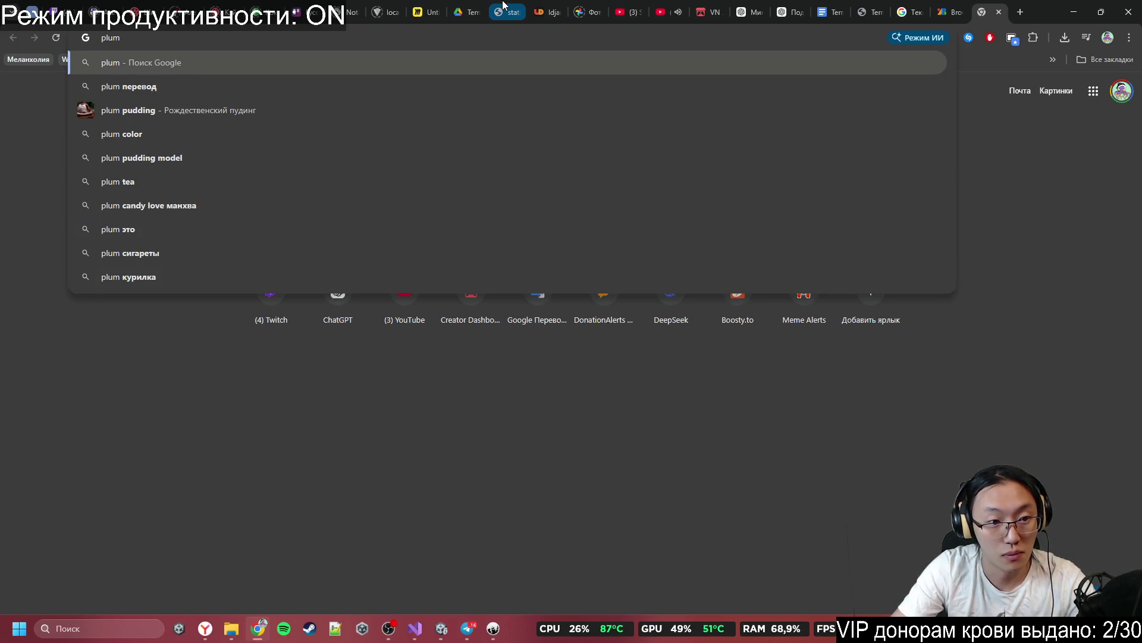
{"action": "type", "text": " мигает"}
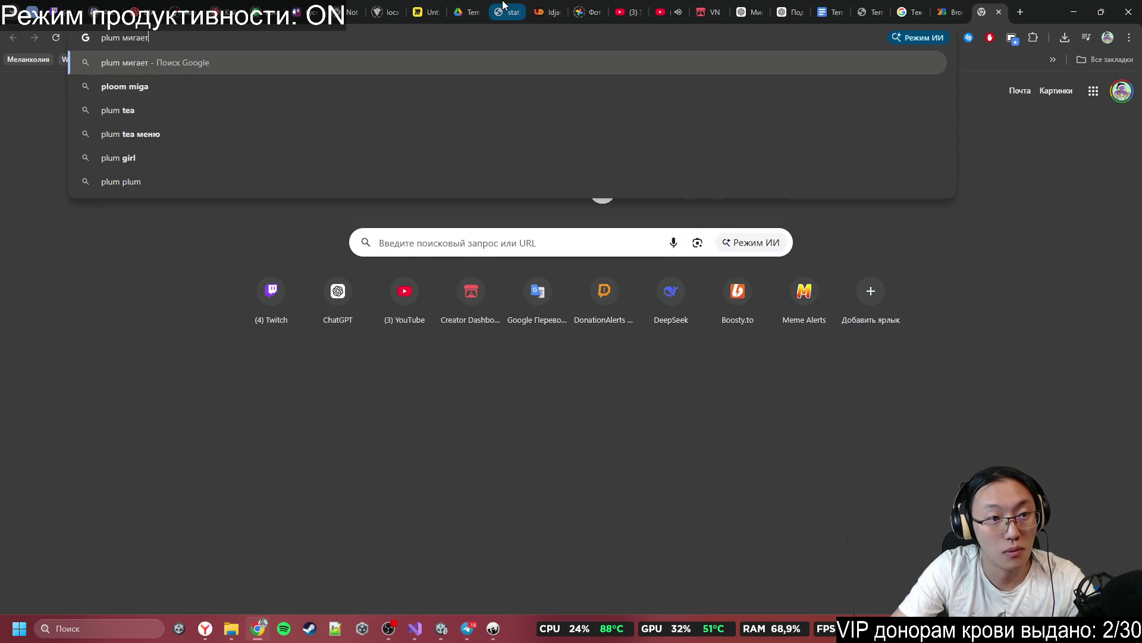
{"action": "key", "text": "Return"}
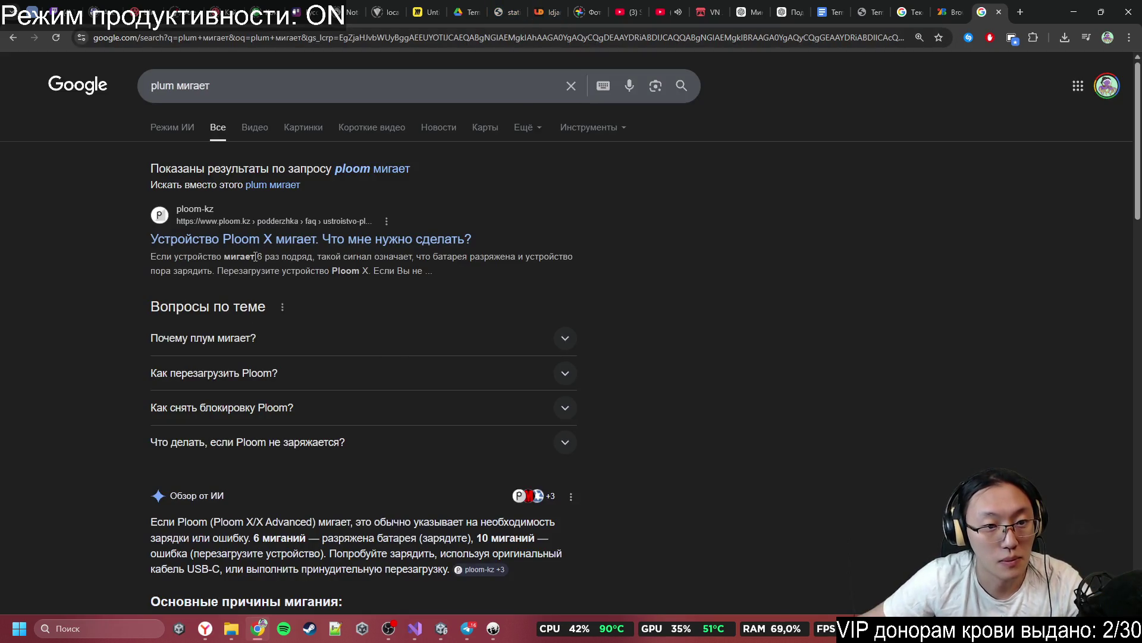
{"action": "middle_click", "coordinate": [272, 245]}
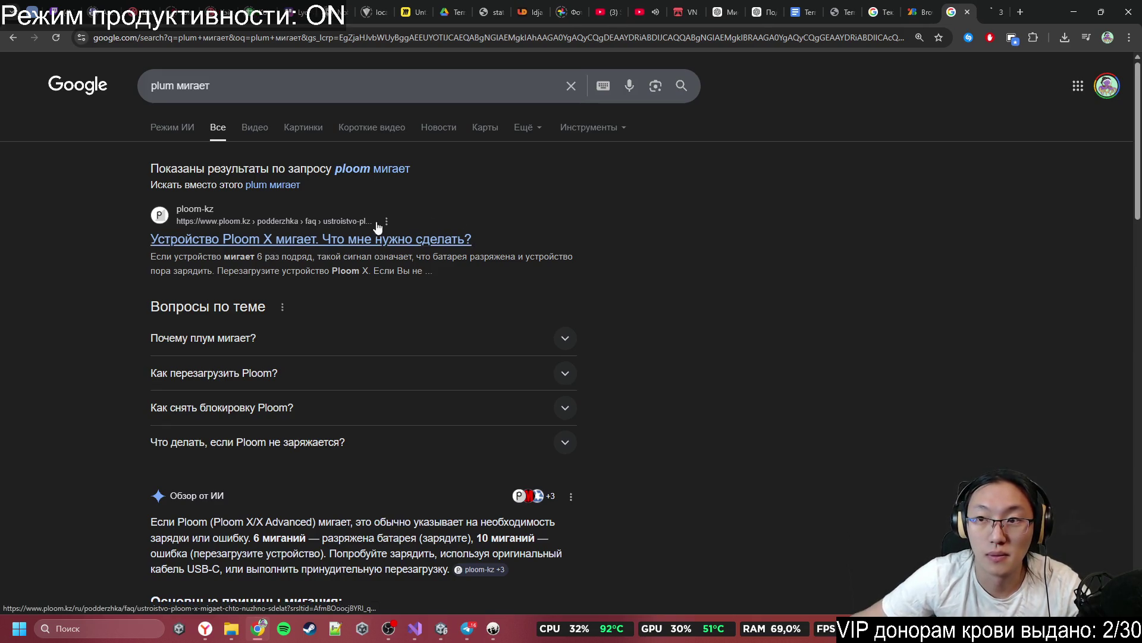
{"action": "left_click", "coordinate": [637, 8]}
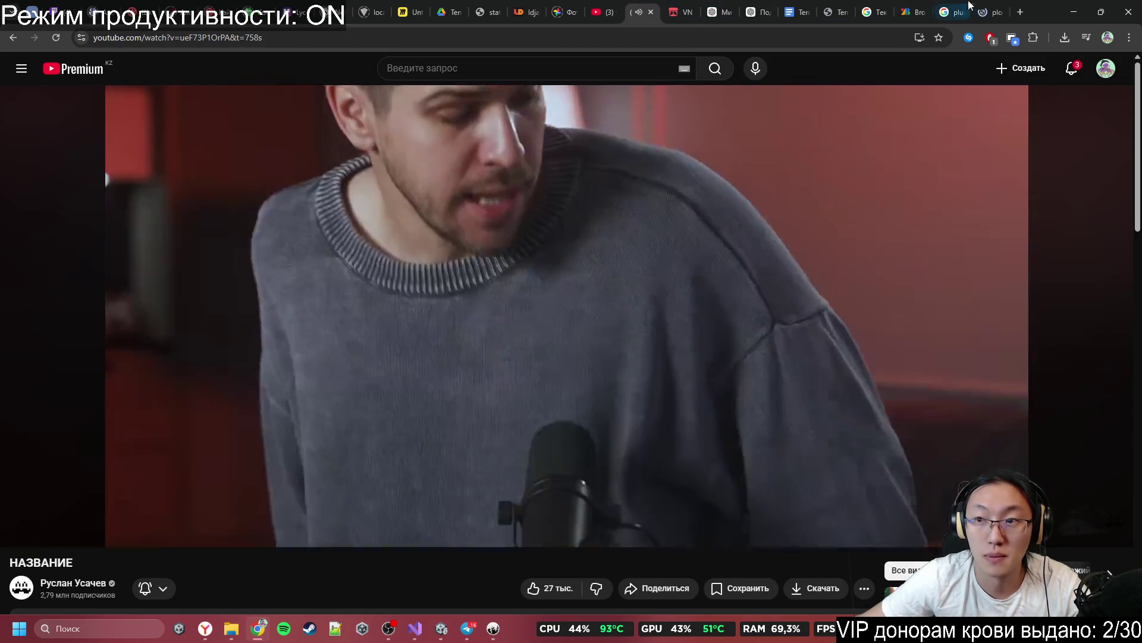
Step: Get past the ploom.kz welcome screen to its login page, then return to the 'plum мигает' results
{"action": "left_click", "coordinate": [986, 12]}
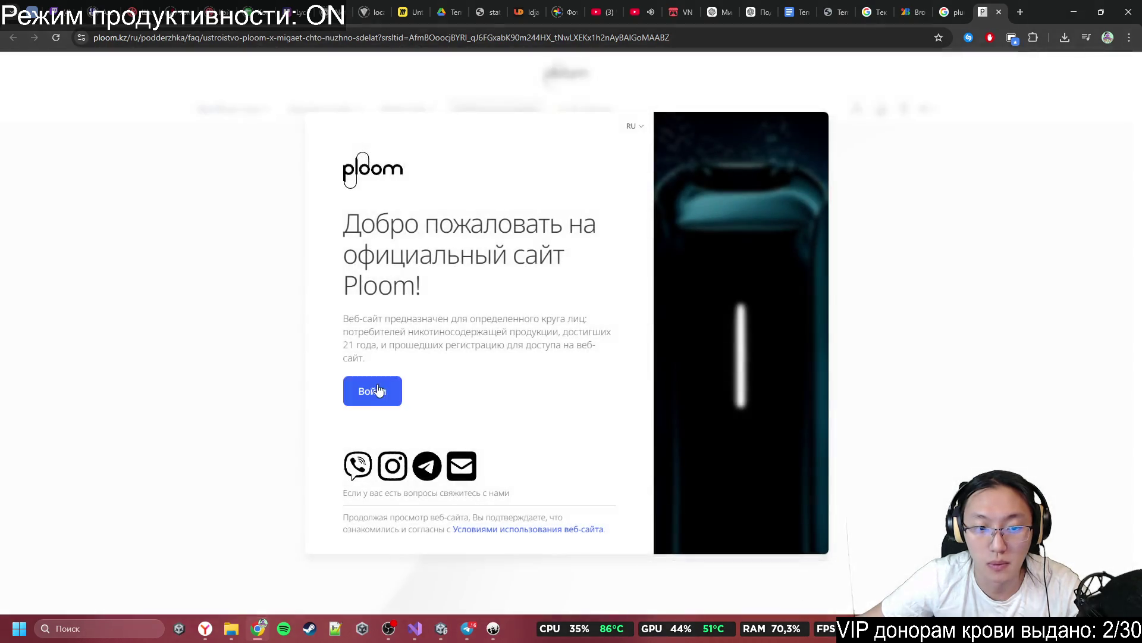
{"action": "left_click", "coordinate": [374, 391]}
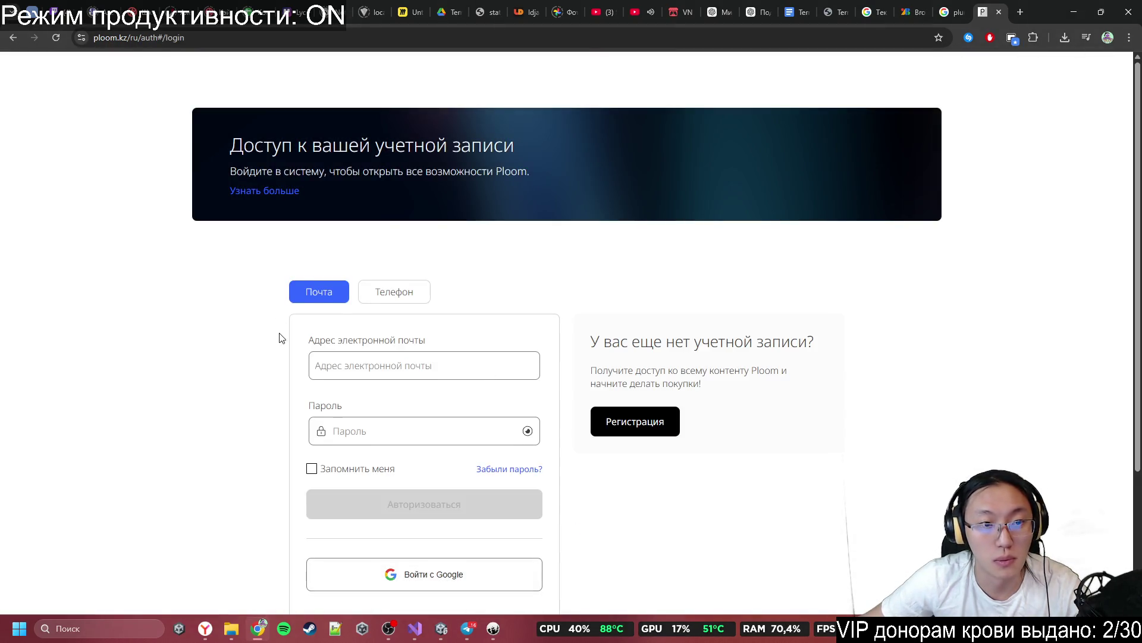
{"action": "scroll", "coordinate": [281, 331], "scroll_direction": "down", "scroll_amount": 3}
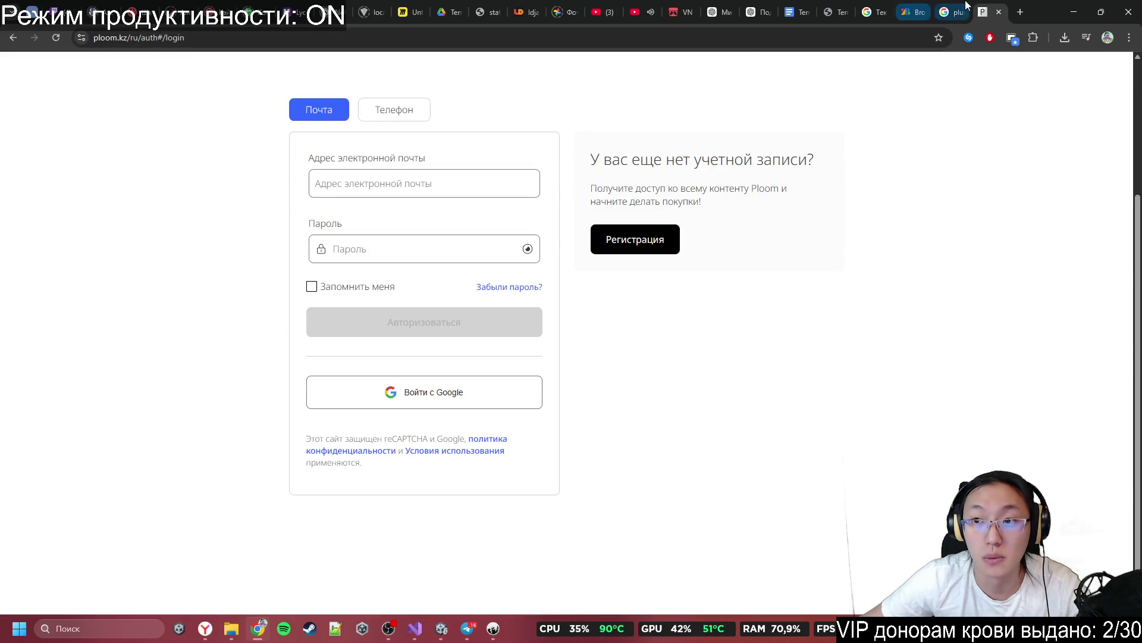
{"action": "left_click", "coordinate": [955, 9]}
{"action": "scroll", "coordinate": [335, 243], "scroll_direction": "down", "scroll_amount": 1}
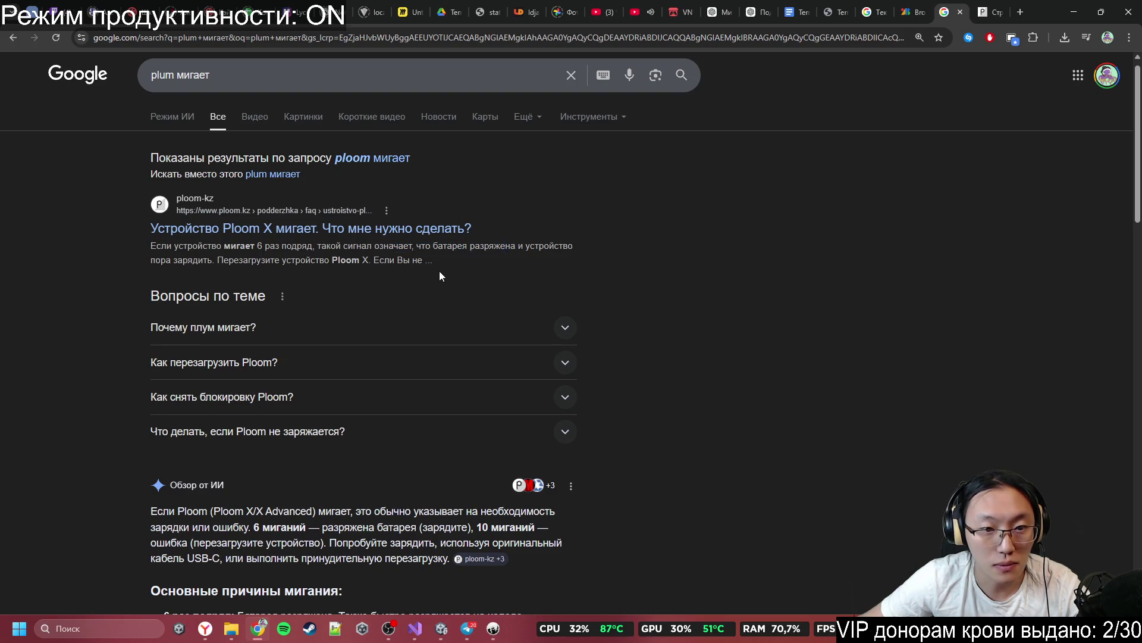
Step: Glance at the Ploom login tab, then go back to the YouTube video
{"action": "left_click", "coordinate": [976, 7]}
{"action": "left_click", "coordinate": [631, 7]}
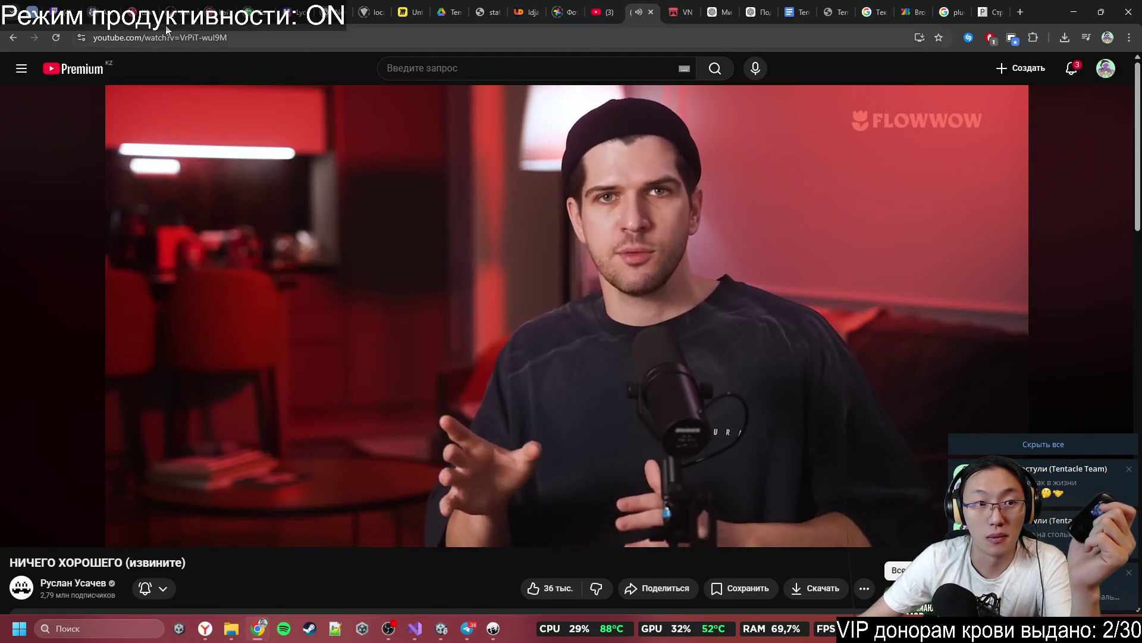
Step: Close the finished video's tab, view the SHAMISEN video, then switch to the 'plum мигает' results
{"action": "left_click", "coordinate": [651, 11]}
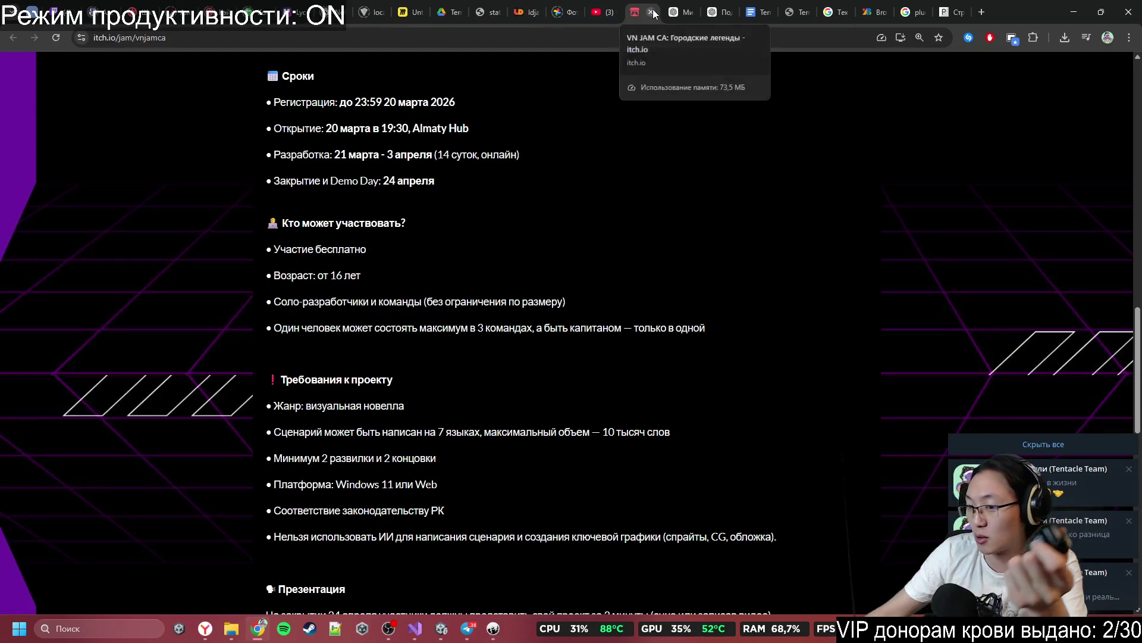
{"action": "left_click", "coordinate": [605, 17]}
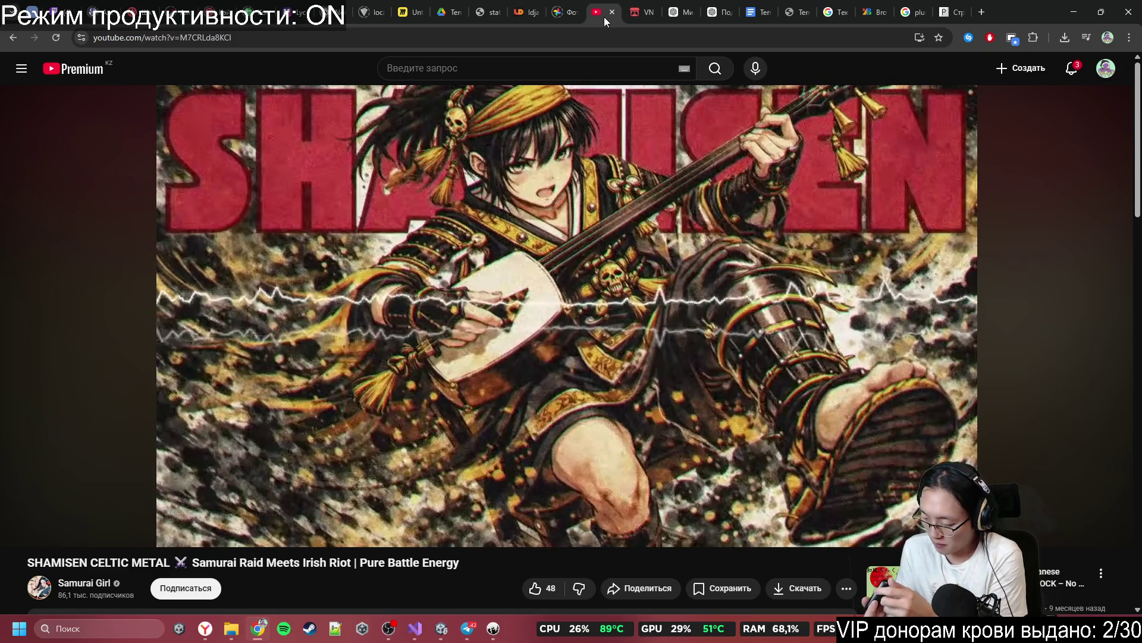
{"action": "left_click", "coordinate": [913, 12]}
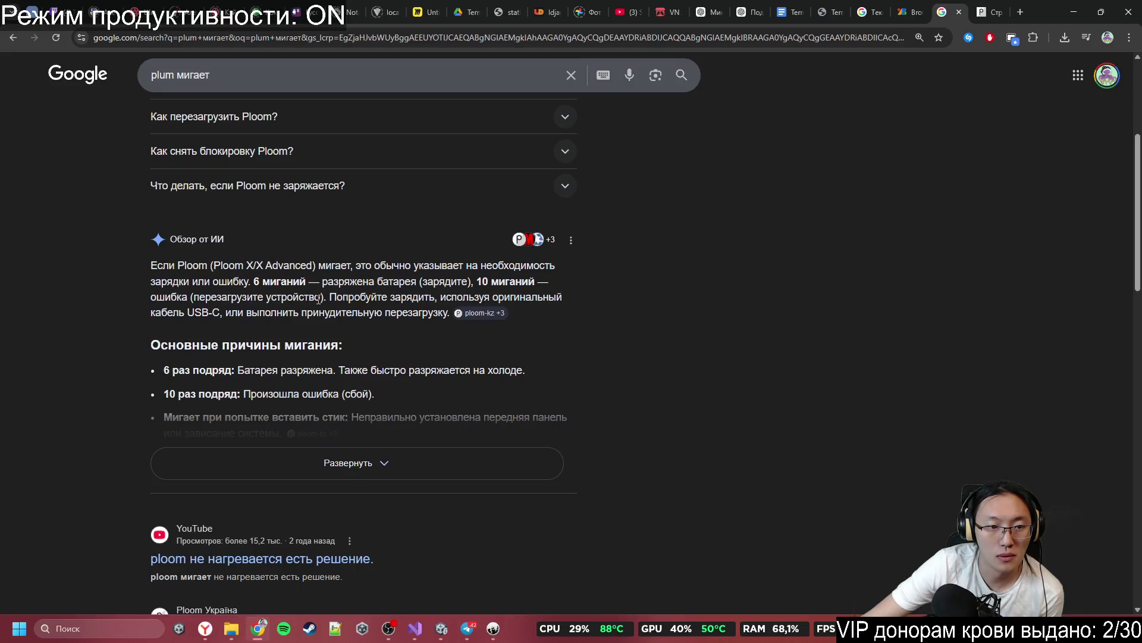
Step: Highlight the charging advice and expand Google's AI overview to show the full Ploom fixes
{"action": "left_click_drag", "start_coordinate": [330, 297], "coordinate": [397, 301]}
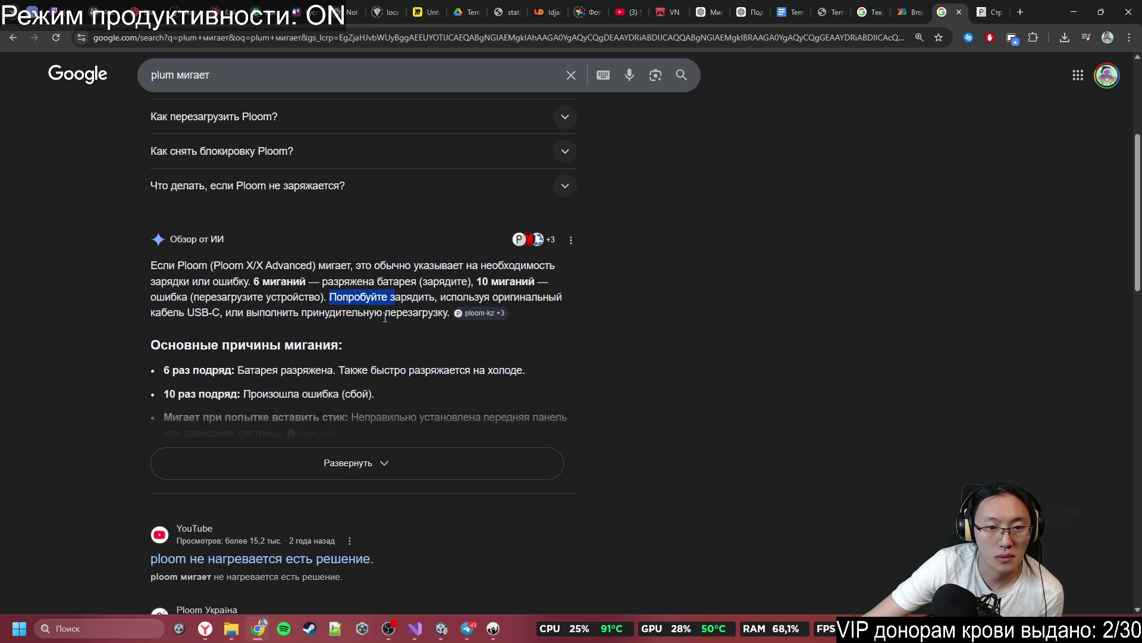
{"action": "left_click", "coordinate": [377, 464]}
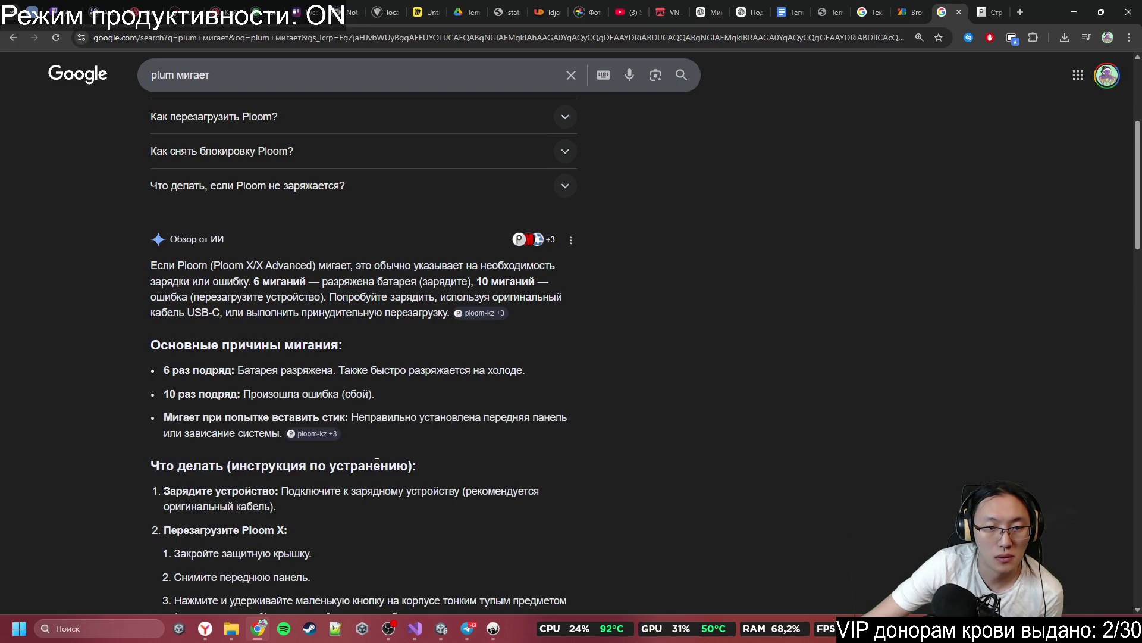
{"action": "scroll", "coordinate": [377, 463], "scroll_direction": "down", "scroll_amount": 1}
{"action": "scroll", "coordinate": [377, 463], "scroll_direction": "down", "scroll_amount": 2}
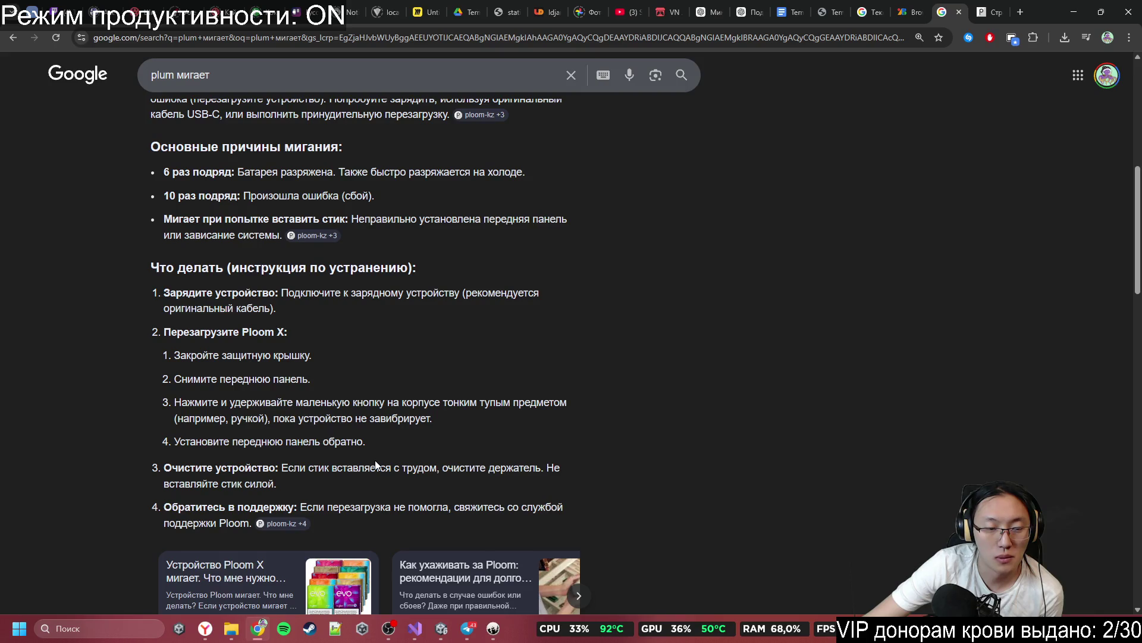
Step: Close the Ploom login tab and return to the search results
{"action": "left_click", "coordinate": [621, 11]}
{"action": "left_click", "coordinate": [976, 7]}
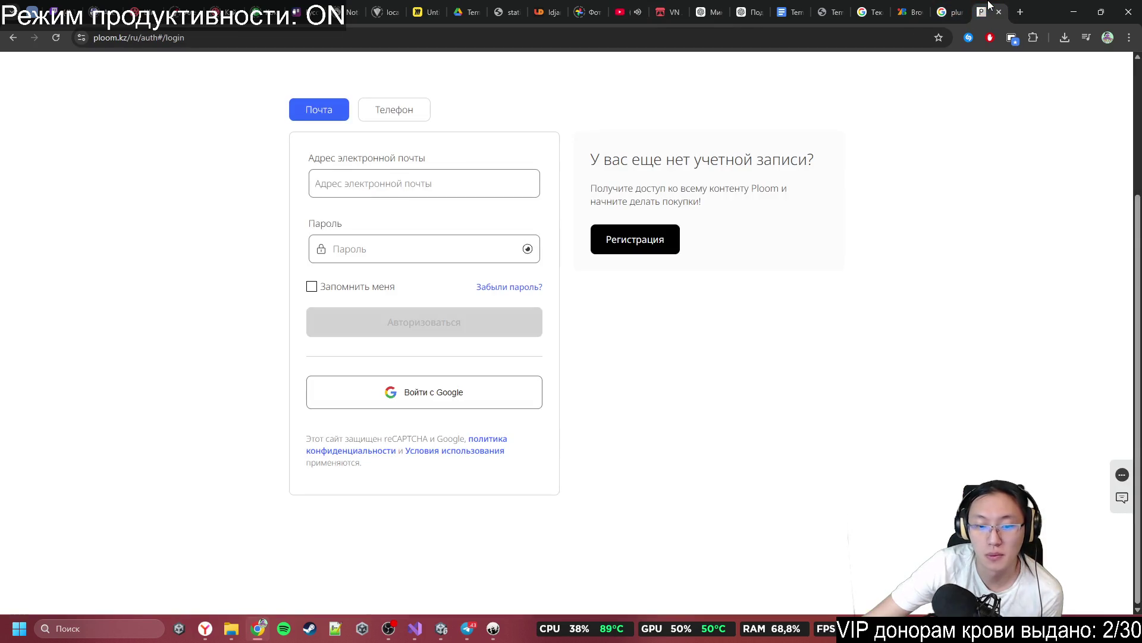
{"action": "left_click", "coordinate": [999, 12]}
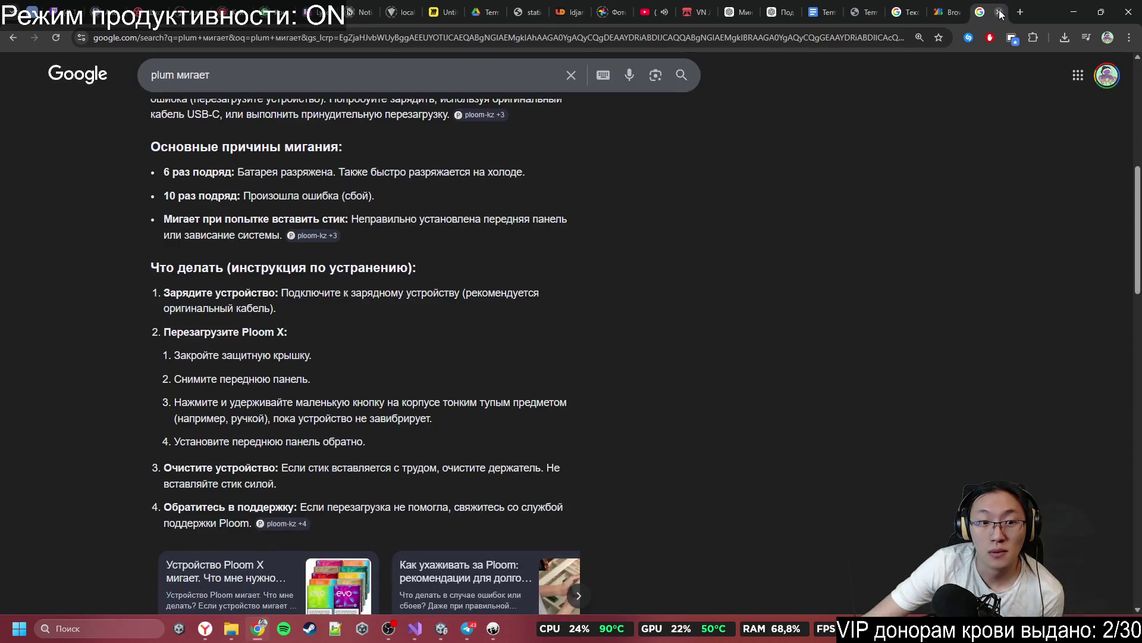
{"action": "middle_click", "coordinate": [708, 144]}
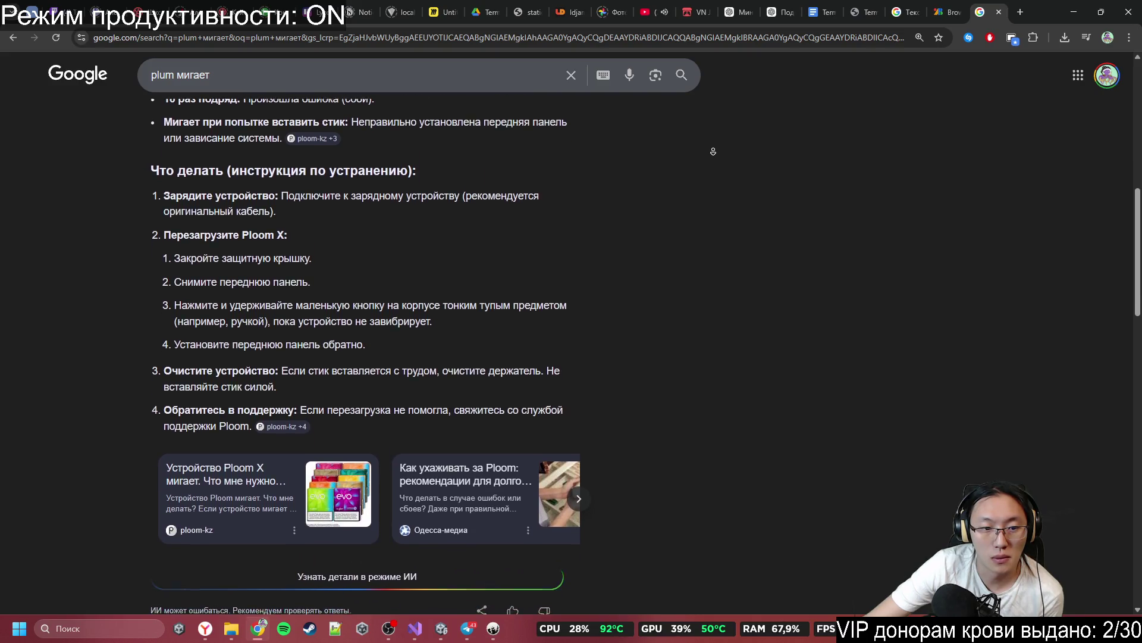
{"action": "left_click", "coordinate": [678, 191]}
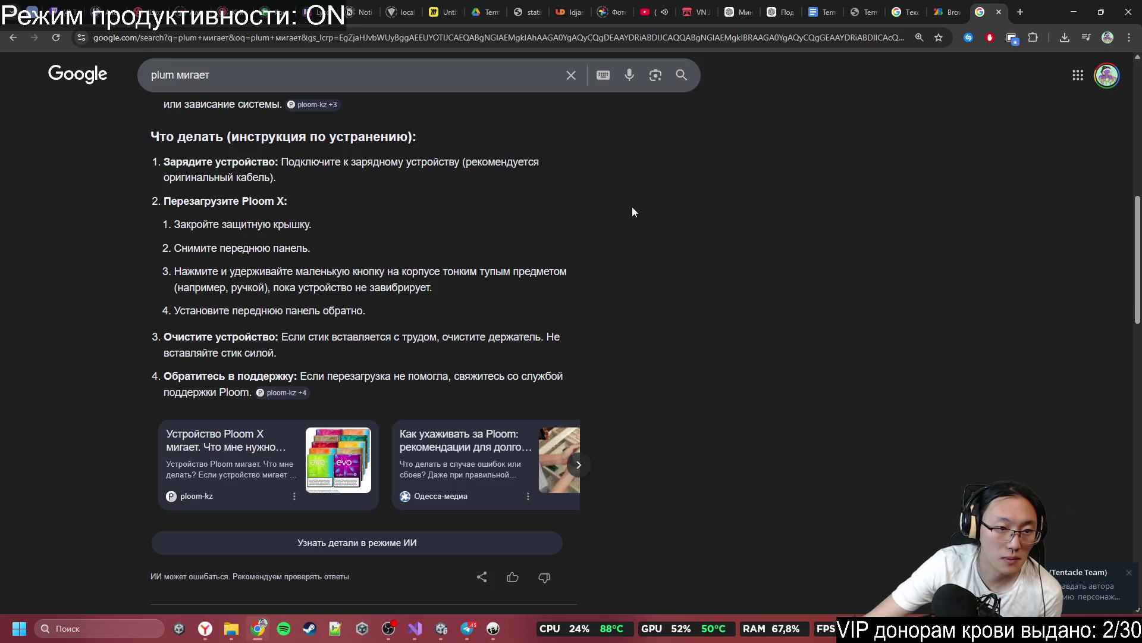
Step: Open the iqos-best.ru article '7 причин почему плум мигает' in a new tab and view it
{"action": "scroll", "coordinate": [529, 241], "scroll_direction": "up", "scroll_amount": 2}
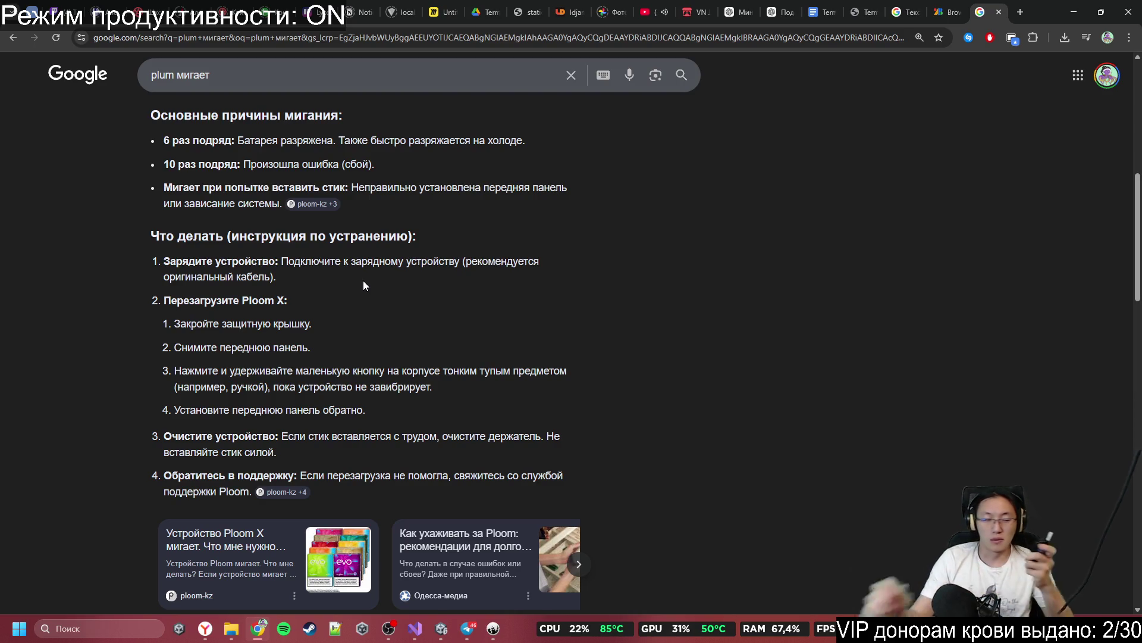
{"action": "scroll", "coordinate": [367, 588], "scroll_direction": "down", "scroll_amount": 5}
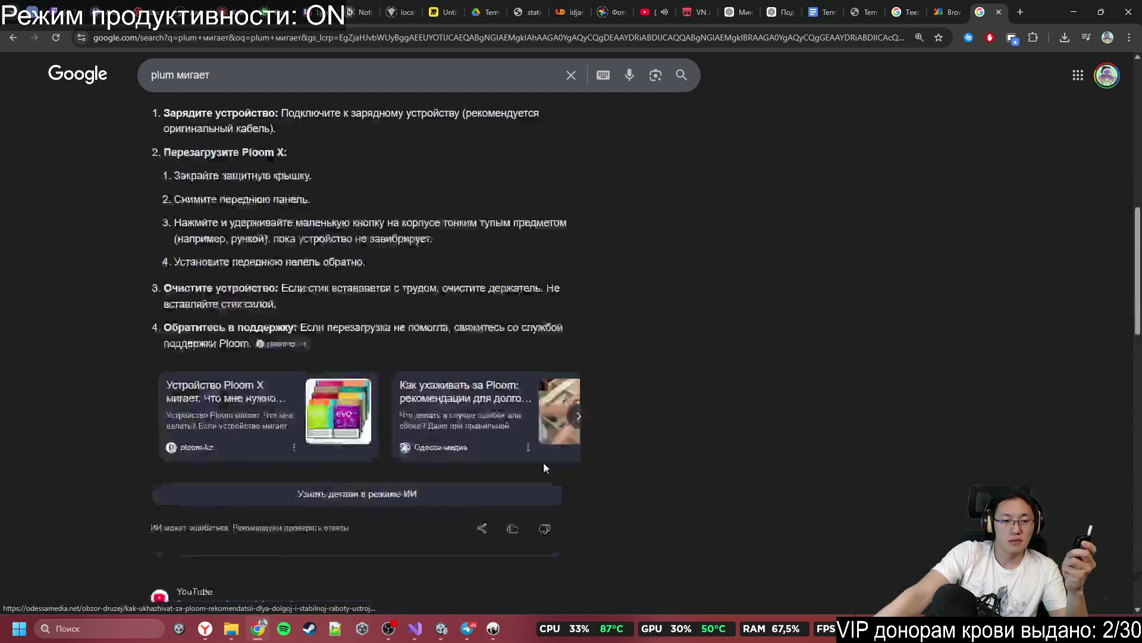
{"action": "scroll", "coordinate": [358, 432], "scroll_direction": "down", "scroll_amount": 2}
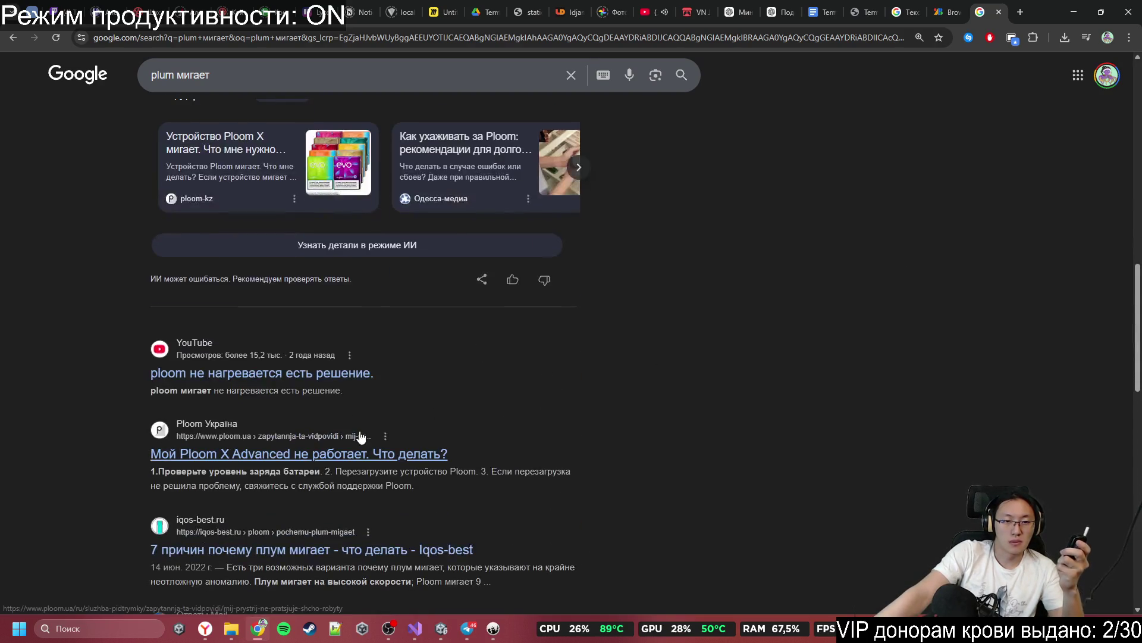
{"action": "scroll", "coordinate": [366, 478], "scroll_direction": "down", "scroll_amount": 3}
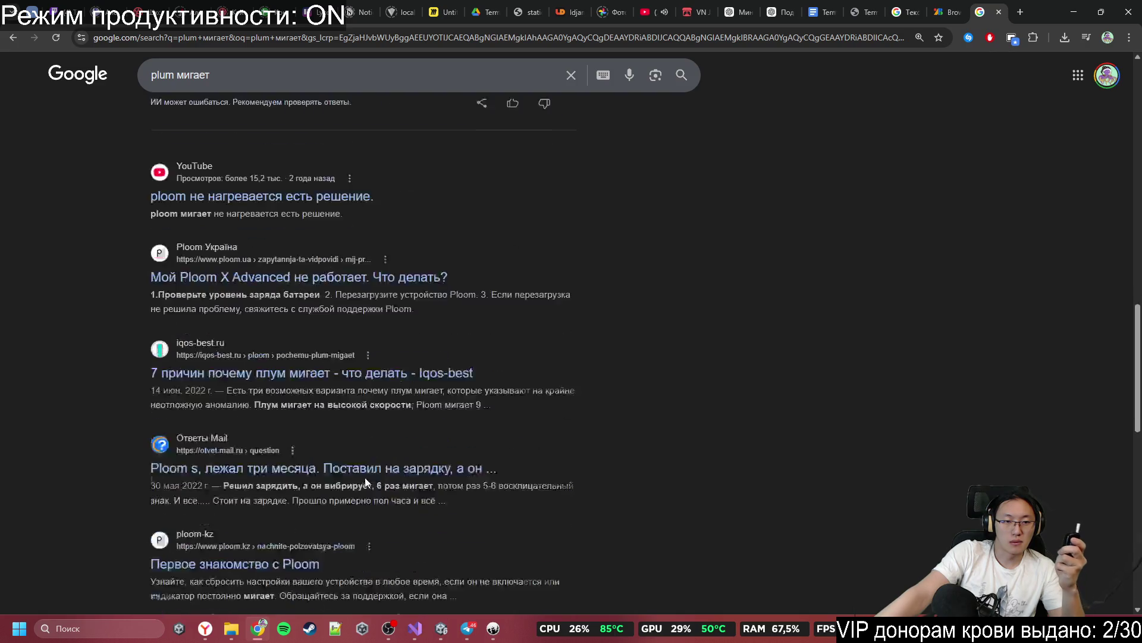
{"action": "middle_click", "coordinate": [367, 352]}
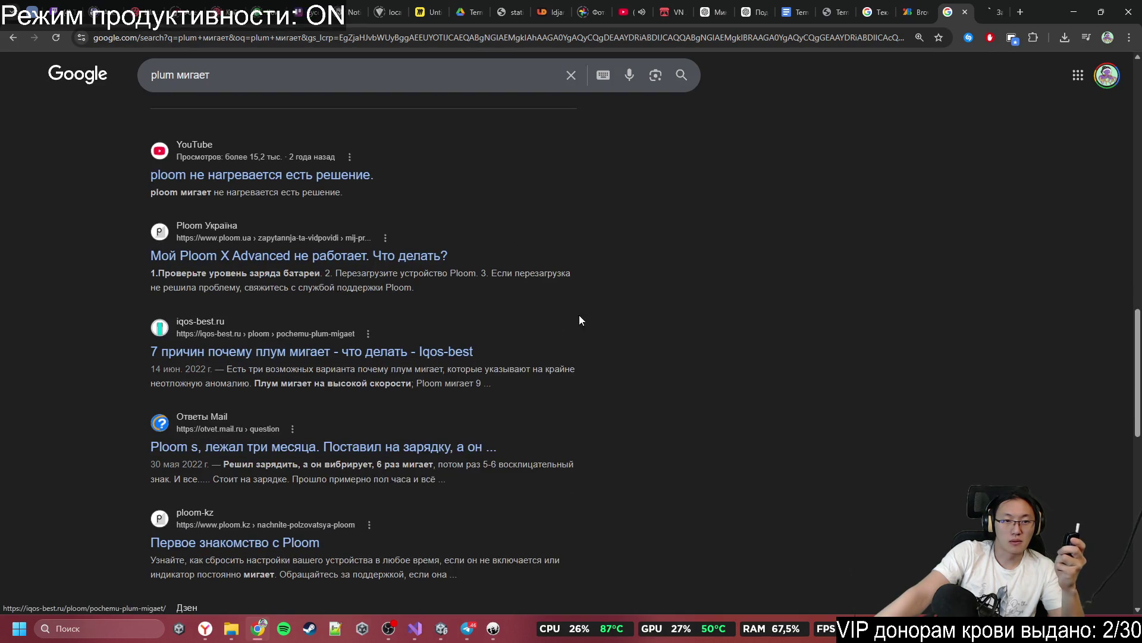
{"action": "left_click", "coordinate": [991, 10]}
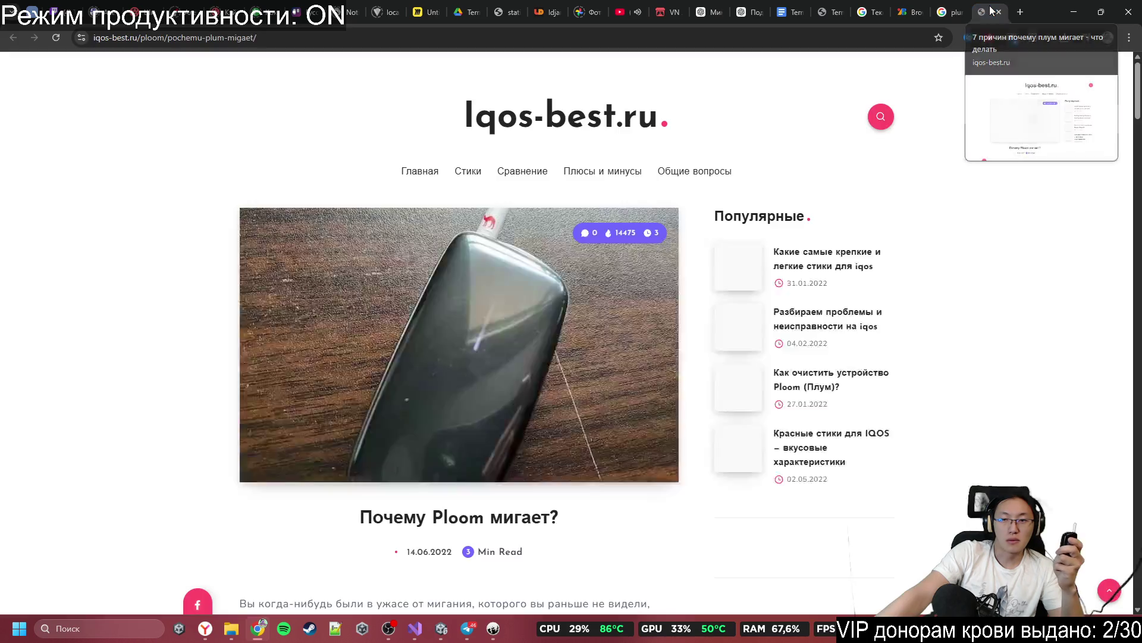
{"action": "scroll", "coordinate": [720, 296], "scroll_direction": "down", "scroll_amount": 3}
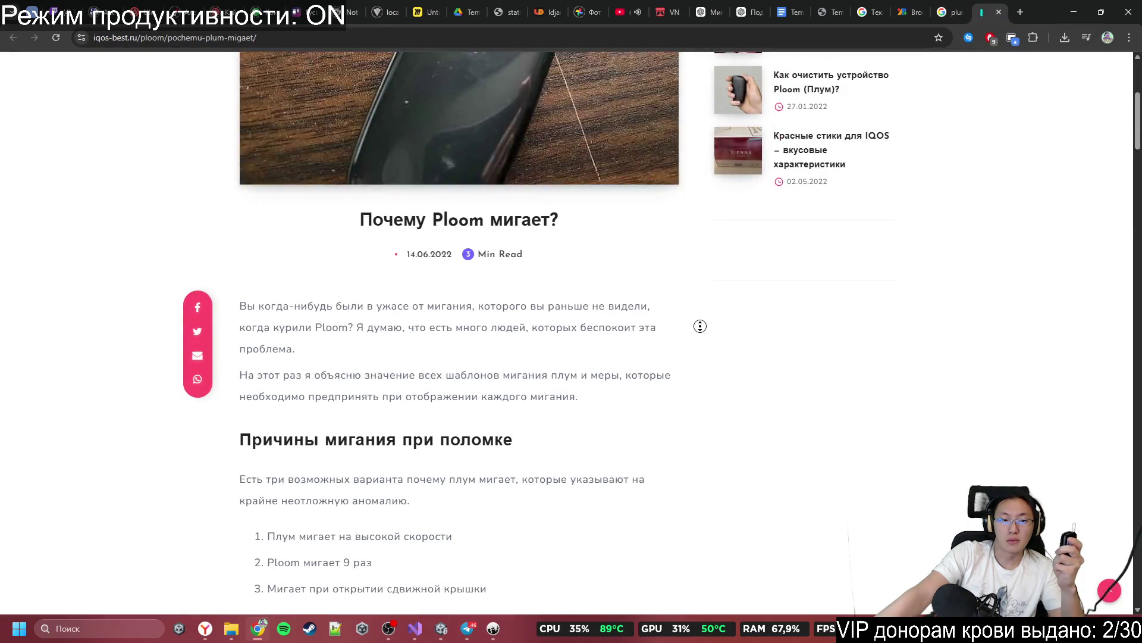
{"action": "scroll", "coordinate": [699, 327], "scroll_direction": "down", "scroll_amount": 1}
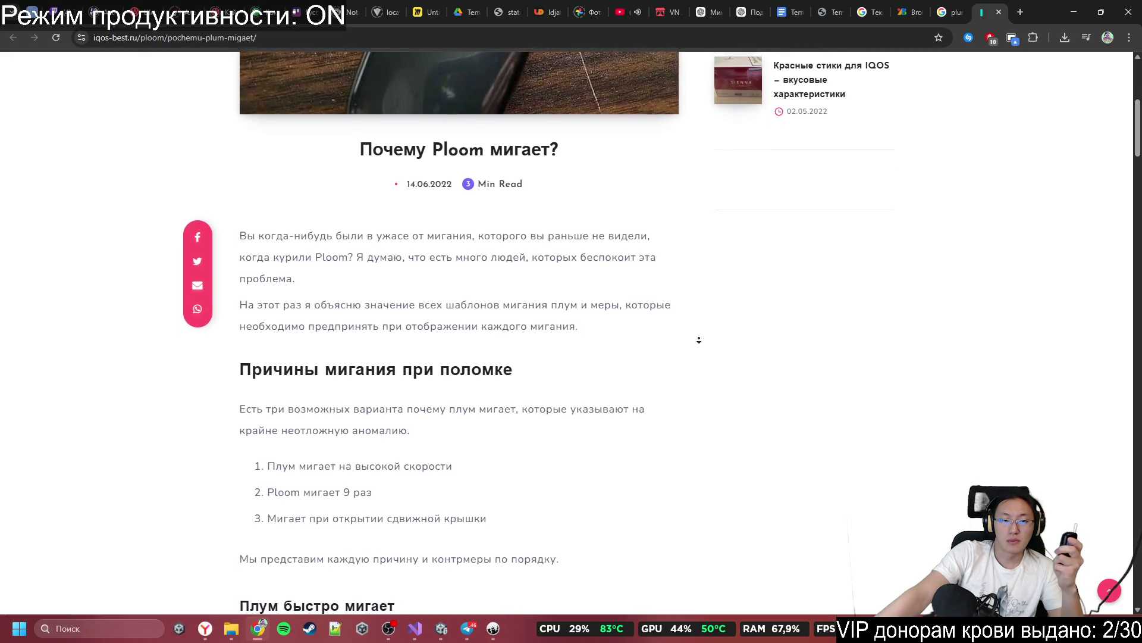
{"action": "scroll", "coordinate": [700, 340], "scroll_direction": "down", "scroll_amount": 1}
{"action": "scroll", "coordinate": [689, 366], "scroll_direction": "down", "scroll_amount": 3}
{"action": "scroll", "coordinate": [688, 366], "scroll_direction": "down", "scroll_amount": 2}
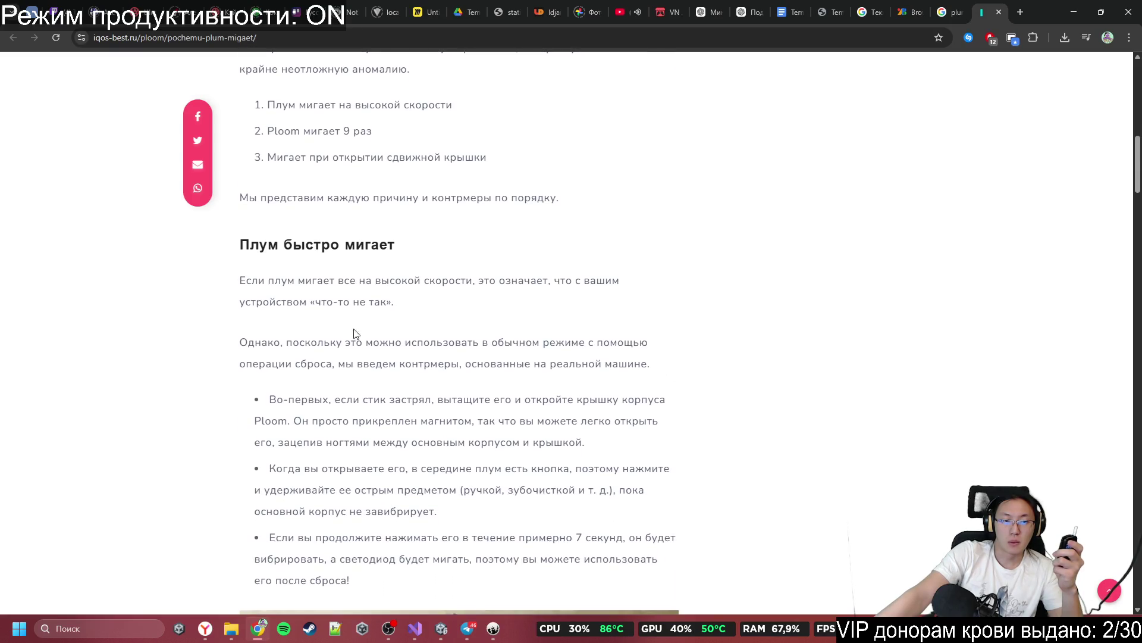
{"action": "left_click_drag", "start_coordinate": [346, 343], "coordinate": [443, 344]}
{"action": "left_click", "coordinate": [506, 379]}
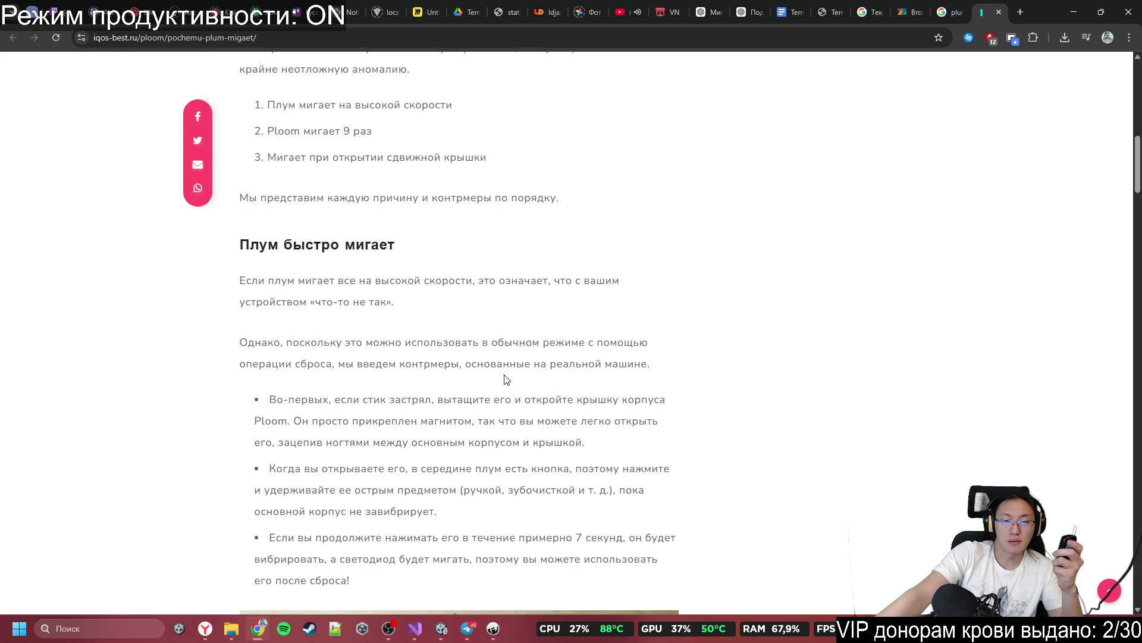
{"action": "scroll", "coordinate": [517, 397], "scroll_direction": "down", "scroll_amount": 1}
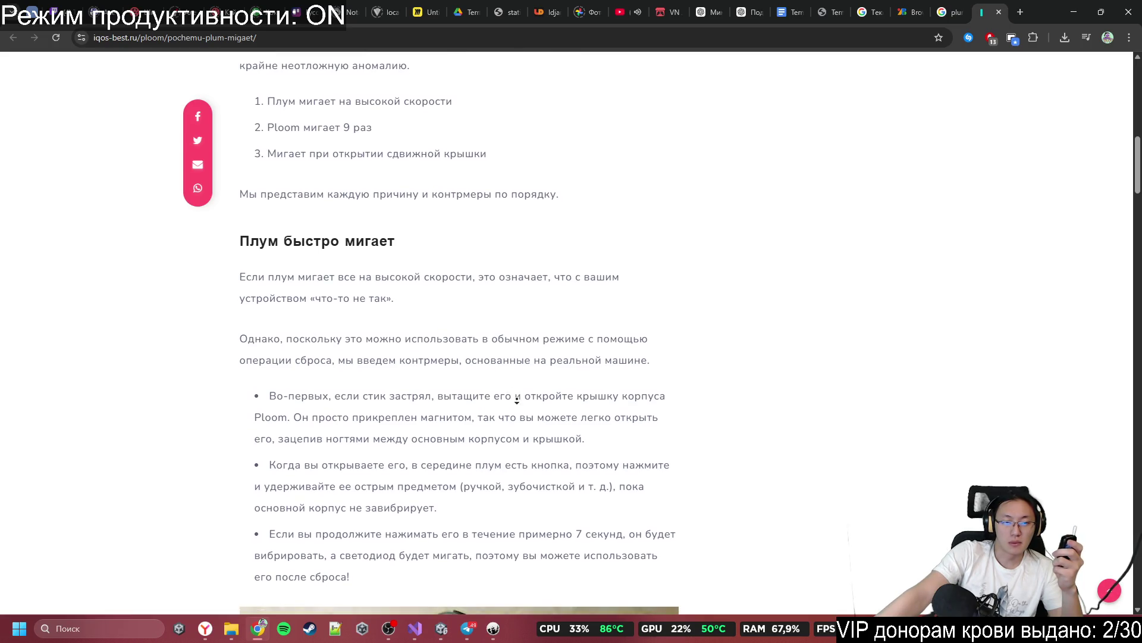
{"action": "scroll", "coordinate": [519, 405], "scroll_direction": "down", "scroll_amount": 4}
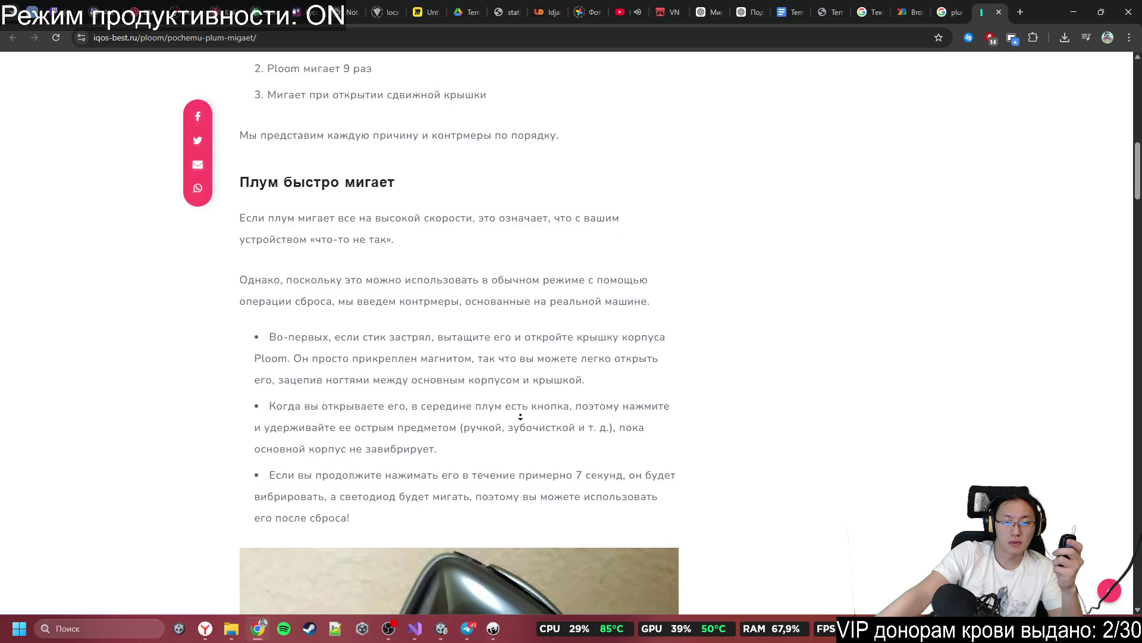
{"action": "scroll", "coordinate": [521, 411], "scroll_direction": "down", "scroll_amount": 1}
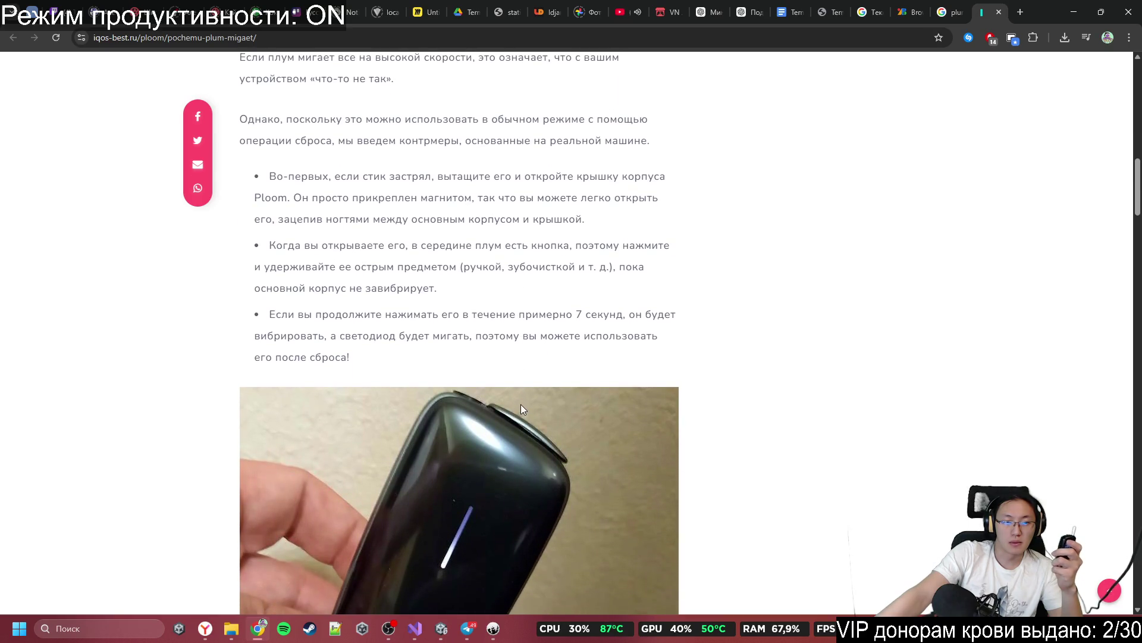
{"action": "scroll", "coordinate": [520, 404], "scroll_direction": "down", "scroll_amount": 3}
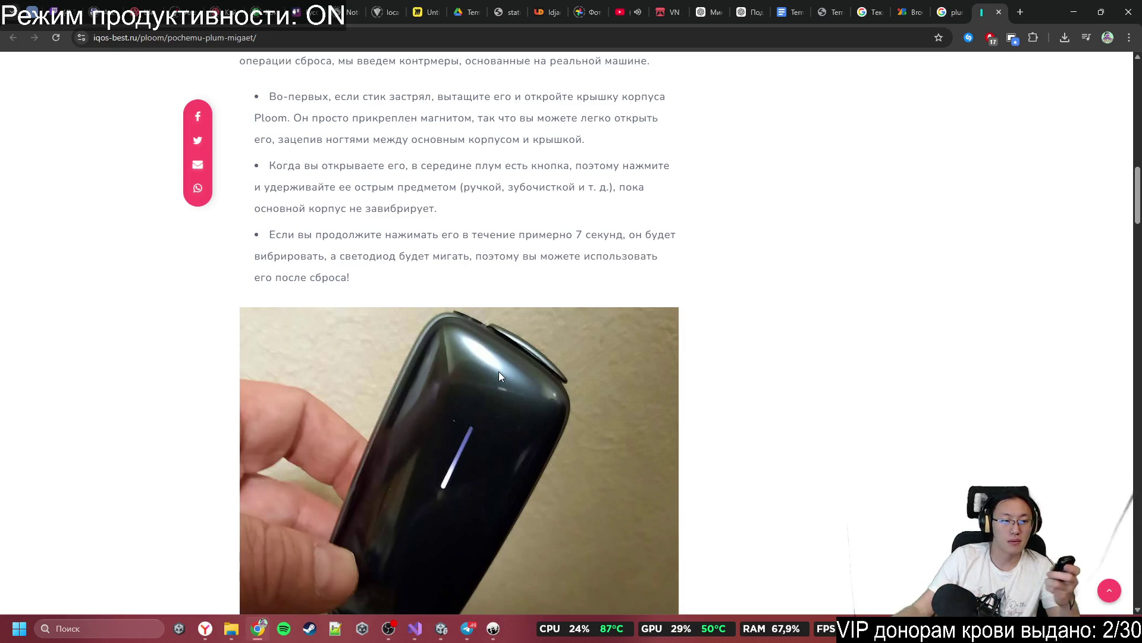
{"action": "scroll", "coordinate": [610, 357], "scroll_direction": "down", "scroll_amount": 8}
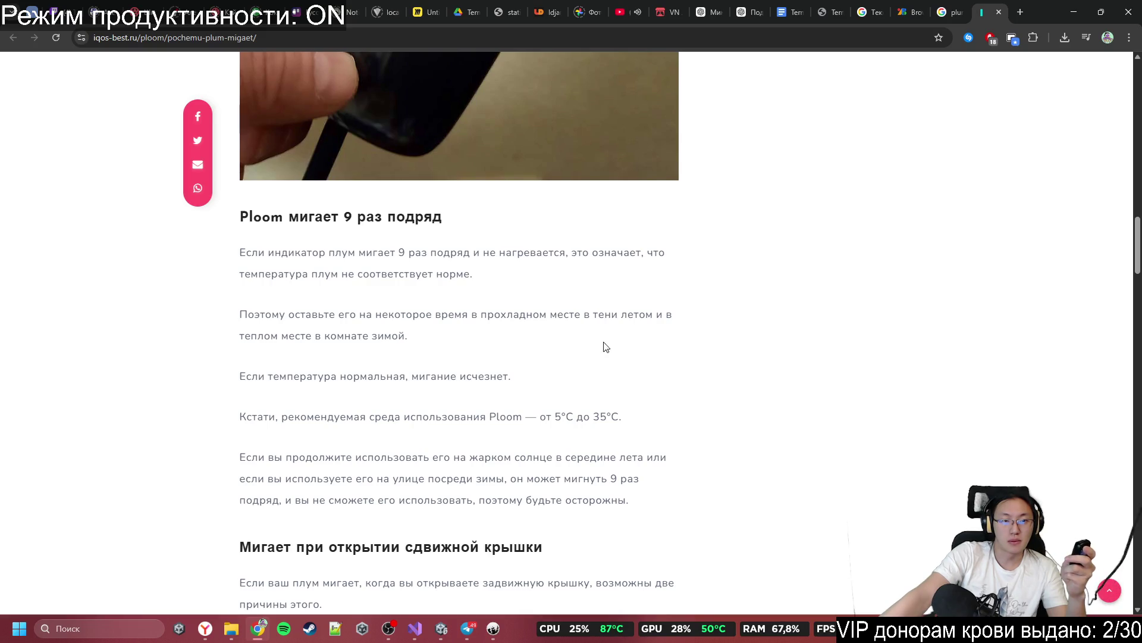
{"action": "middle_click", "coordinate": [410, 344]}
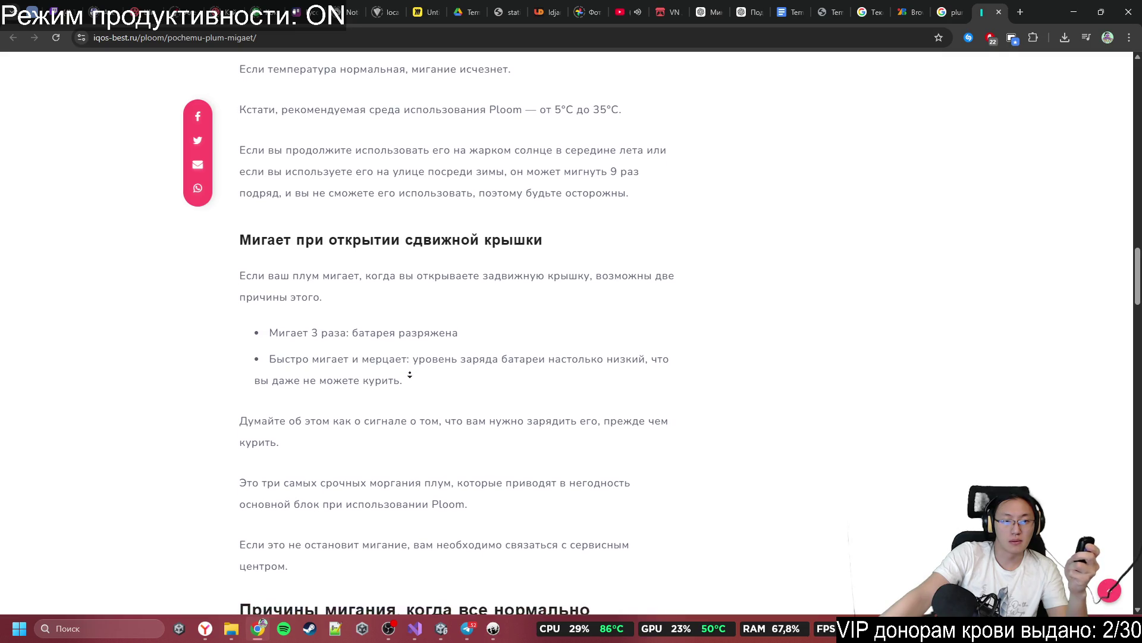
{"action": "middle_click", "coordinate": [408, 370]}
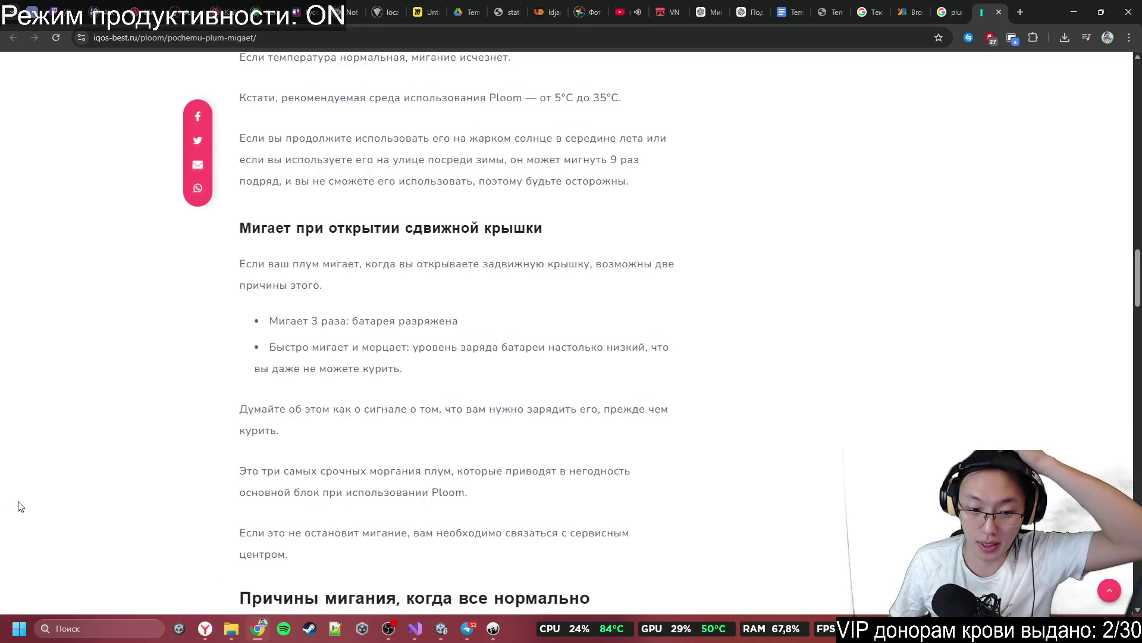
{"action": "scroll", "coordinate": [376, 445], "scroll_direction": "down", "scroll_amount": 5}
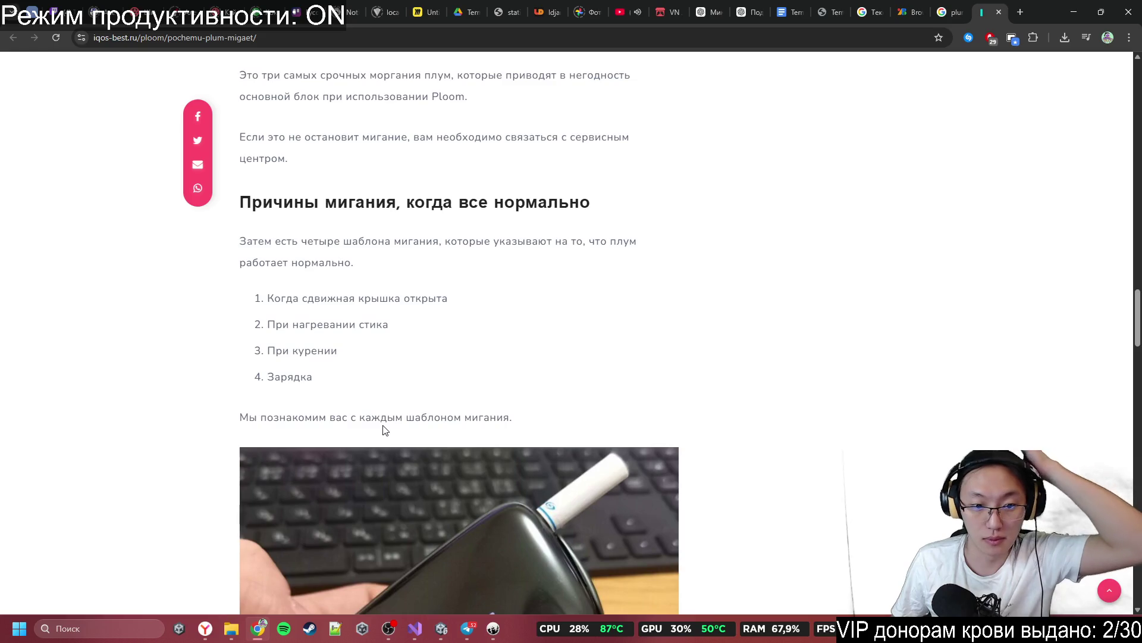
{"action": "scroll", "coordinate": [384, 430], "scroll_direction": "down", "scroll_amount": 4}
{"action": "scroll", "coordinate": [401, 421], "scroll_direction": "down", "scroll_amount": 1}
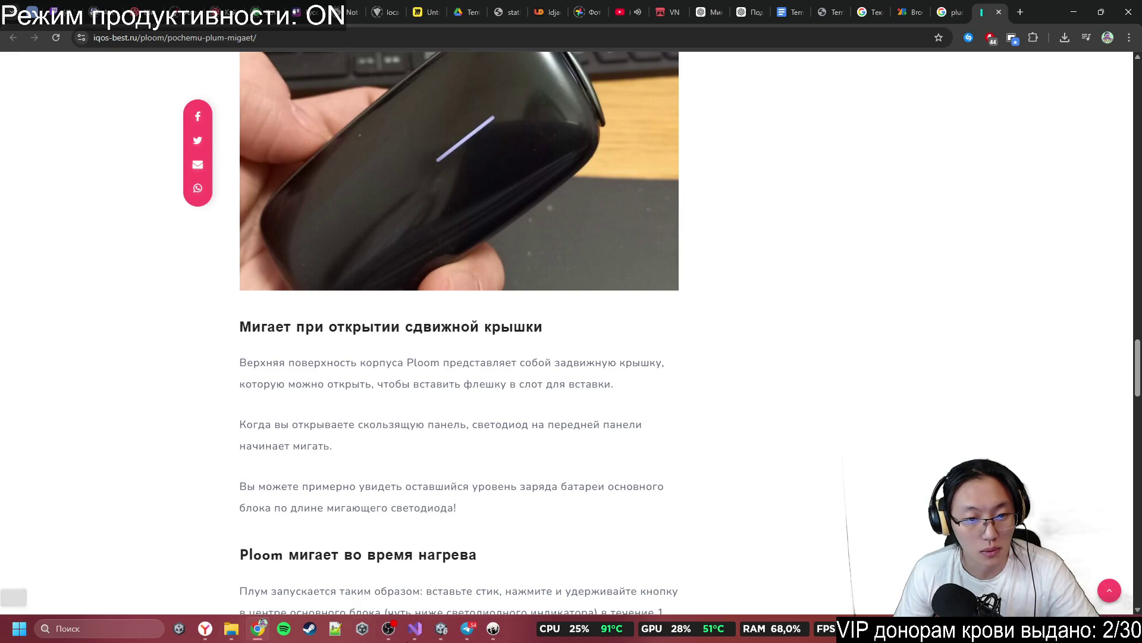
{"action": "scroll", "coordinate": [621, 420], "scroll_direction": "down", "scroll_amount": 6}
{"action": "scroll", "coordinate": [620, 421], "scroll_direction": "down", "scroll_amount": 10}
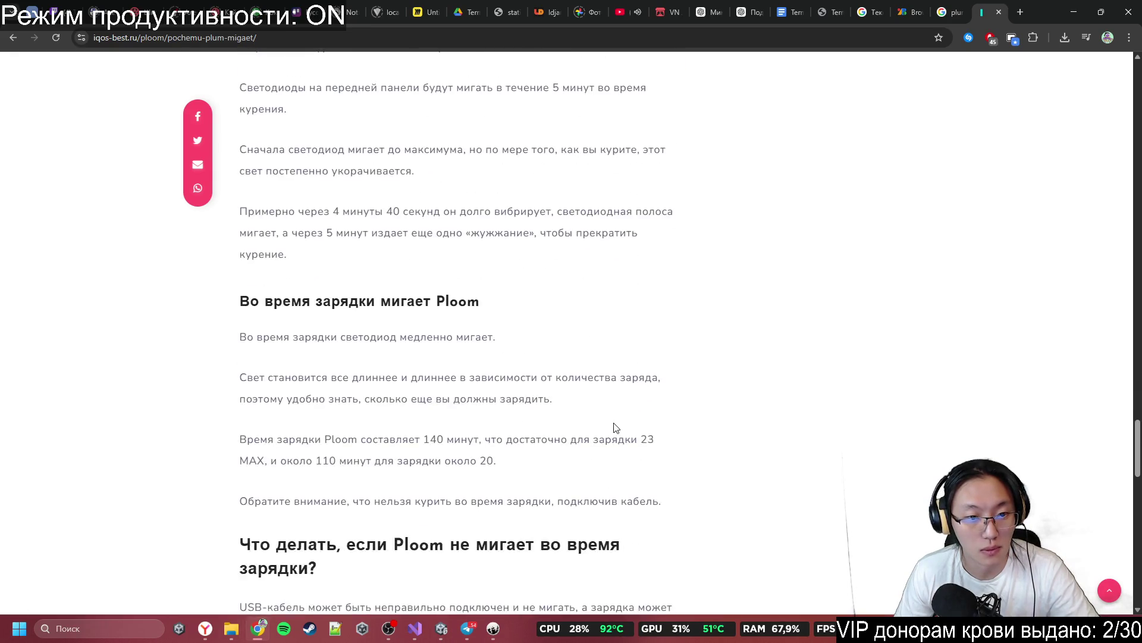
{"action": "scroll", "coordinate": [616, 428], "scroll_direction": "down", "scroll_amount": 3}
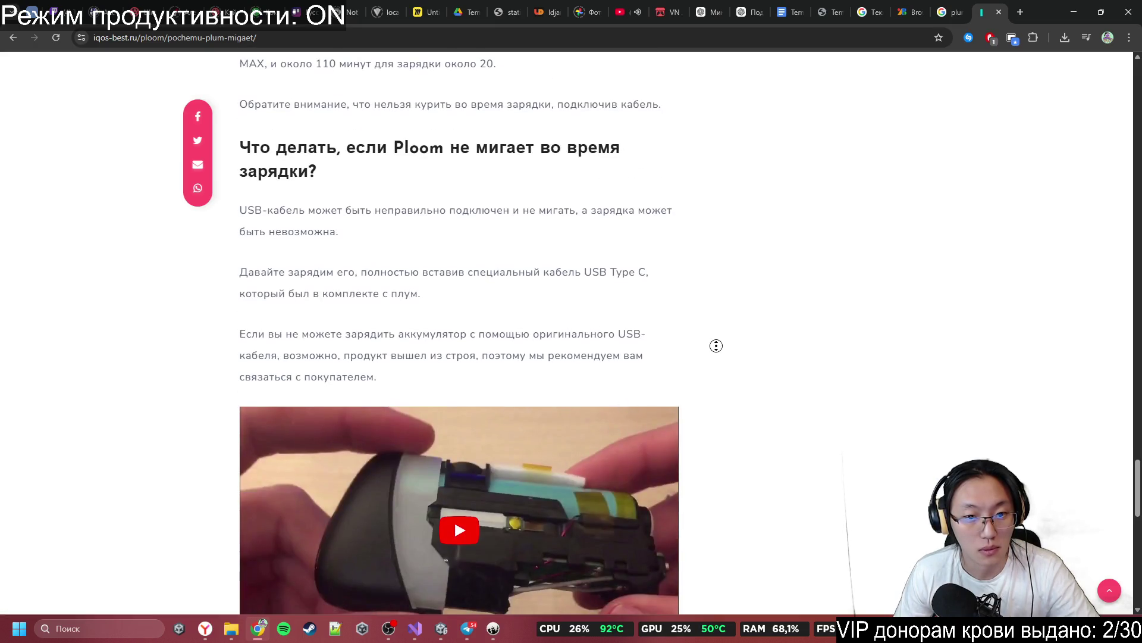
{"action": "middle_click", "coordinate": [717, 357]}
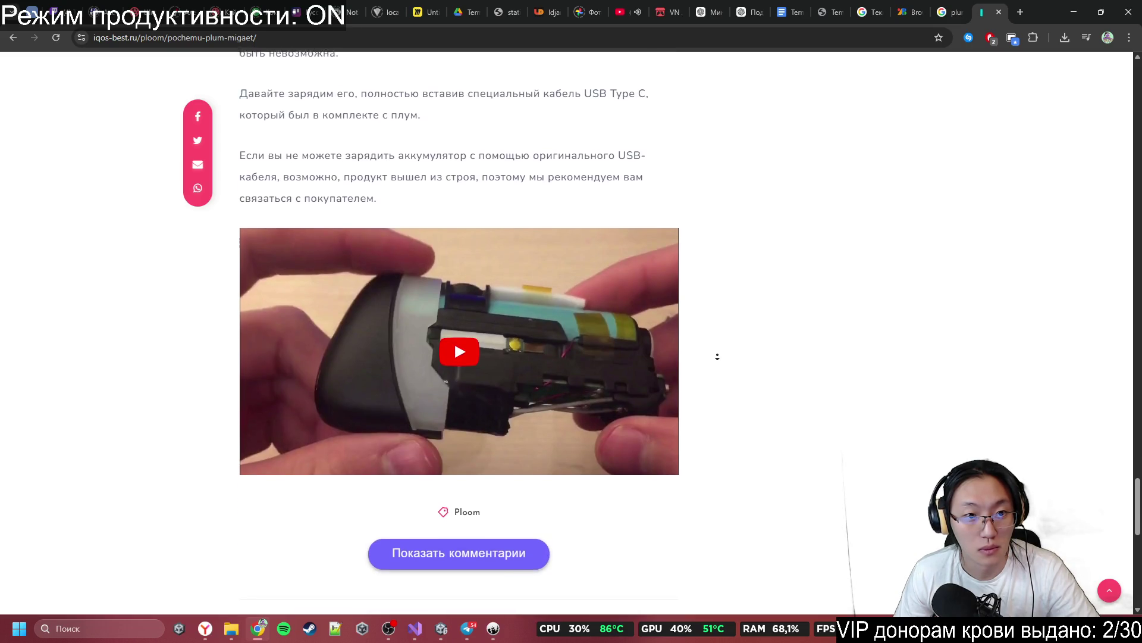
{"action": "left_click", "coordinate": [563, 186]}
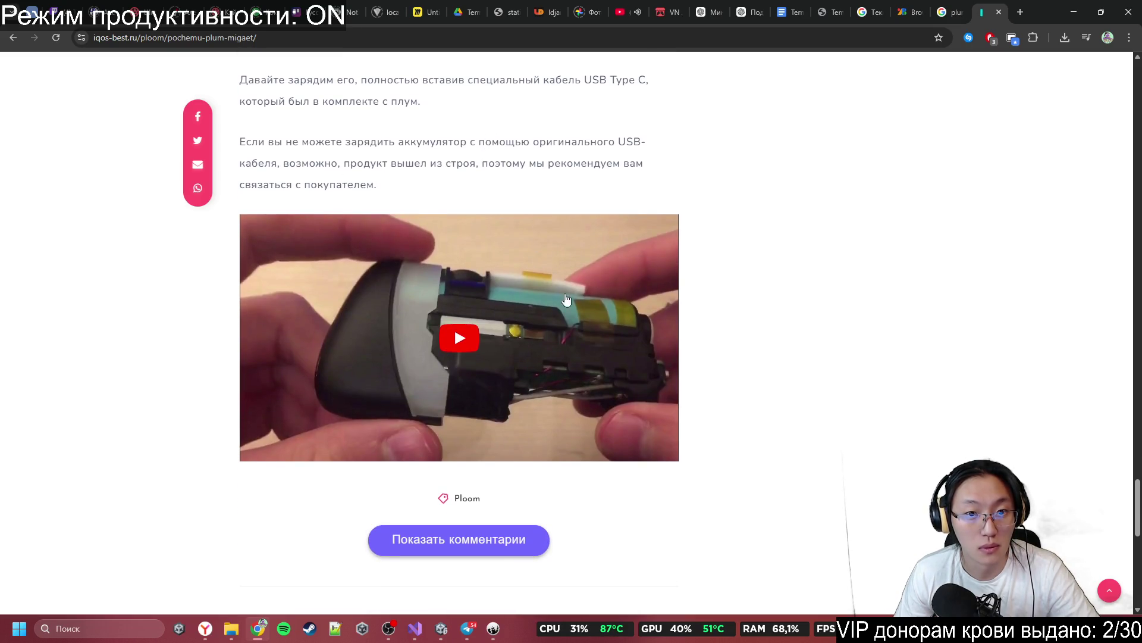
{"action": "scroll", "coordinate": [649, 391], "scroll_direction": "down", "scroll_amount": 3}
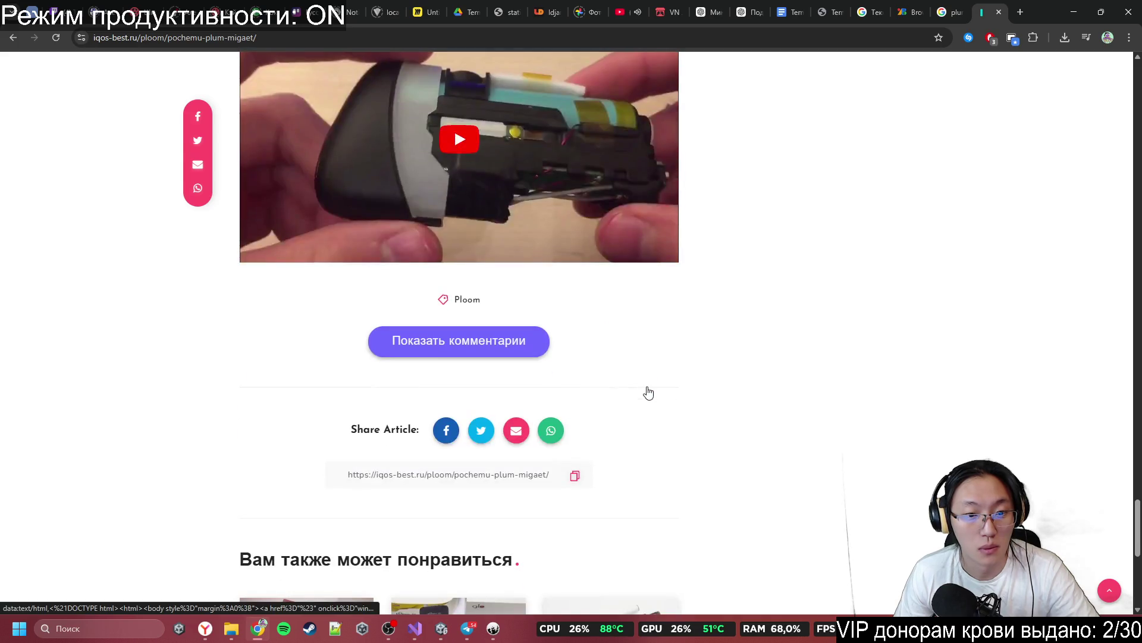
{"action": "left_click", "coordinate": [999, 11]}
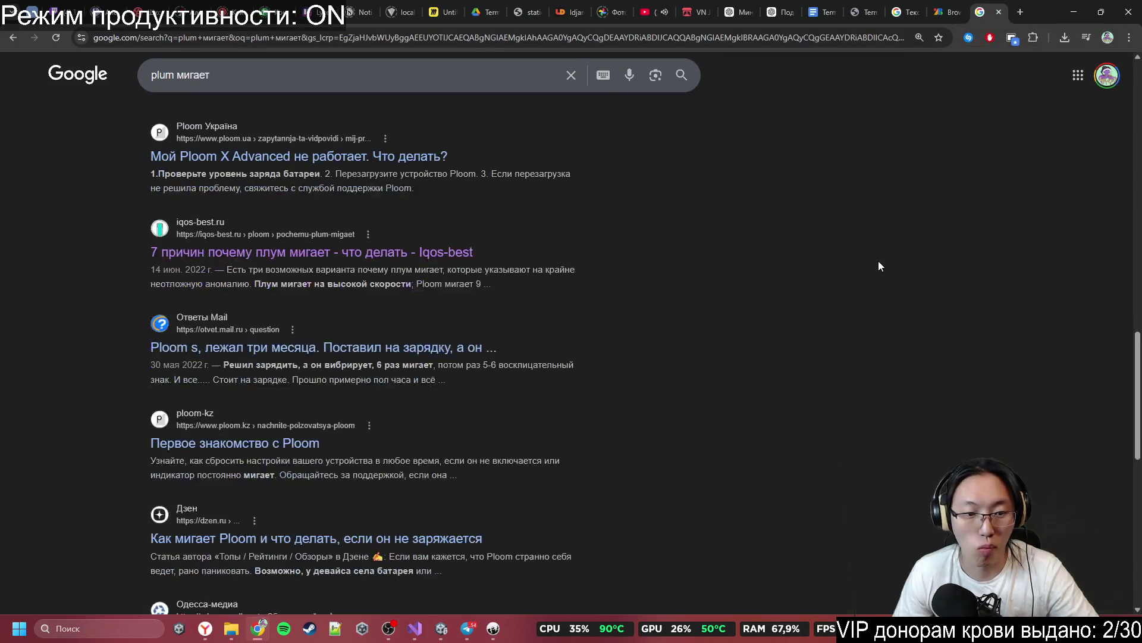
Step: Read the otvet.mail.ru question about a blinking Ploom S, then close it
{"action": "middle_click", "coordinate": [875, 274]}
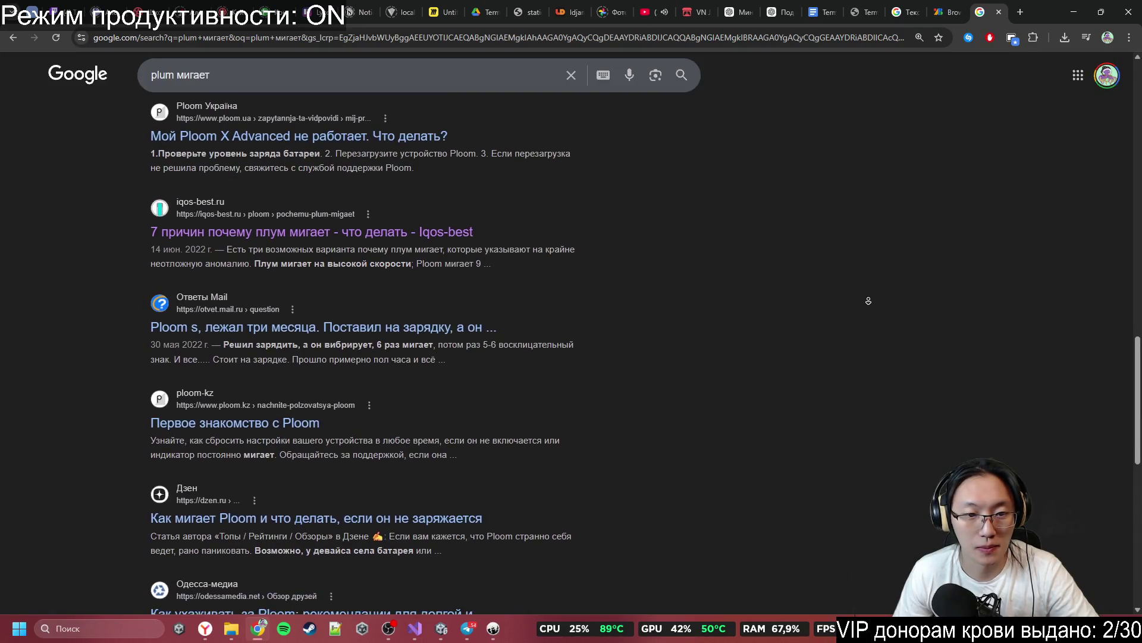
{"action": "left_click", "coordinate": [869, 302]}
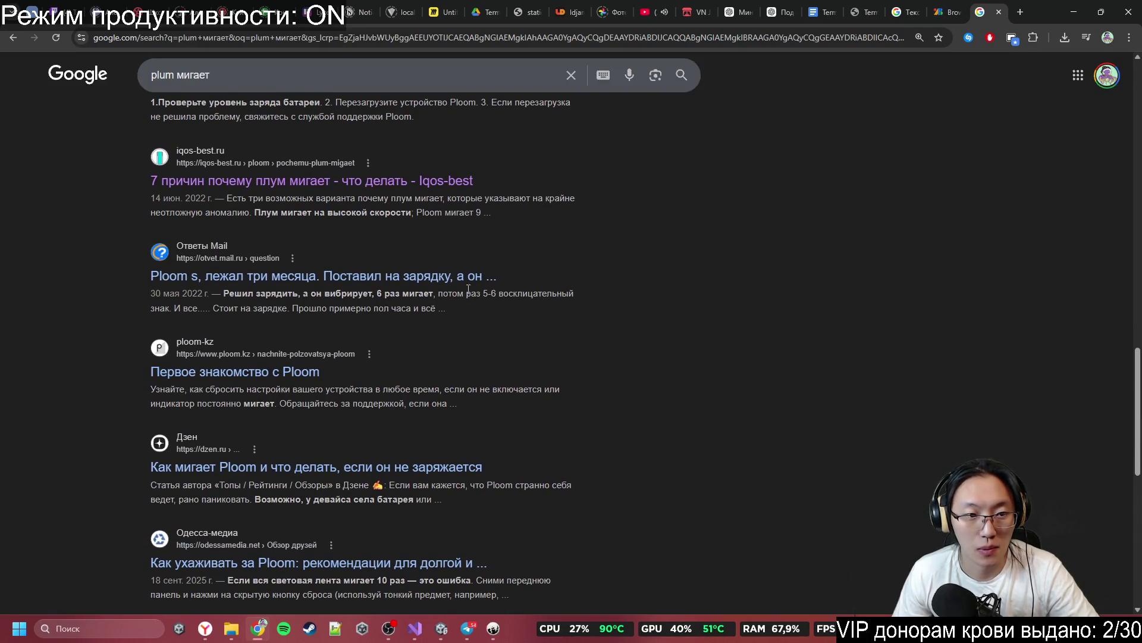
{"action": "left_click", "coordinate": [428, 283]}
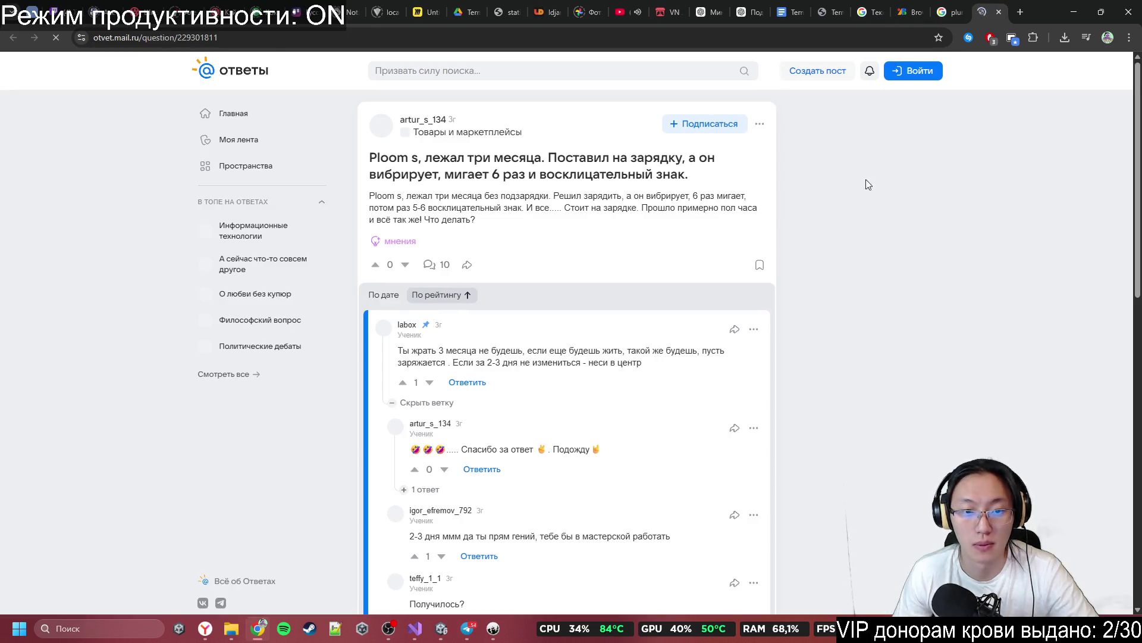
{"action": "middle_click", "coordinate": [868, 186]}
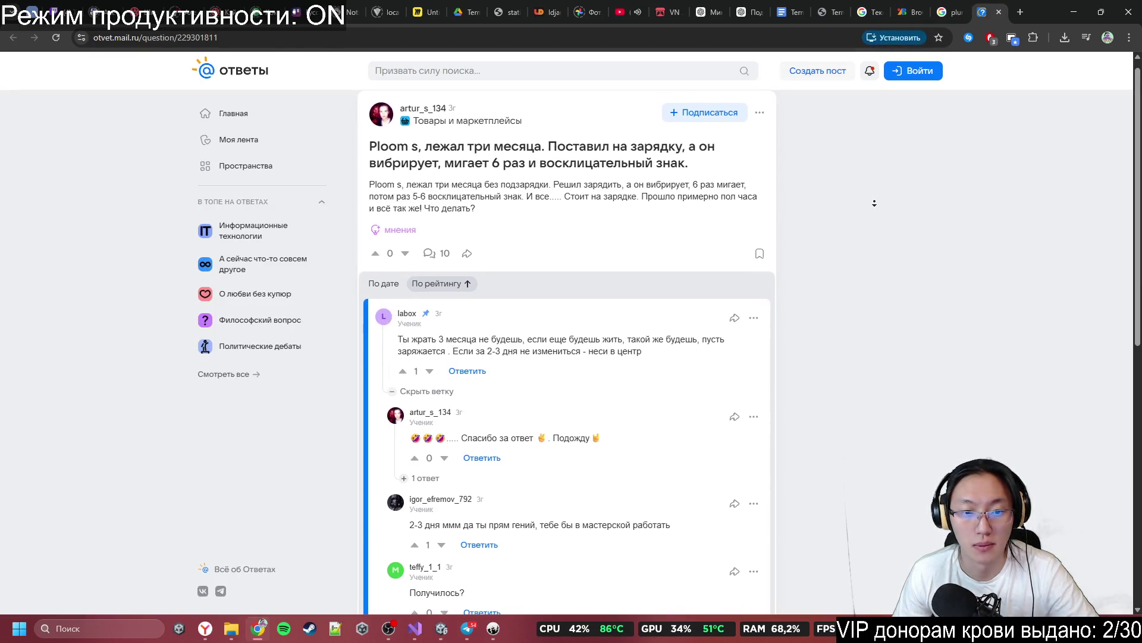
{"action": "left_click", "coordinate": [872, 200]}
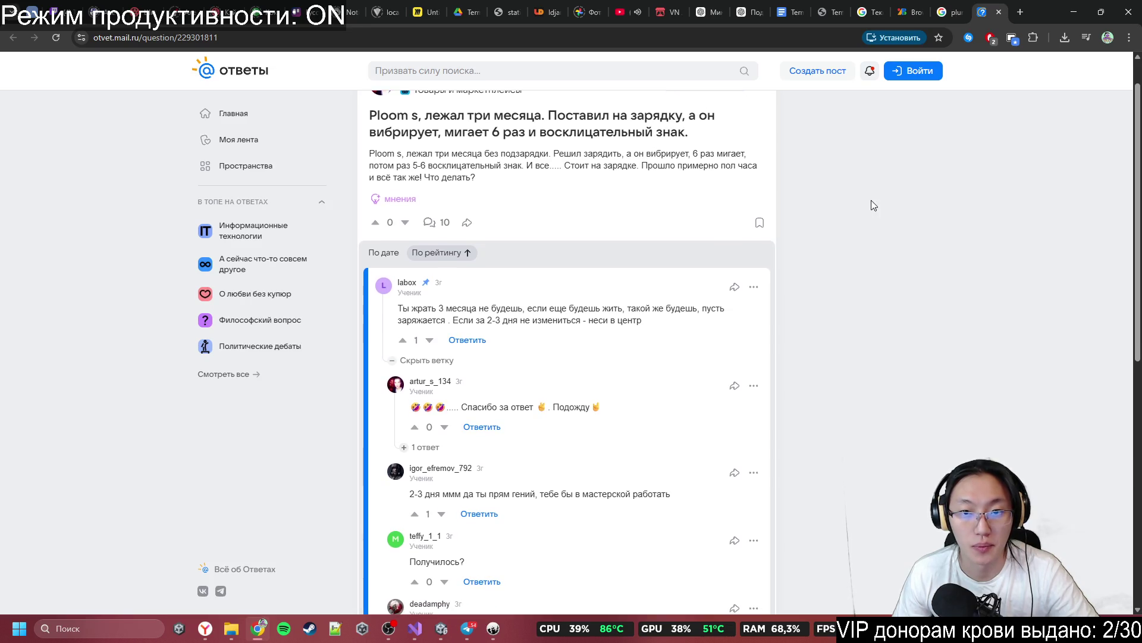
{"action": "middle_click", "coordinate": [866, 196]}
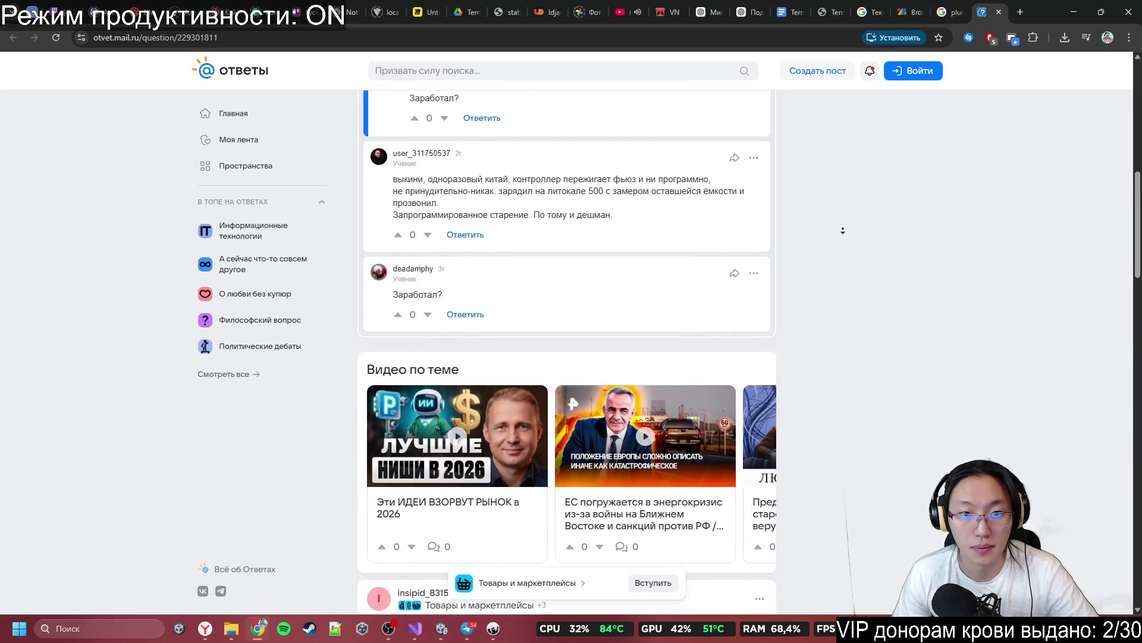
{"action": "left_click", "coordinate": [1000, 14]}
{"action": "middle_click", "coordinate": [950, 129]}
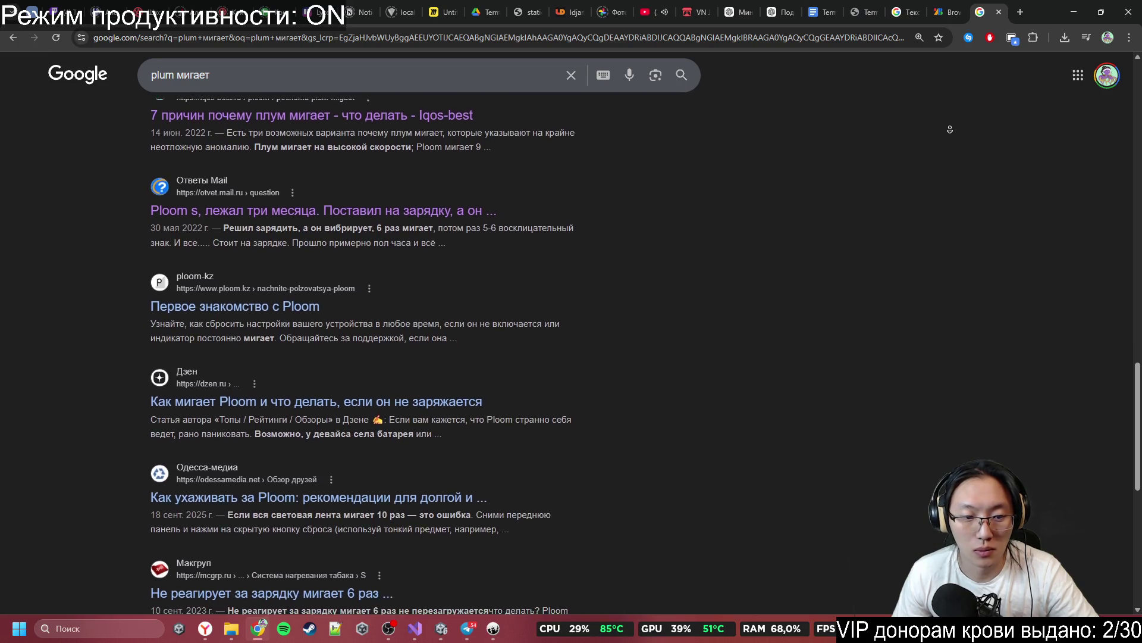
{"action": "middle_click", "coordinate": [951, 129]}
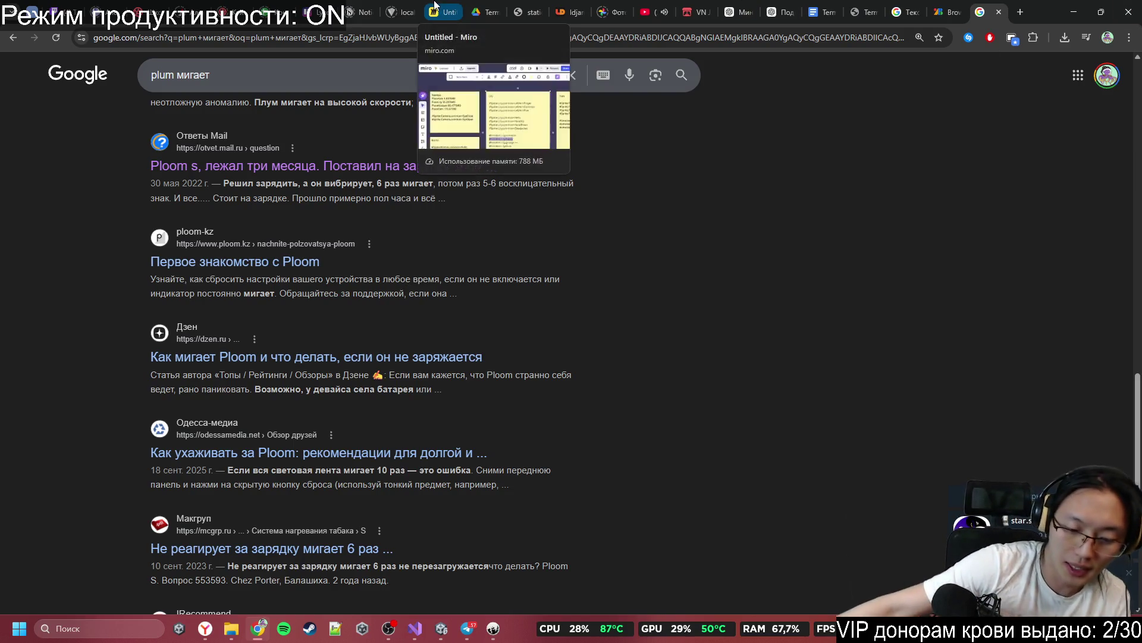
Step: Close the 'plum мигает' and Google Fonts tabs and minimize Chrome to reveal Unity
{"action": "key", "text": "F11"}
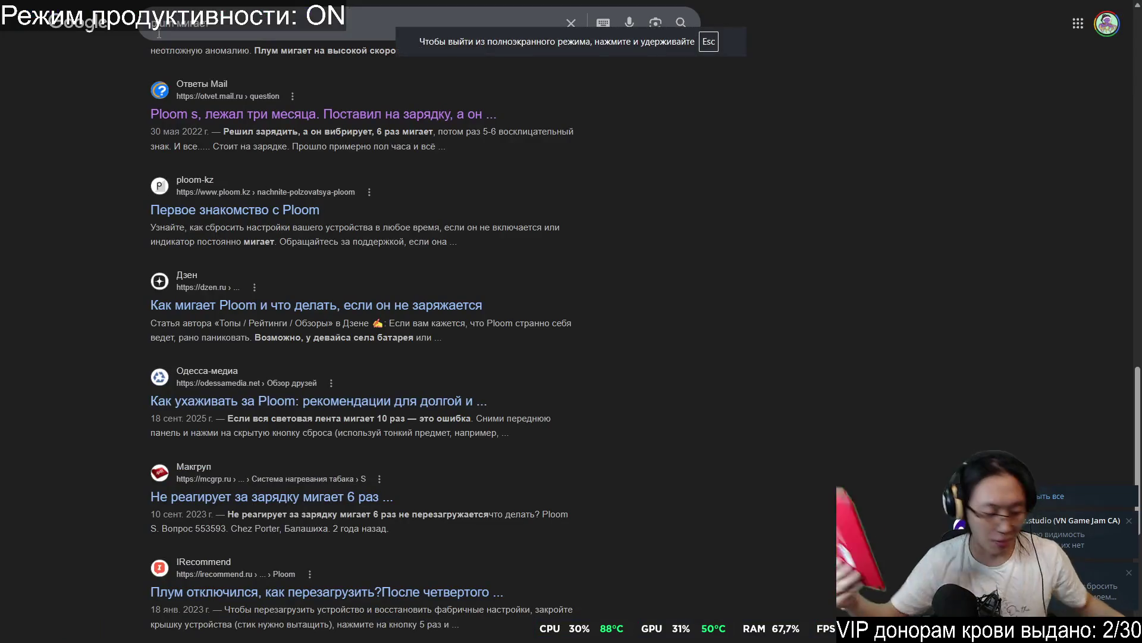
{"action": "key", "text": "F12"}
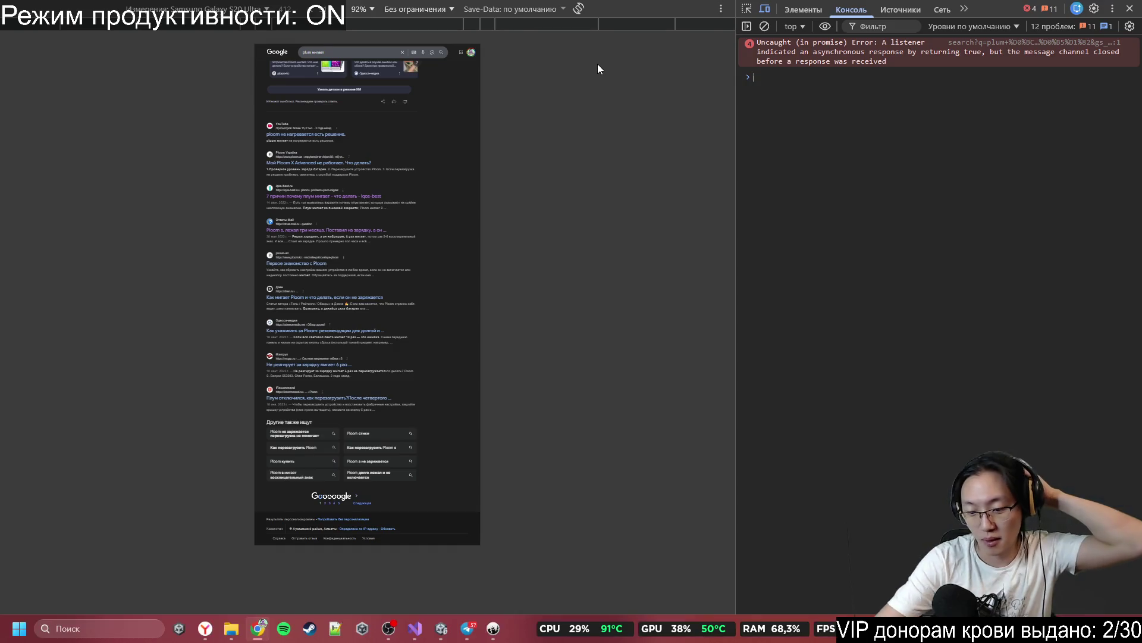
{"action": "key", "text": "F11"}
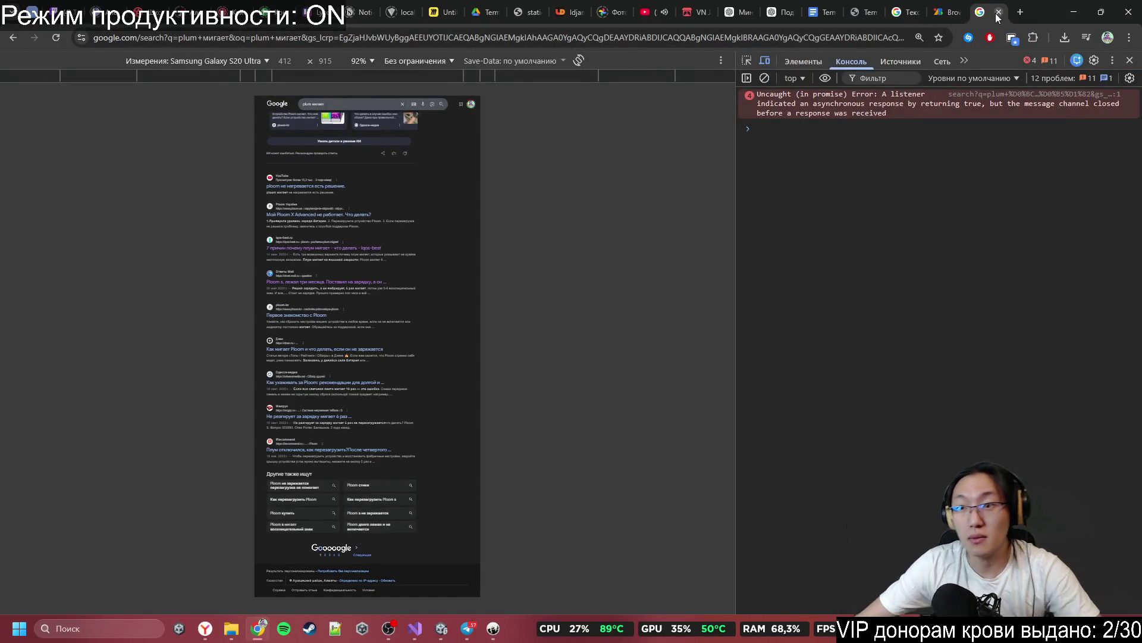
{"action": "left_click", "coordinate": [998, 12]}
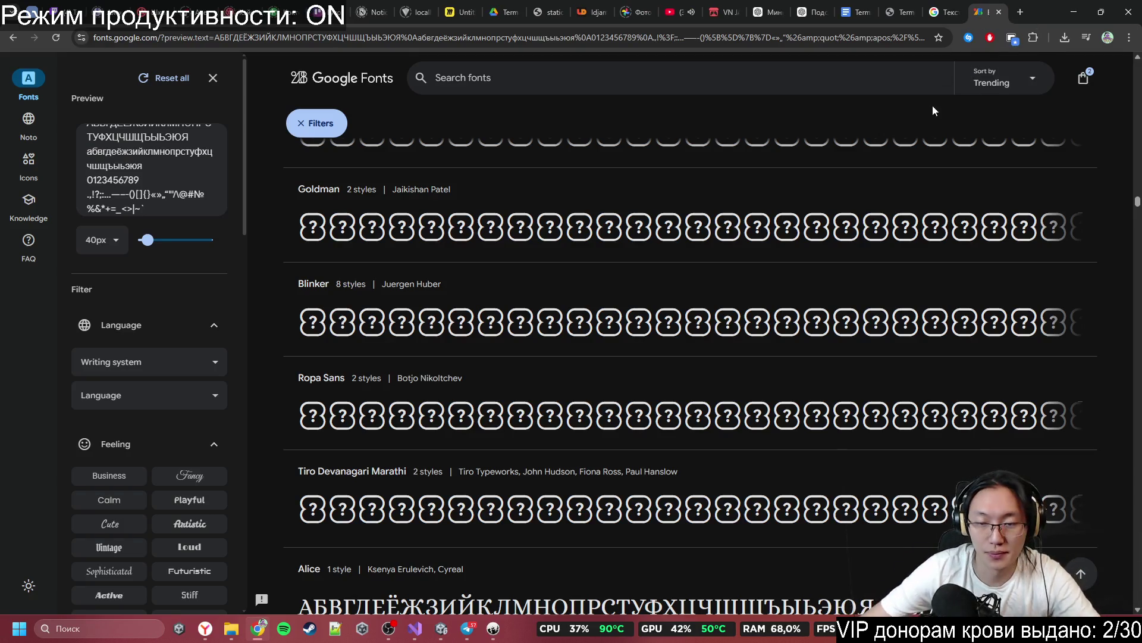
{"action": "left_click", "coordinate": [1000, 12]}
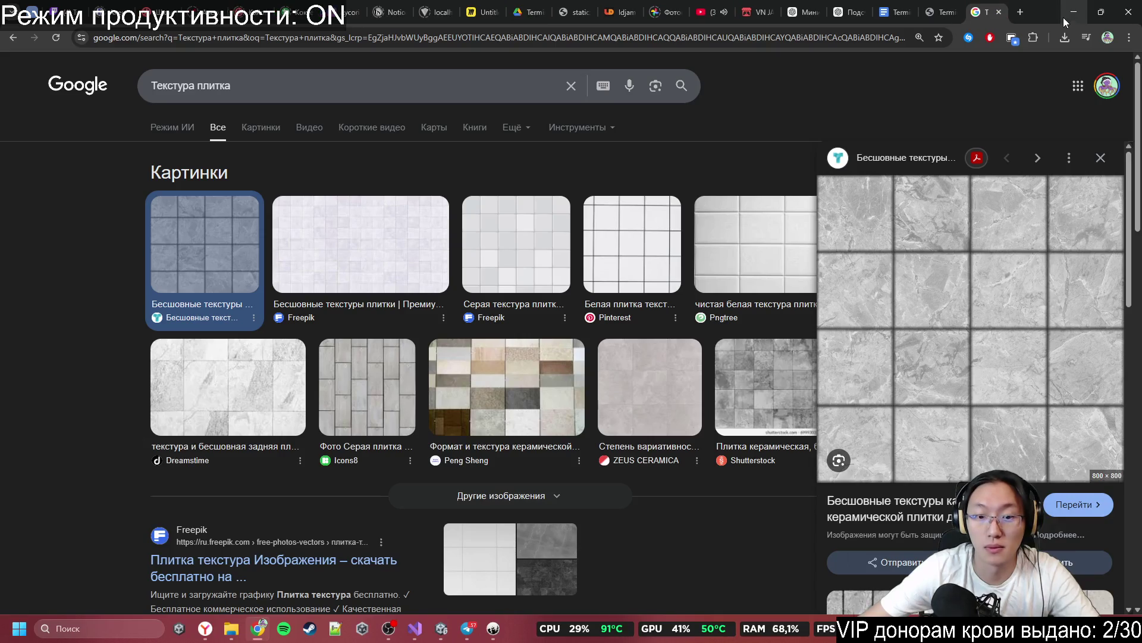
{"action": "left_click", "coordinate": [1074, 14]}
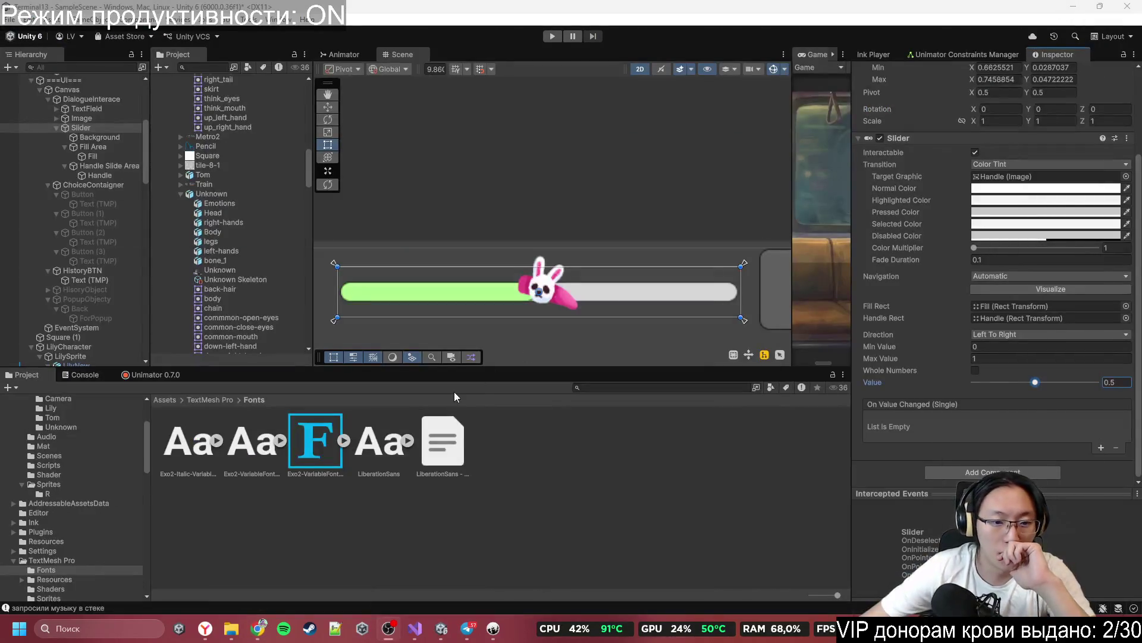
Step: Open the Audio Mixer window, dock it beside the lower panels, and add a new mixer
{"action": "scroll", "coordinate": [562, 305], "scroll_direction": "down", "scroll_amount": 3}
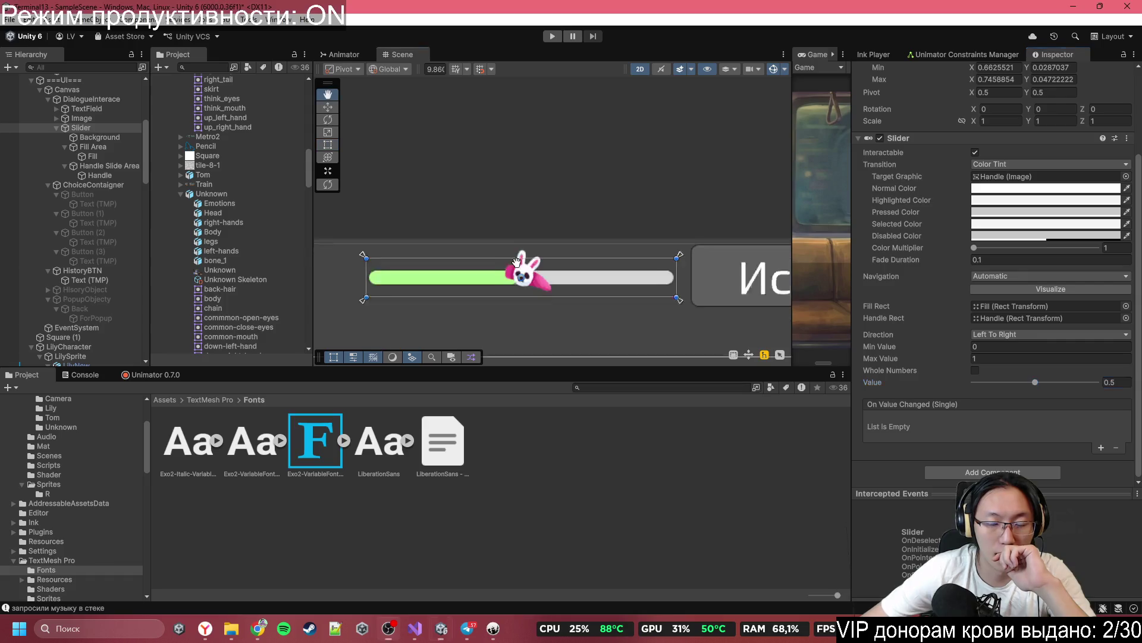
{"action": "scroll", "coordinate": [618, 291], "scroll_direction": "down", "scroll_amount": 3}
{"action": "scroll", "coordinate": [617, 292], "scroll_direction": "down", "scroll_amount": 5}
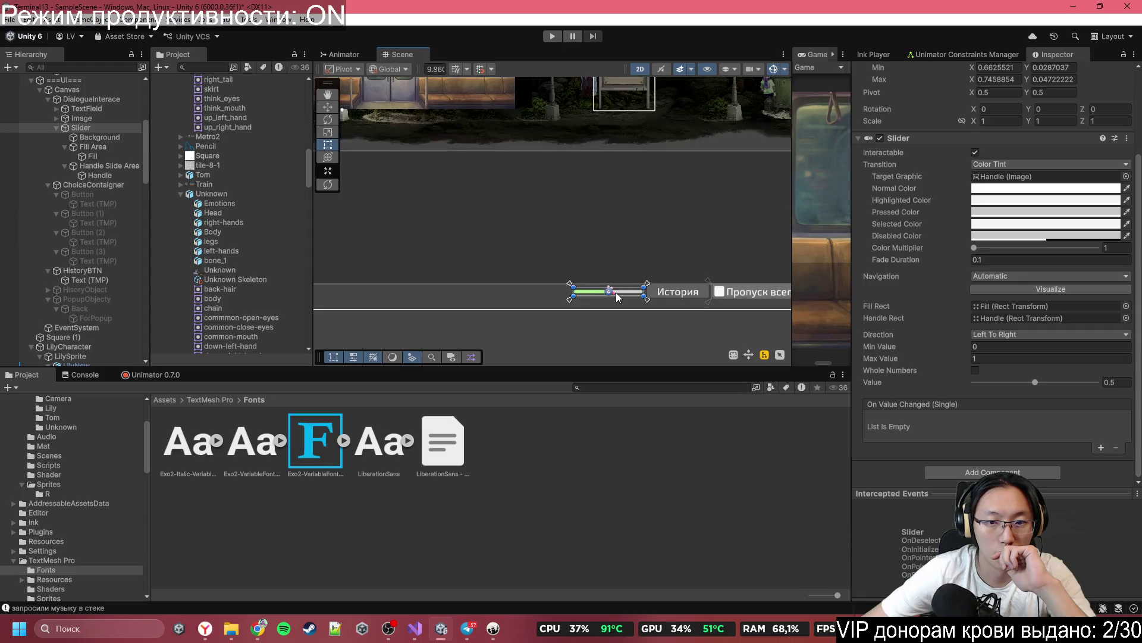
{"action": "scroll", "coordinate": [616, 292], "scroll_direction": "up", "scroll_amount": 3}
{"action": "scroll", "coordinate": [647, 286], "scroll_direction": "down", "scroll_amount": 1}
{"action": "scroll", "coordinate": [637, 292], "scroll_direction": "up", "scroll_amount": 3}
{"action": "scroll", "coordinate": [620, 291], "scroll_direction": "up", "scroll_amount": 3}
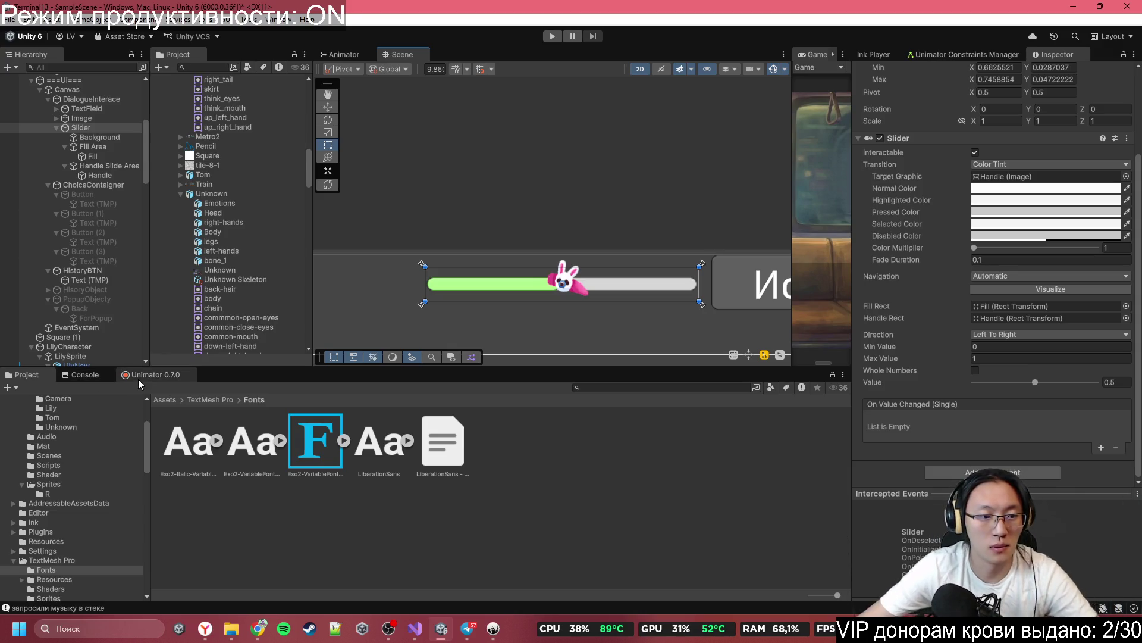
{"action": "left_click", "coordinate": [844, 375]}
{"action": "mouse_move", "coordinate": [901, 465]}
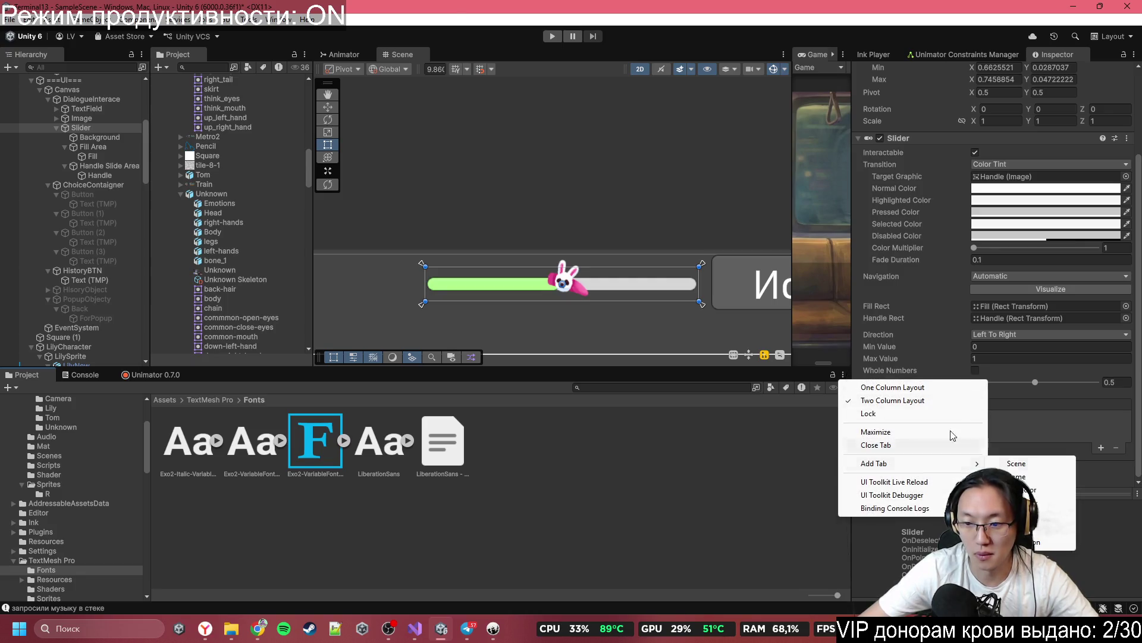
{"action": "left_click", "coordinate": [285, 22]}
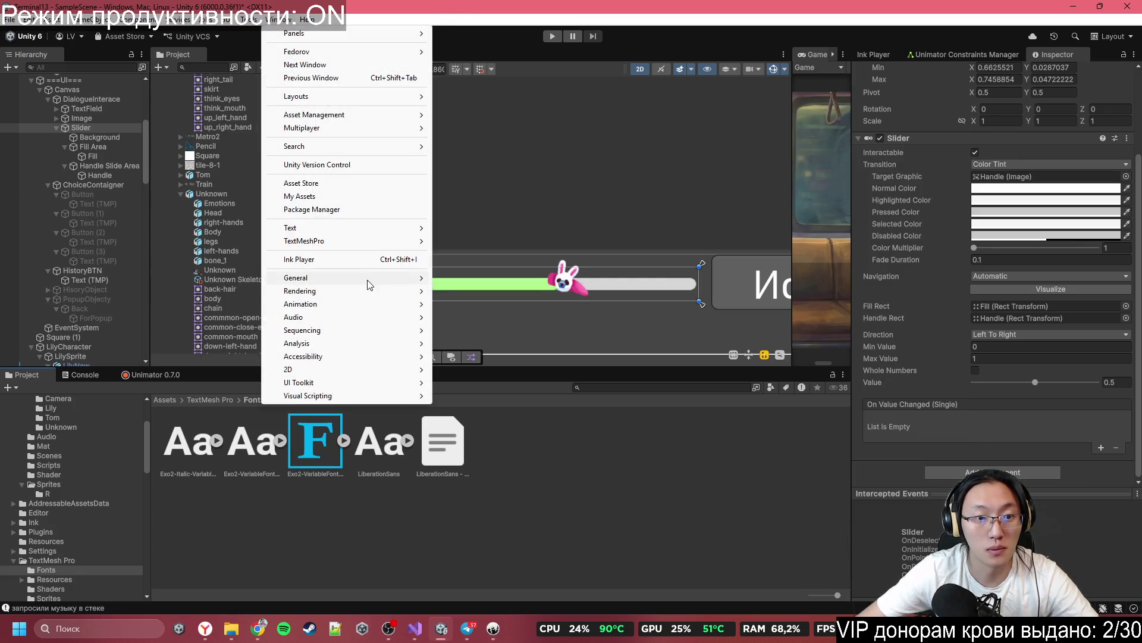
{"action": "mouse_move", "coordinate": [381, 309]}
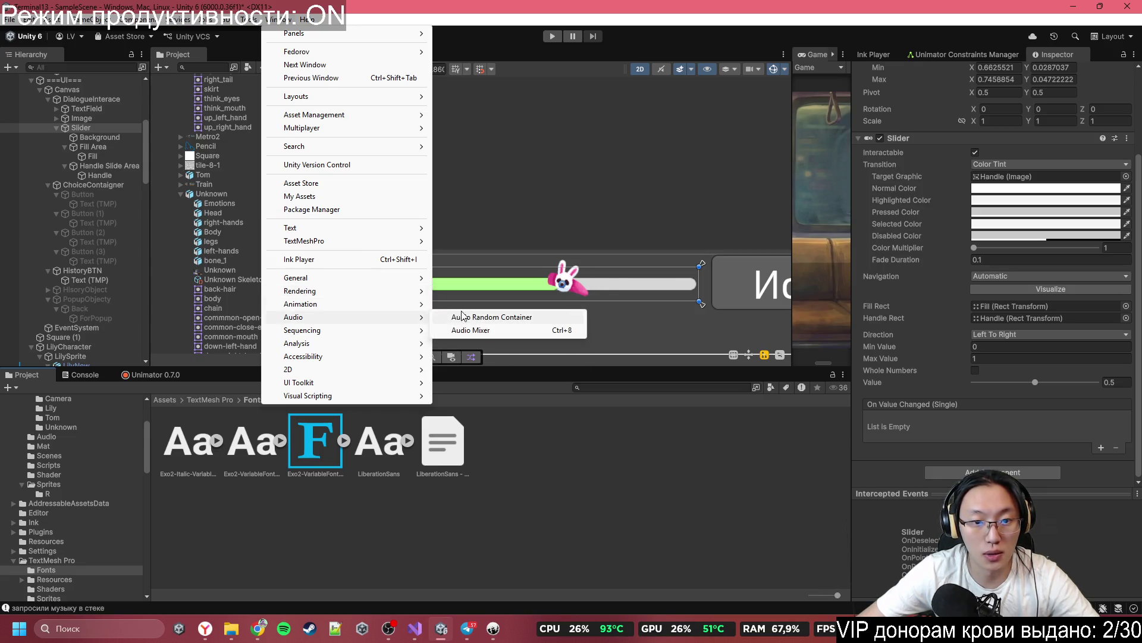
{"action": "left_click", "coordinate": [471, 330]}
{"action": "mouse_move", "coordinate": [258, 49]}
{"action": "left_mouse_down"}
{"action": "mouse_move", "coordinate": [248, 152]}
{"action": "mouse_move", "coordinate": [285, 377]}
{"action": "mouse_move", "coordinate": [294, 377]}
{"action": "left_mouse_up"}
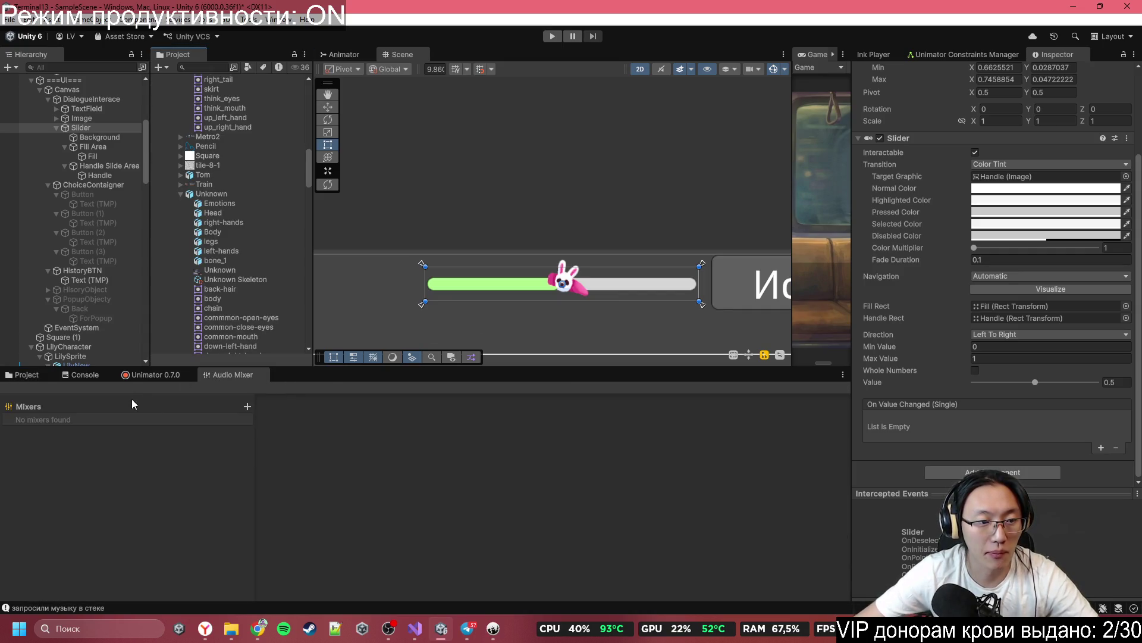
{"action": "left_click", "coordinate": [247, 407]}
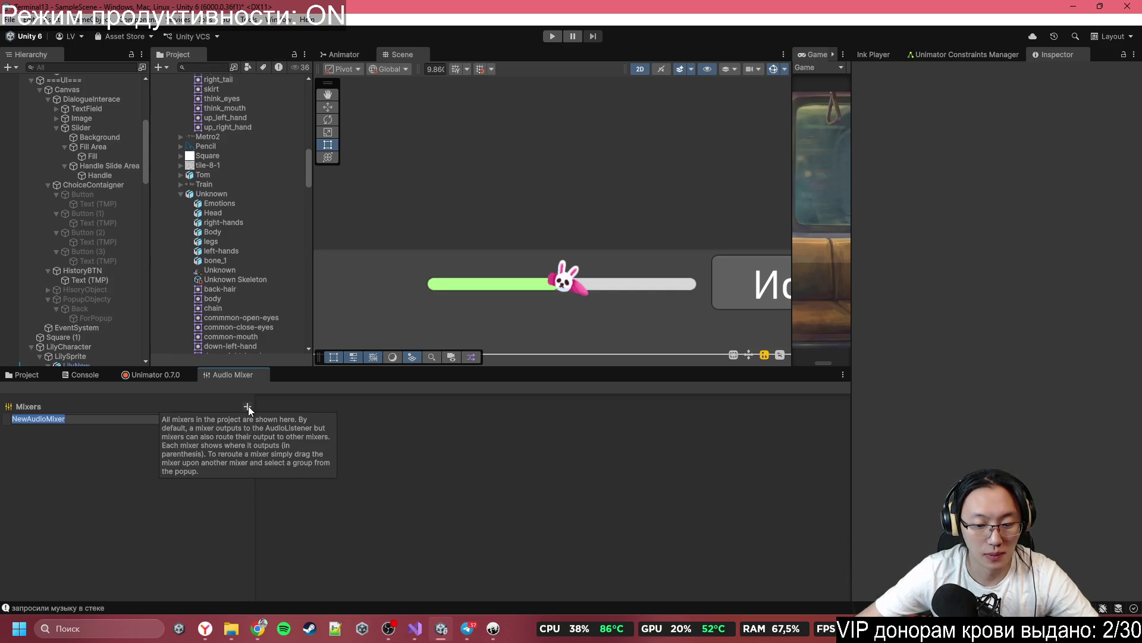
Step: Name the new mixer 'Mixer' and add a BackgroundMusic child group under Master
{"action": "key", "text": "BackSpace"}
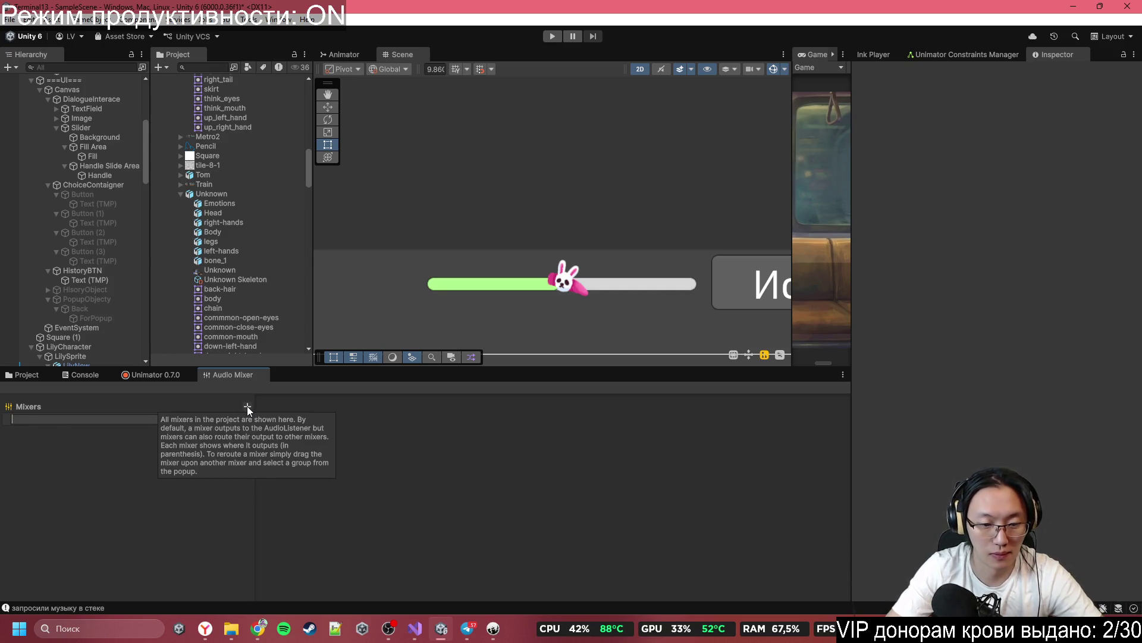
{"action": "type", "text": "Mixer"}
{"action": "key", "text": "Return"}
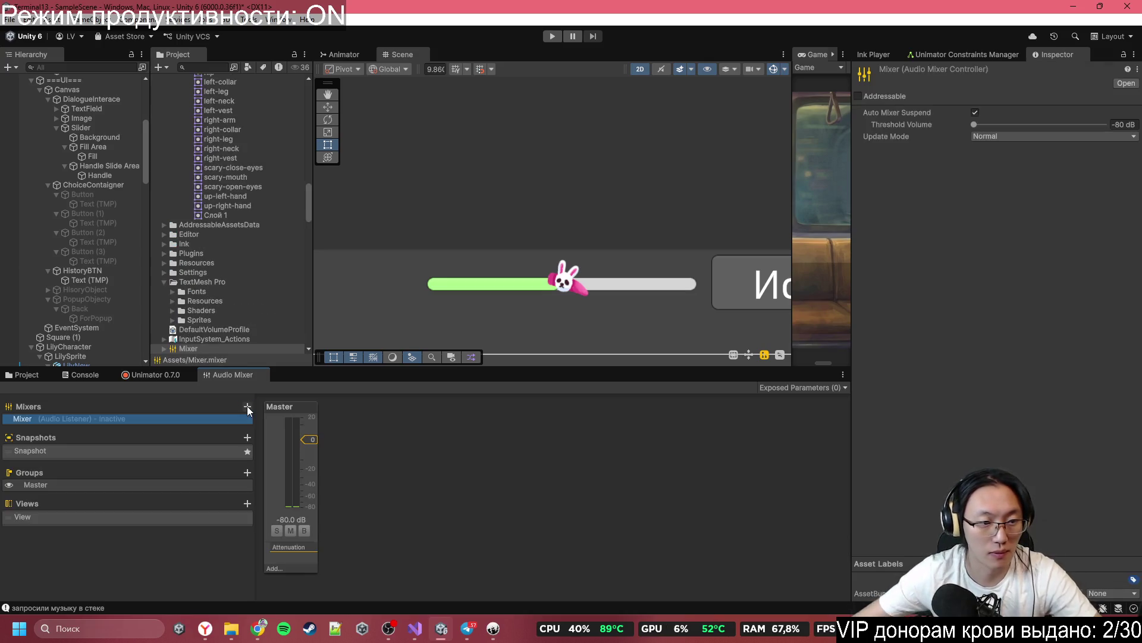
{"action": "right_click", "coordinate": [90, 484]}
{"action": "left_click", "coordinate": [126, 493]}
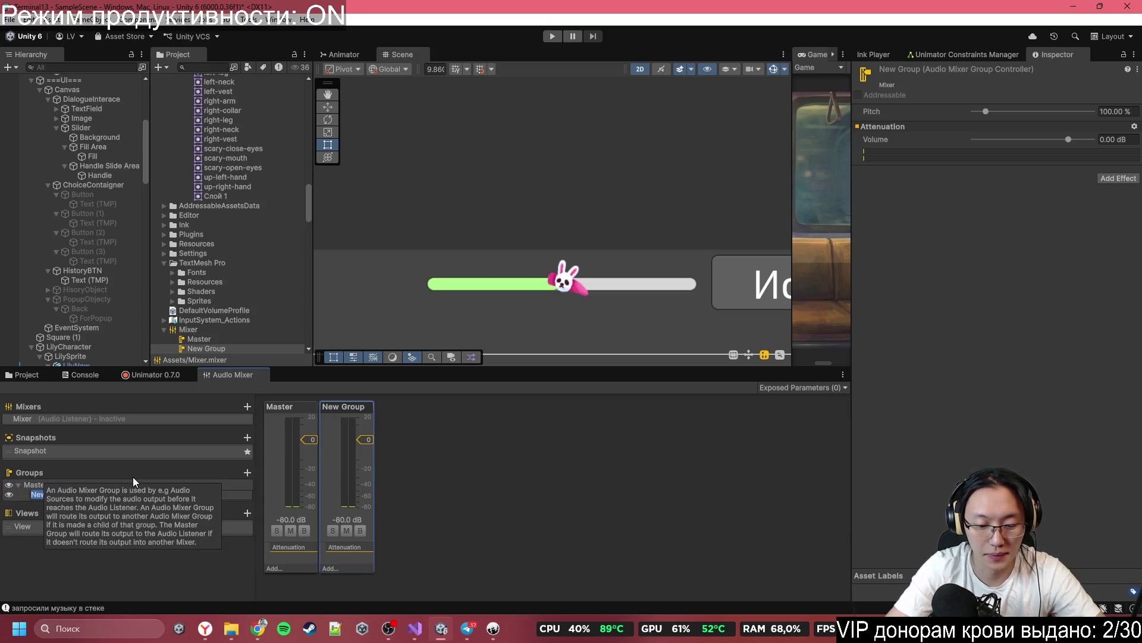
{"action": "type", "text": "Backk"}
{"action": "key", "text": "BackSpace"}
{"action": "type", "text": "ground"}
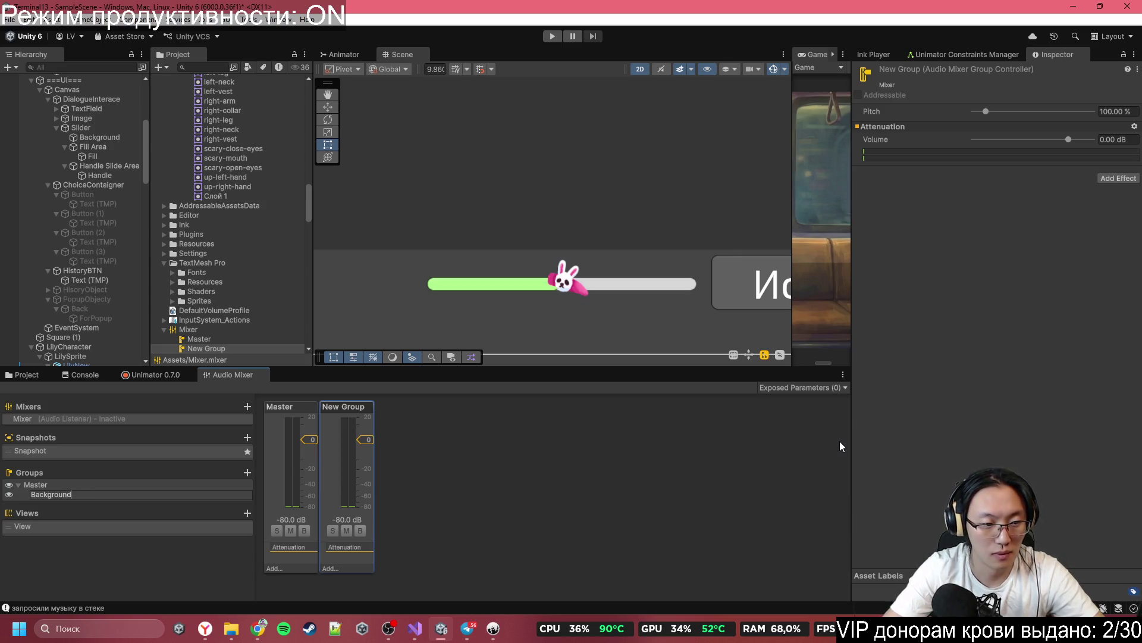
{"action": "type", "text": "Music"}
{"action": "key", "text": "Return"}
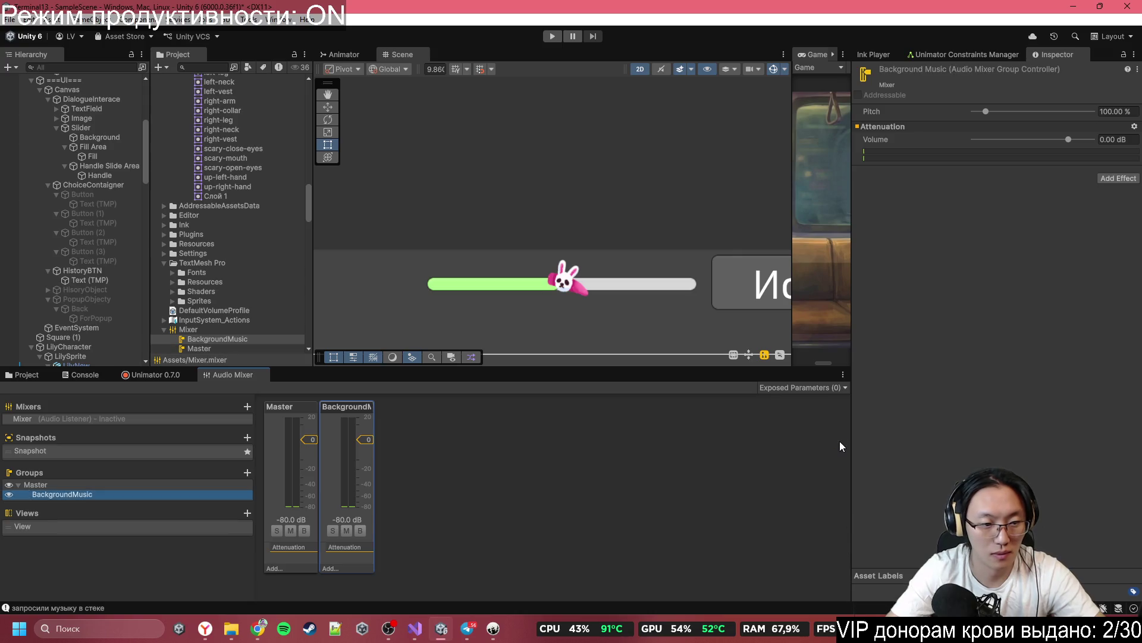
Step: Add a second child group named Sounds under Master
{"action": "right_click", "coordinate": [70, 485]}
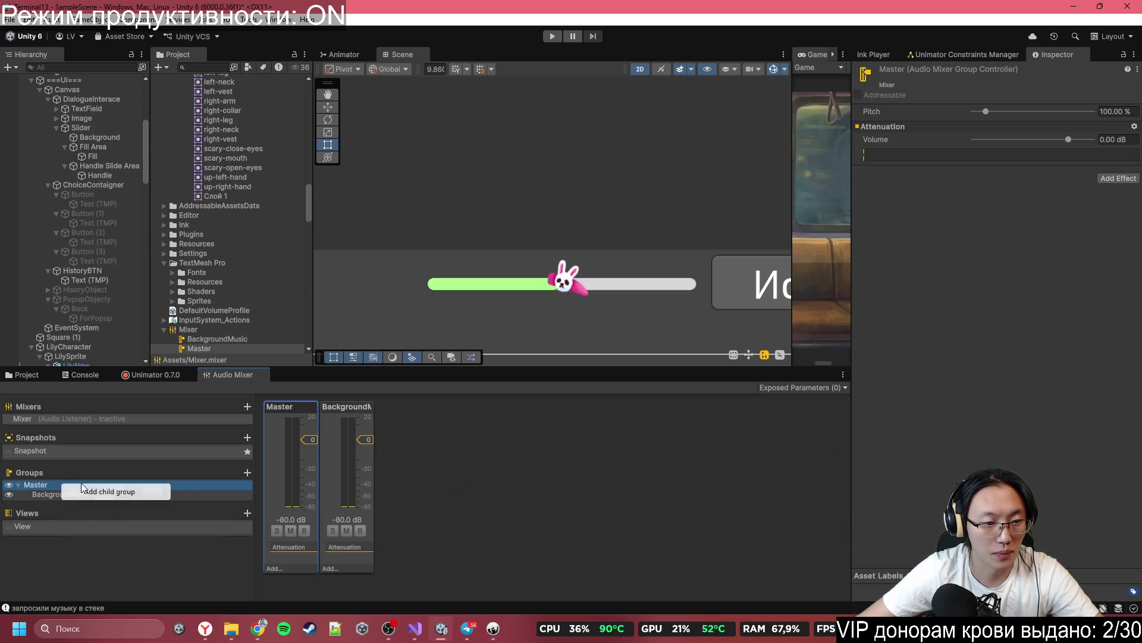
{"action": "left_click", "coordinate": [139, 494]}
{"action": "type", "text": "Sounds"}
{"action": "key", "text": "Return"}
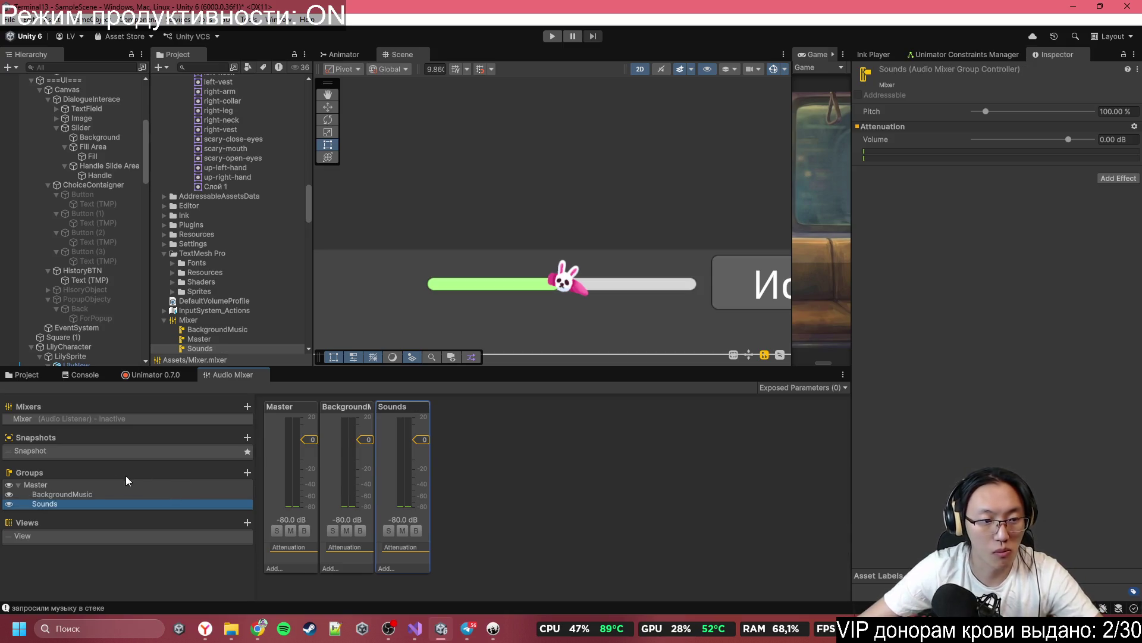
{"action": "left_click", "coordinate": [76, 494]}
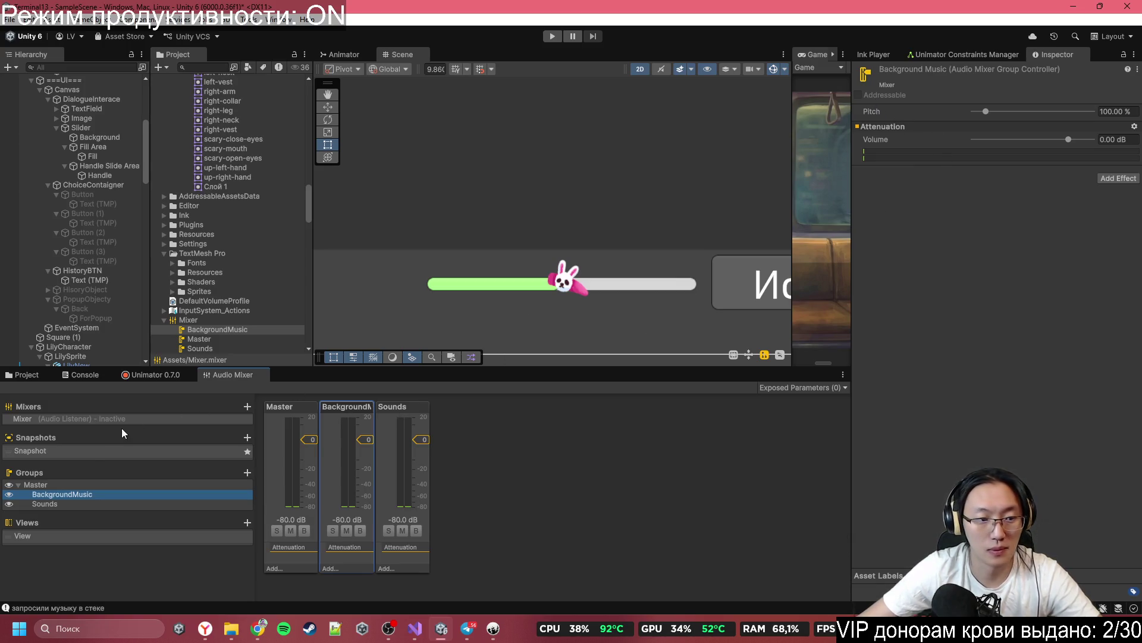
{"action": "left_click", "coordinate": [40, 486]}
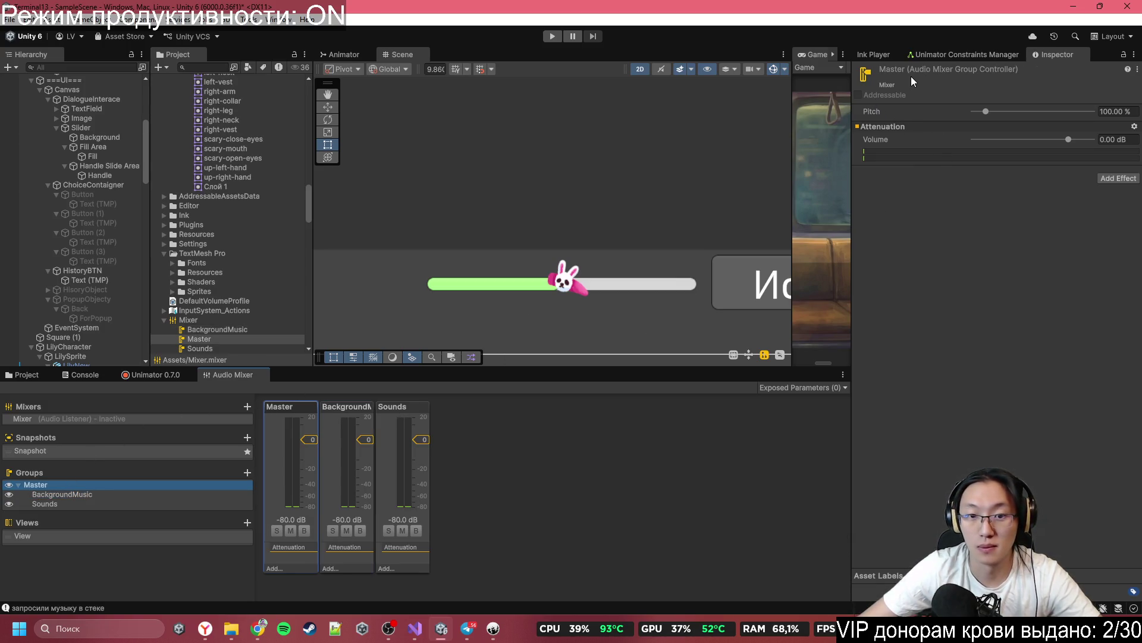
{"action": "scroll", "coordinate": [651, 251], "scroll_direction": "down", "scroll_amount": 10}
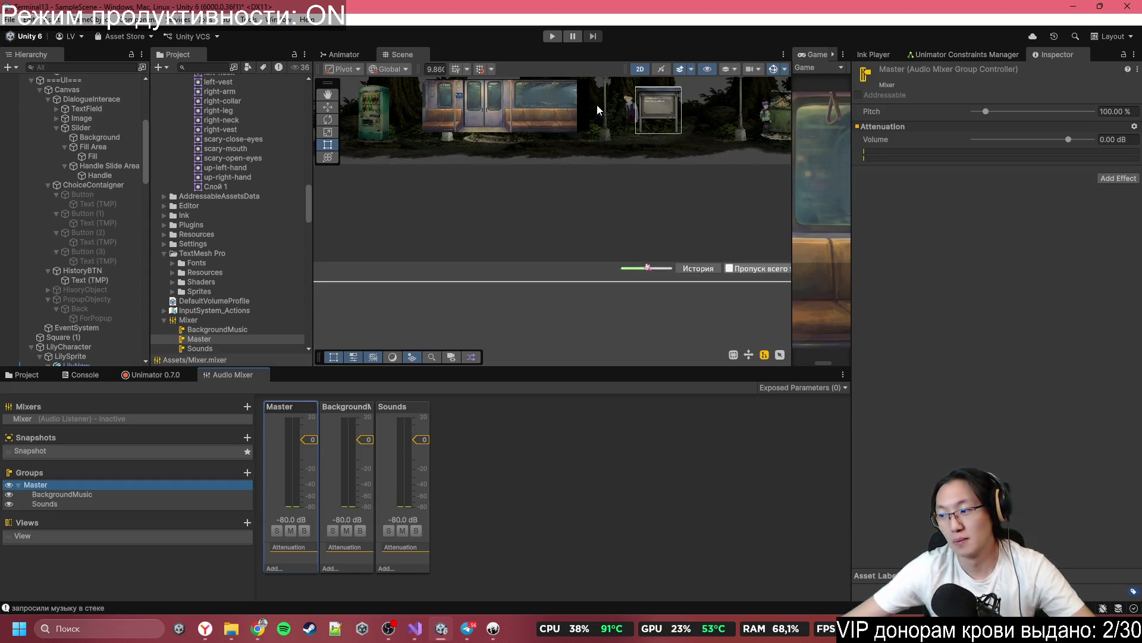
Step: Expose the mixer's Master volume to scripts and rename the parameter BackgroundMusic
{"action": "right_click", "coordinate": [866, 115]}
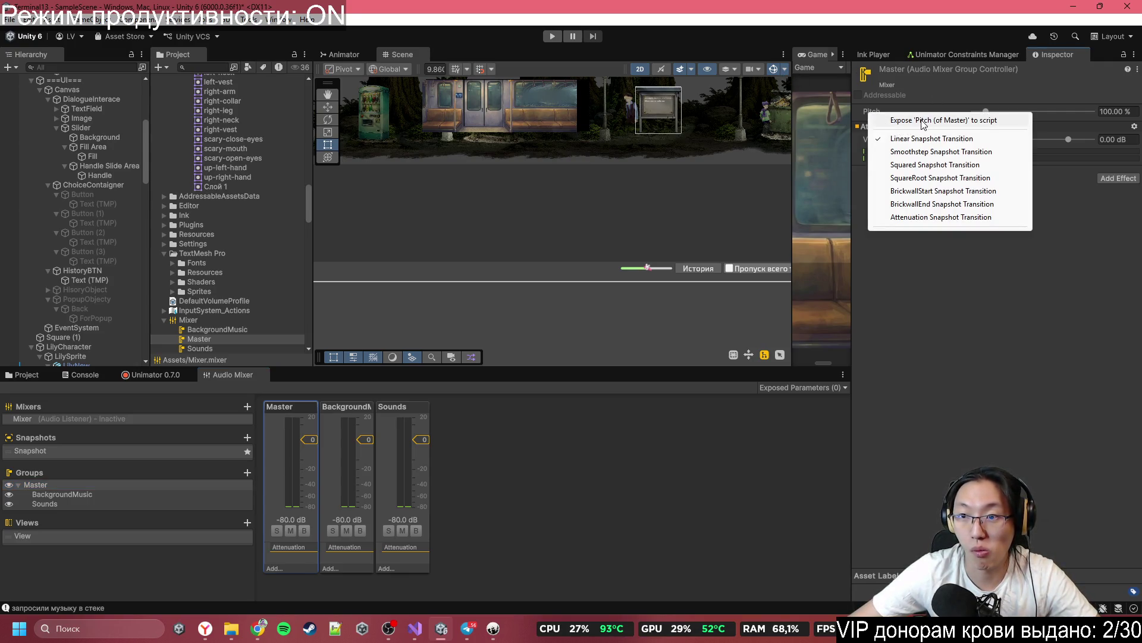
{"action": "left_click", "coordinate": [983, 272]}
{"action": "right_click", "coordinate": [883, 138]}
{"action": "left_click", "coordinate": [899, 147]}
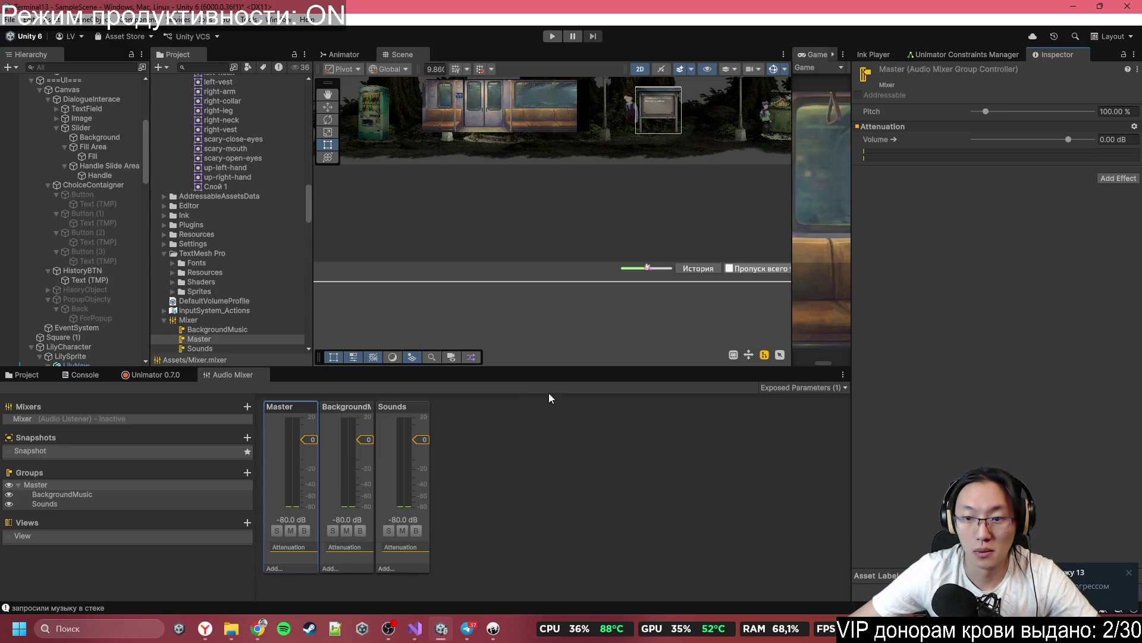
{"action": "left_click", "coordinate": [812, 387]}
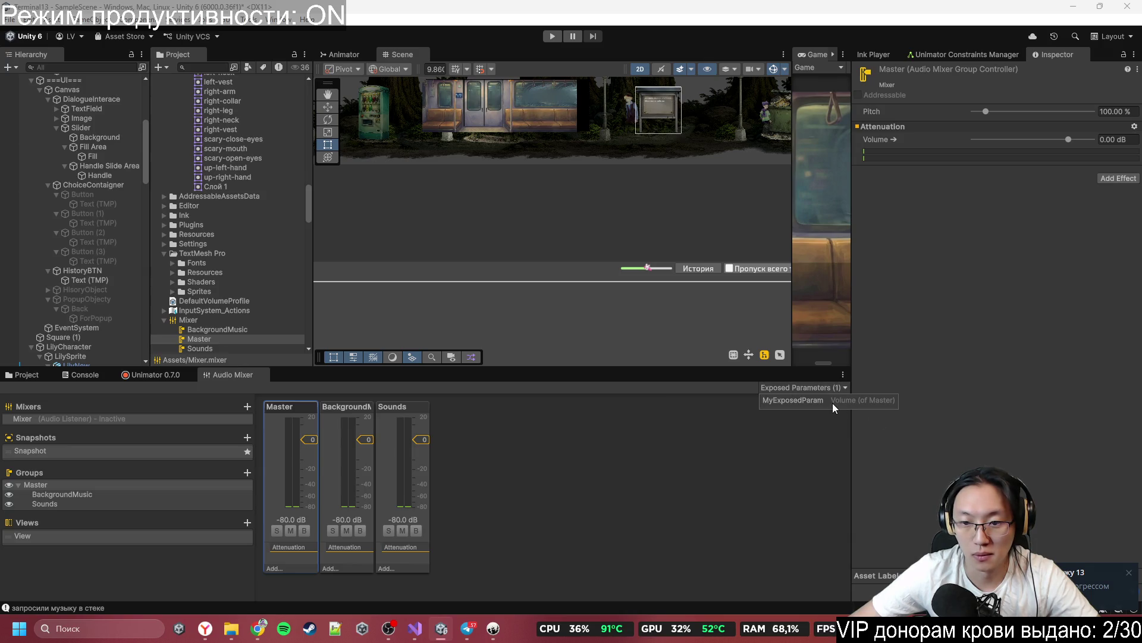
{"action": "right_click", "coordinate": [827, 401]}
{"action": "left_click", "coordinate": [870, 423]}
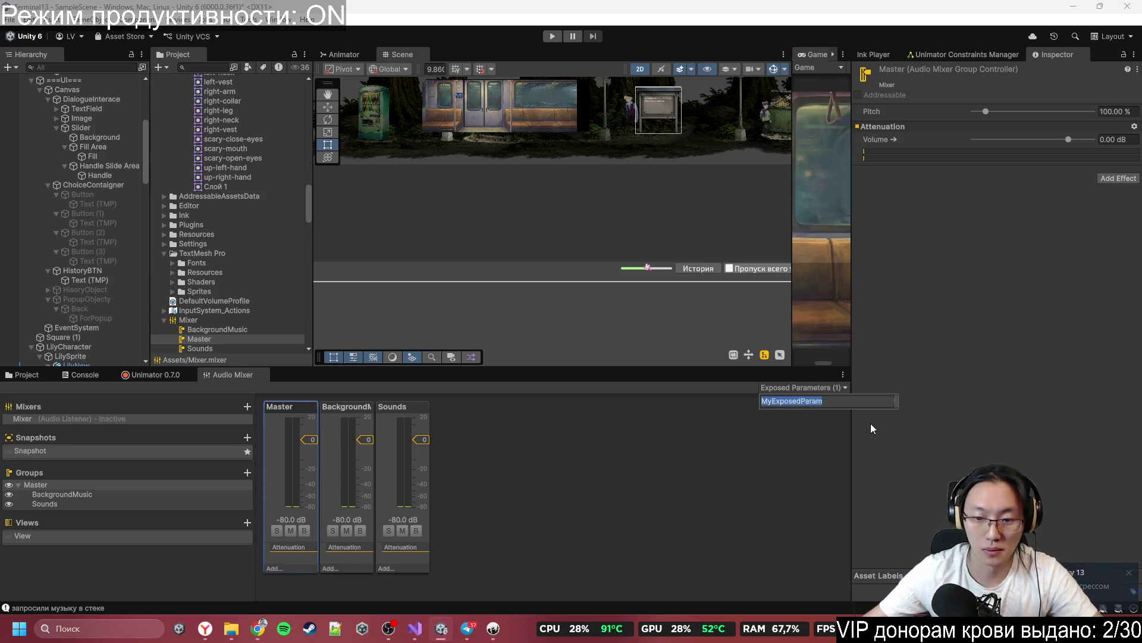
{"action": "type", "text": "BackgroundMusic"}
{"action": "key", "text": "Return"}
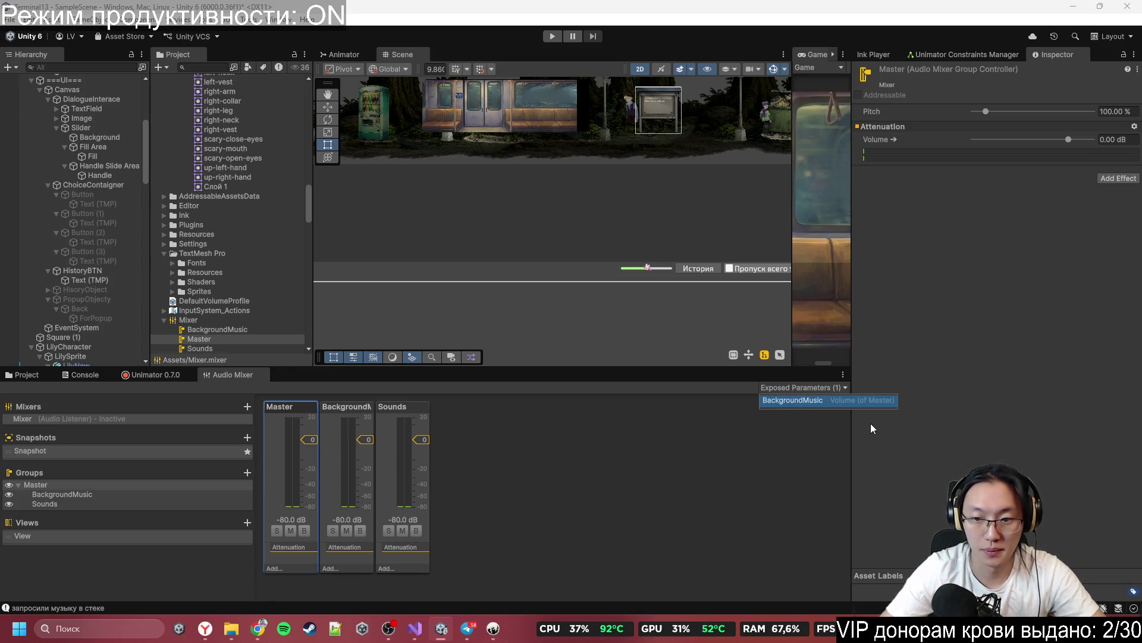
{"action": "left_click", "coordinate": [908, 416]}
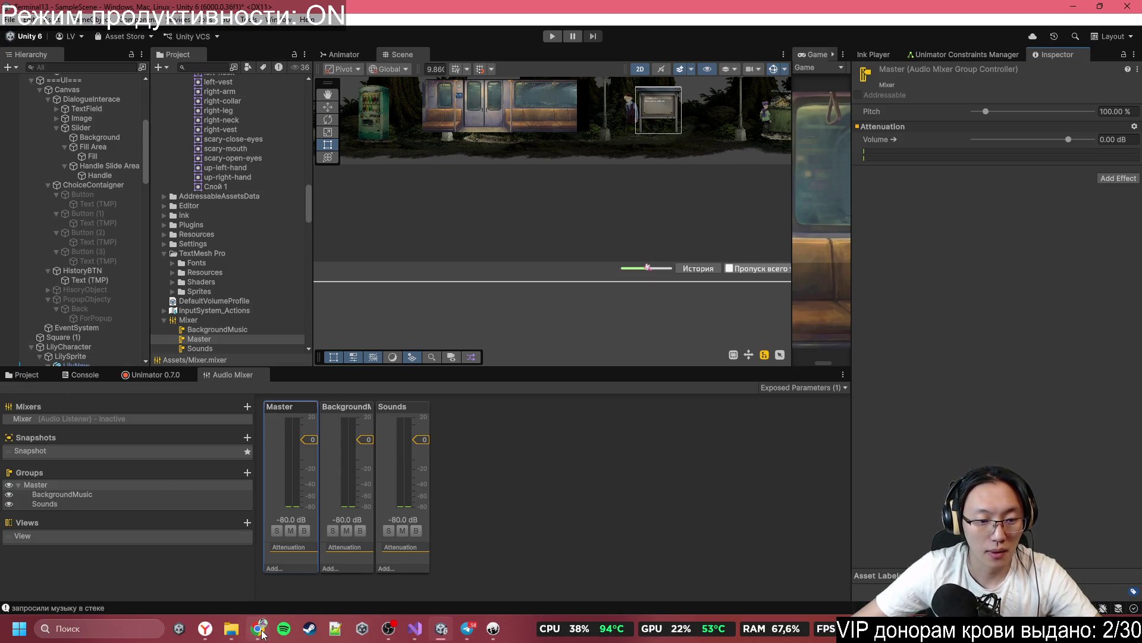
Step: Switch to Visual Studio's GameManager.cs and scroll down to its Awake/SetStartInfo code
{"action": "left_click", "coordinate": [415, 629]}
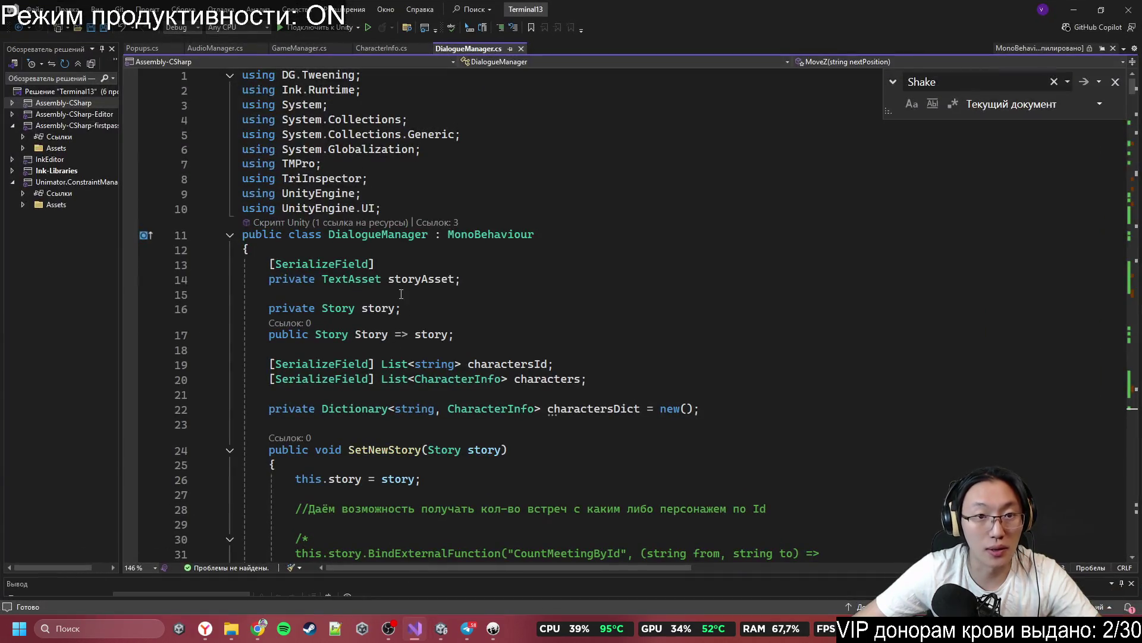
{"action": "left_click", "coordinate": [298, 48]}
{"action": "scroll", "coordinate": [378, 364], "scroll_direction": "down", "scroll_amount": 8}
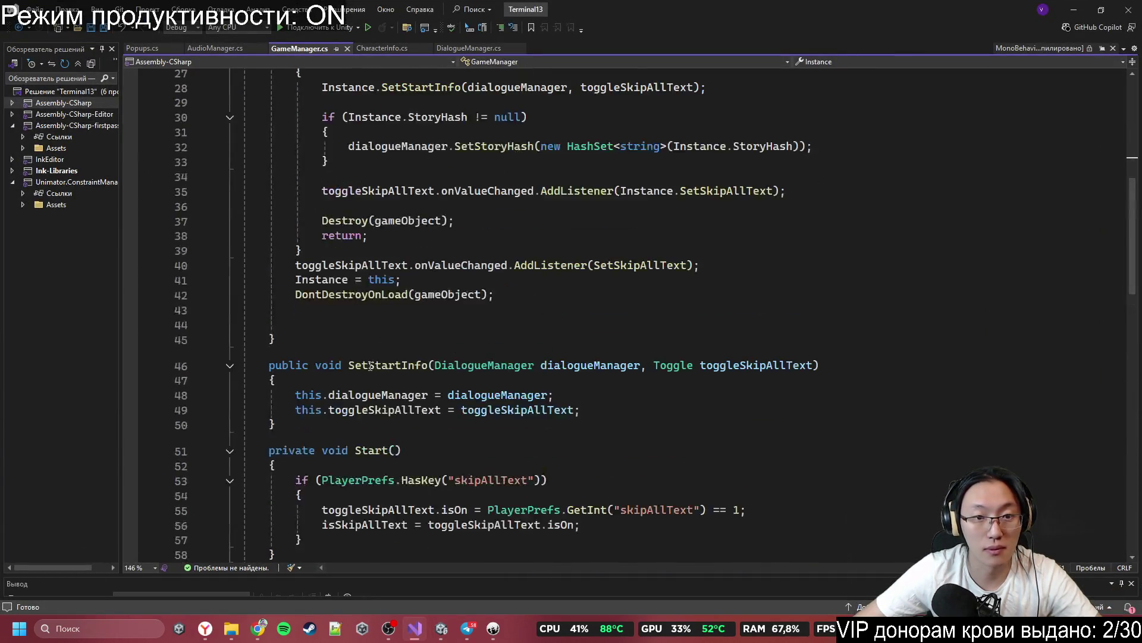
{"action": "scroll", "coordinate": [379, 364], "scroll_direction": "down", "scroll_amount": 3, "text": "ctrl"}
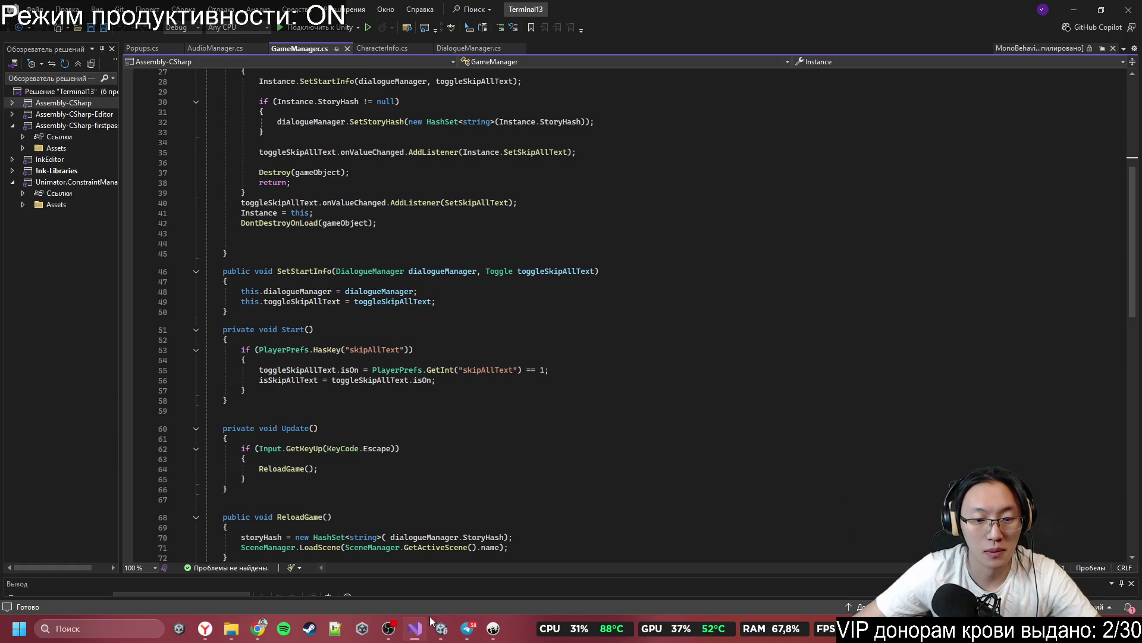
{"action": "left_click", "coordinate": [467, 628]}
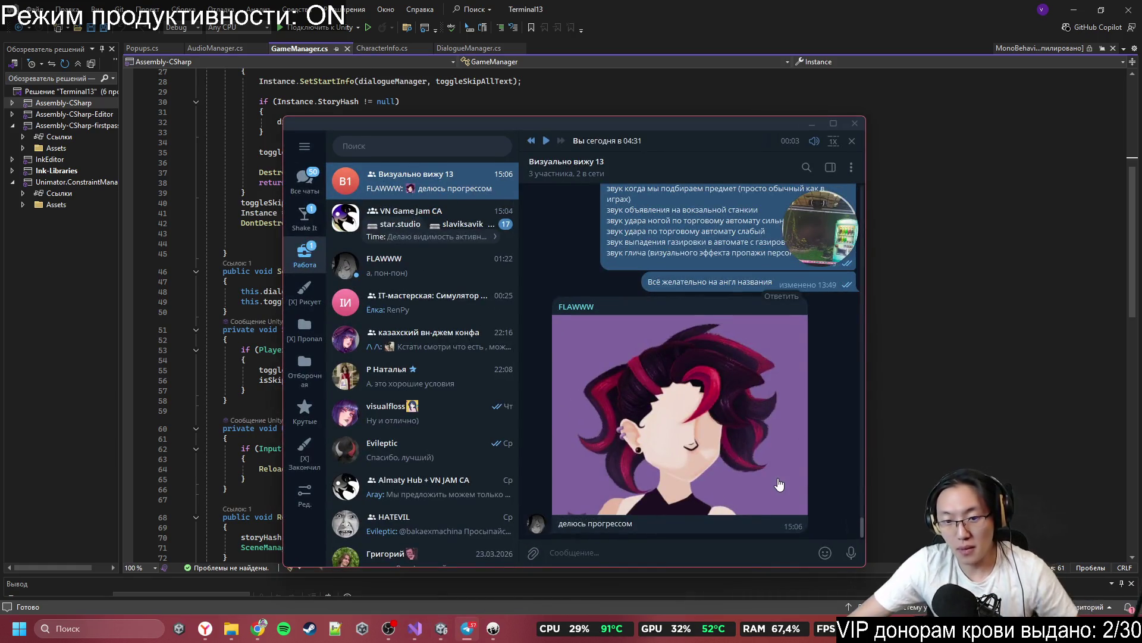
Step: Heart the progress drawing and send replies 'Скидывай как будет готово' and 'А то чё то пока не оч всё хорошо)'
{"action": "double_click", "coordinate": [780, 485]}
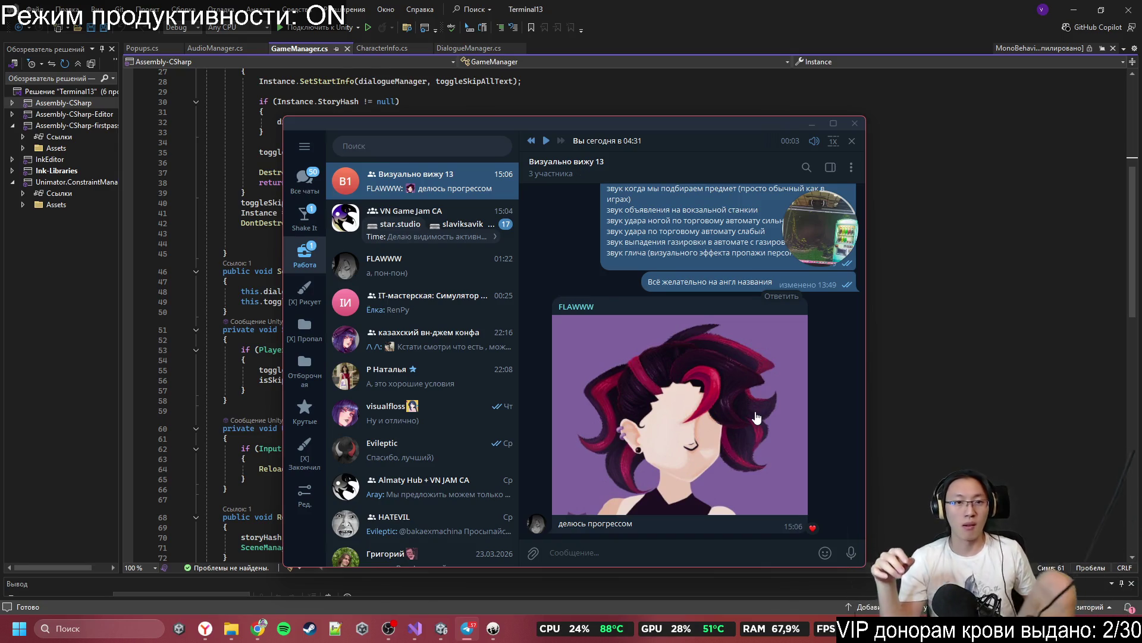
{"action": "type", "text": "Crb"}
{"action": "key", "text": "BackSpace"}
{"action": "key", "text": "BackSpace"}
{"action": "key", "text": "BackSpace"}
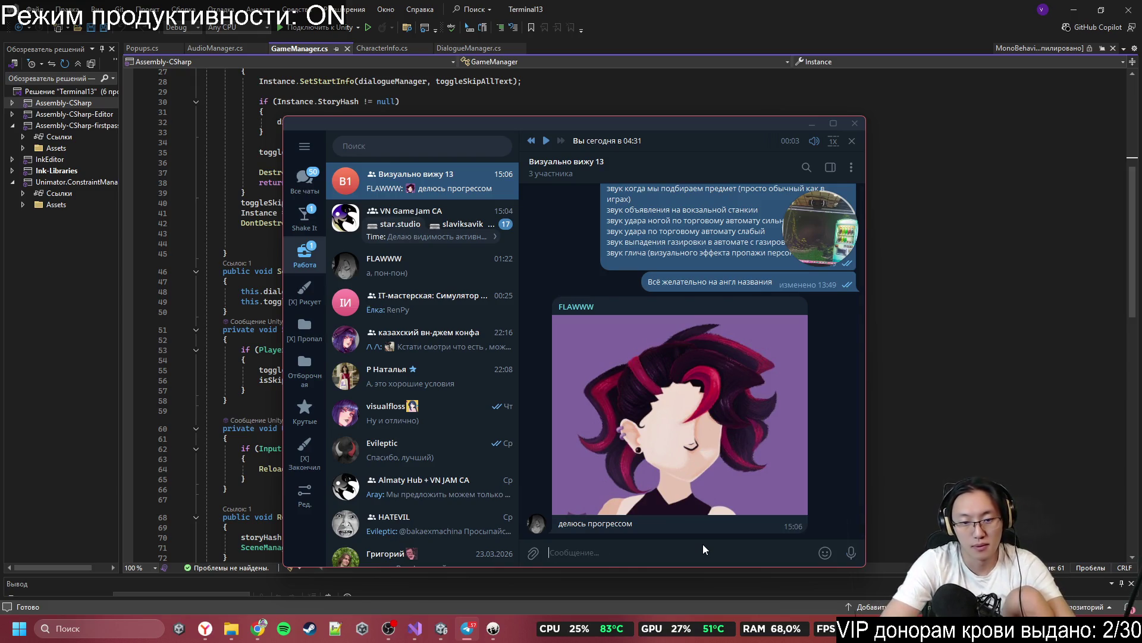
{"action": "type", "text": "Скидывай как будет "}
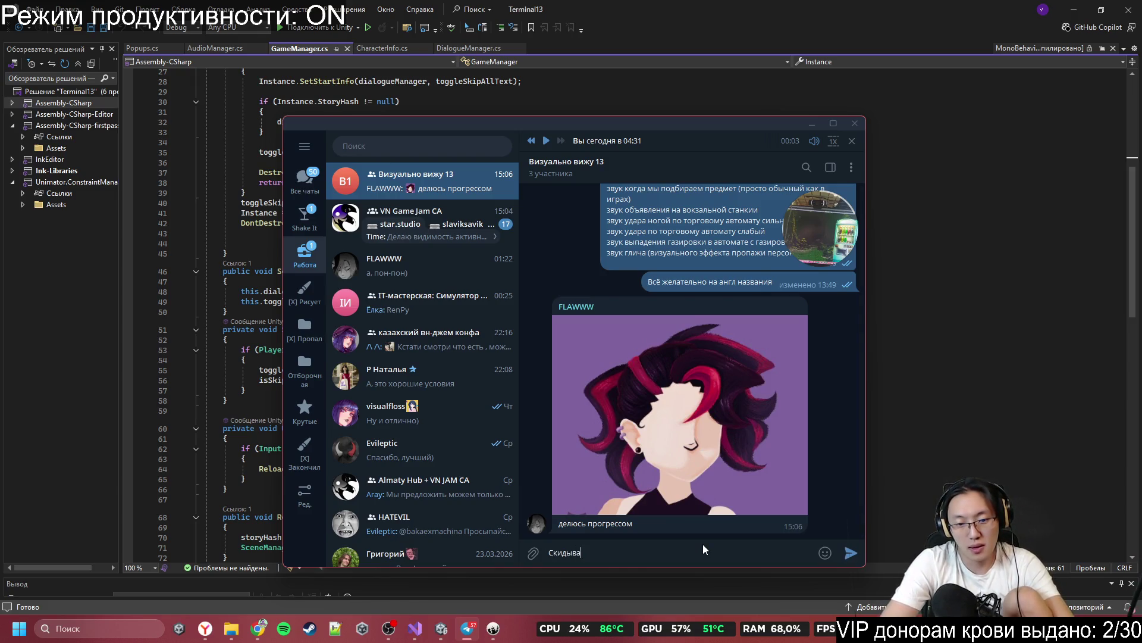
{"action": "type", "text": "готово"}
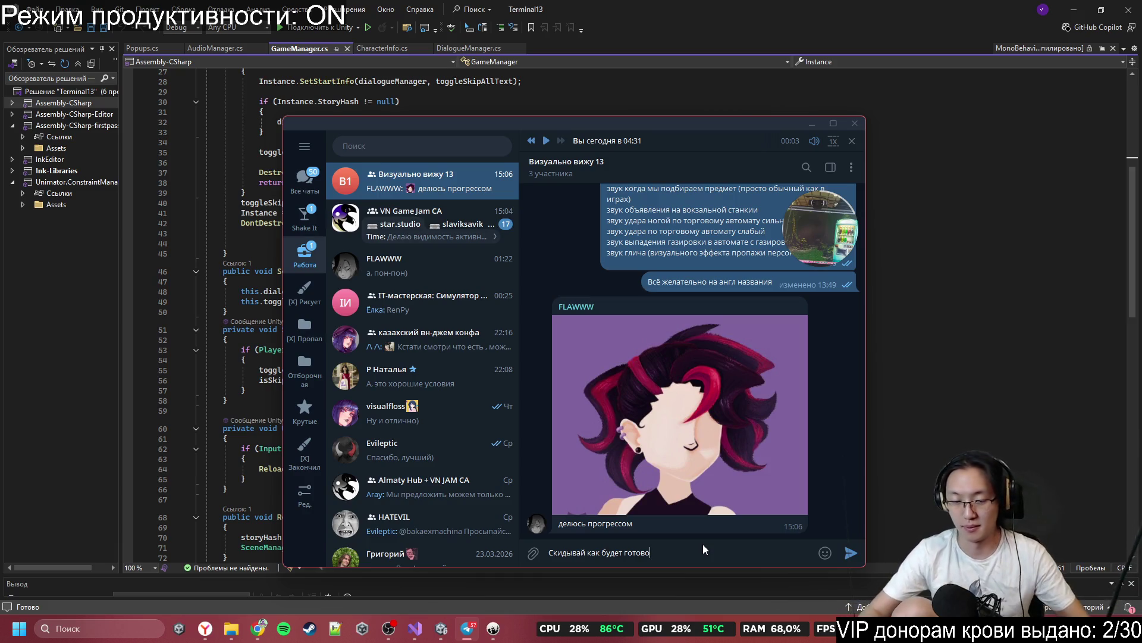
{"action": "key", "text": "Return"}
{"action": "type", "text": "А то чё то пока"}
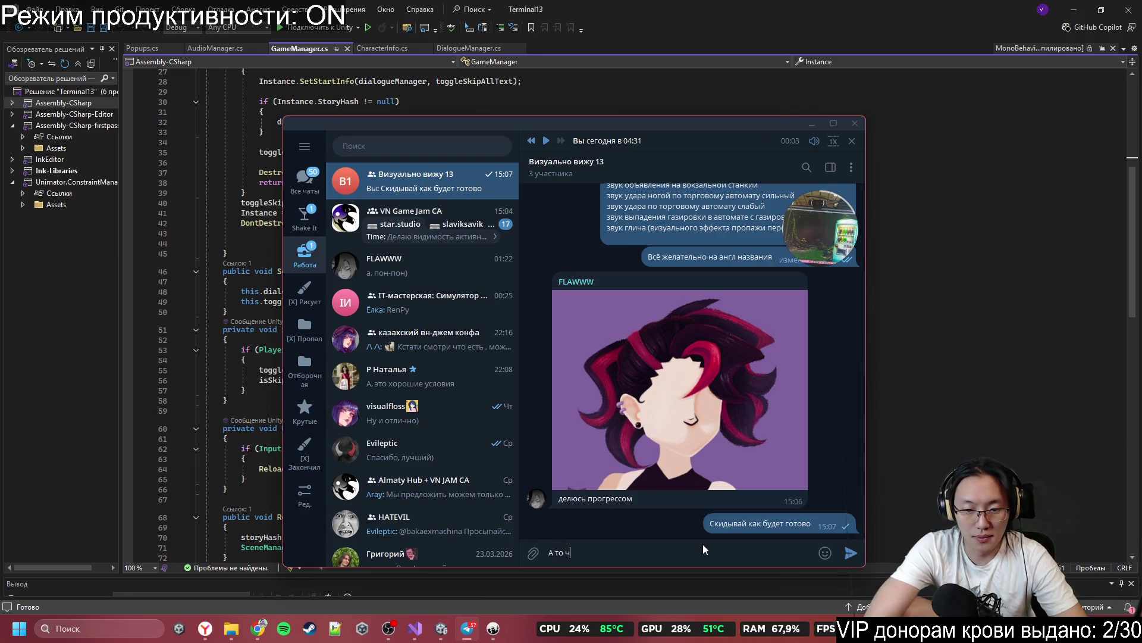
{"action": "type", "text": " не оч всё хорошо)"}
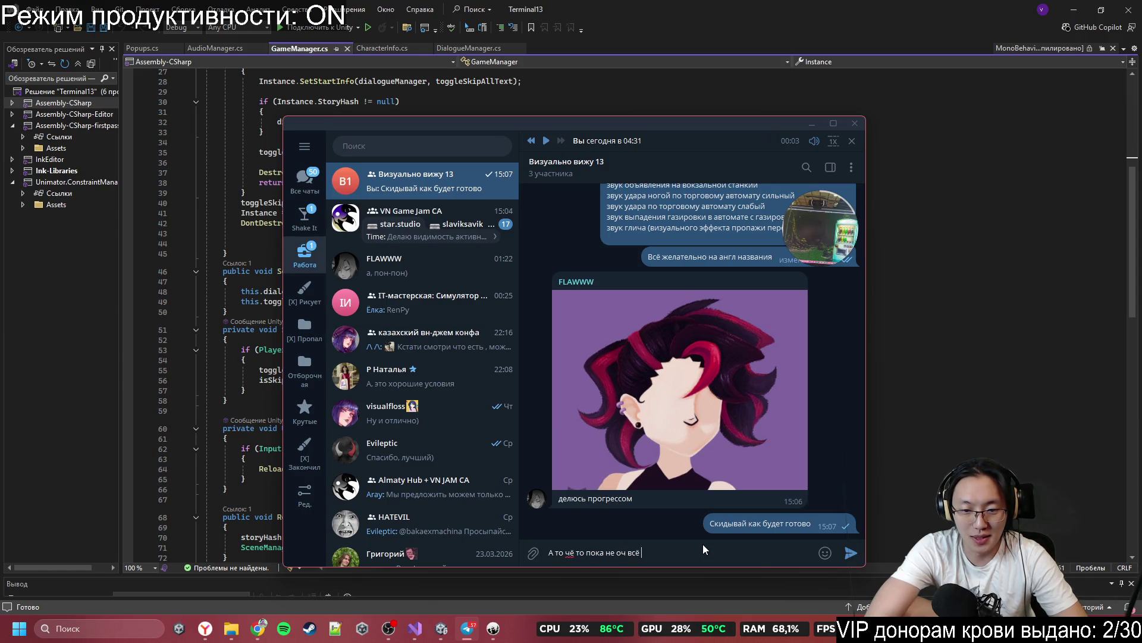
{"action": "key", "text": "Return"}
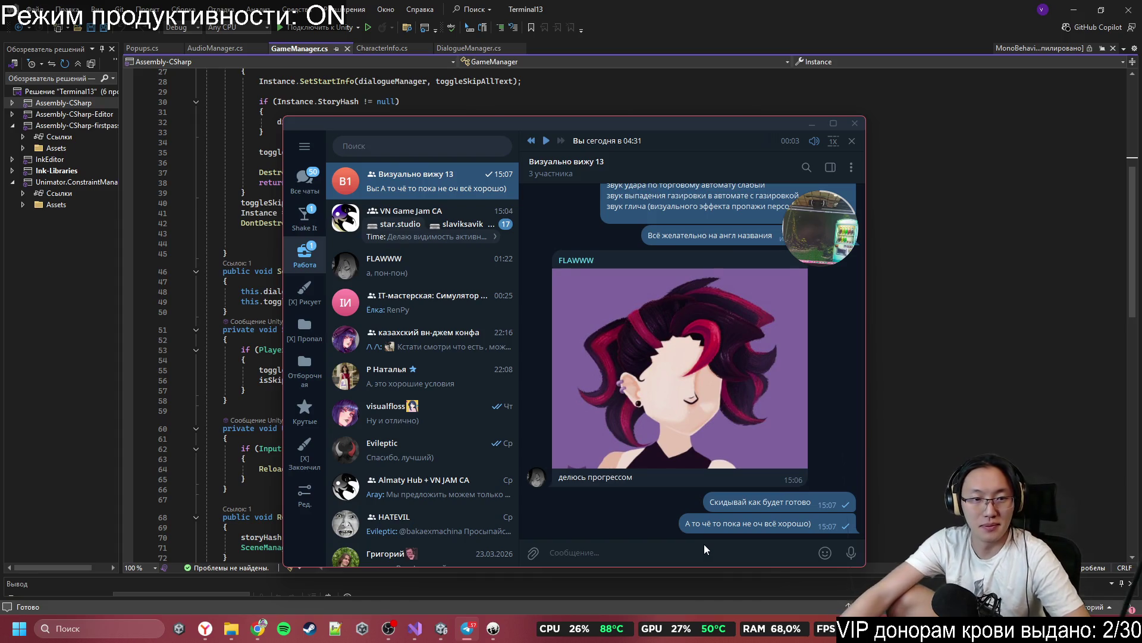
Step: Browse the Tentacle Team Хвастули topic in the Shake It folder, then click back into GameManager.cs
{"action": "left_click", "coordinate": [304, 219]}
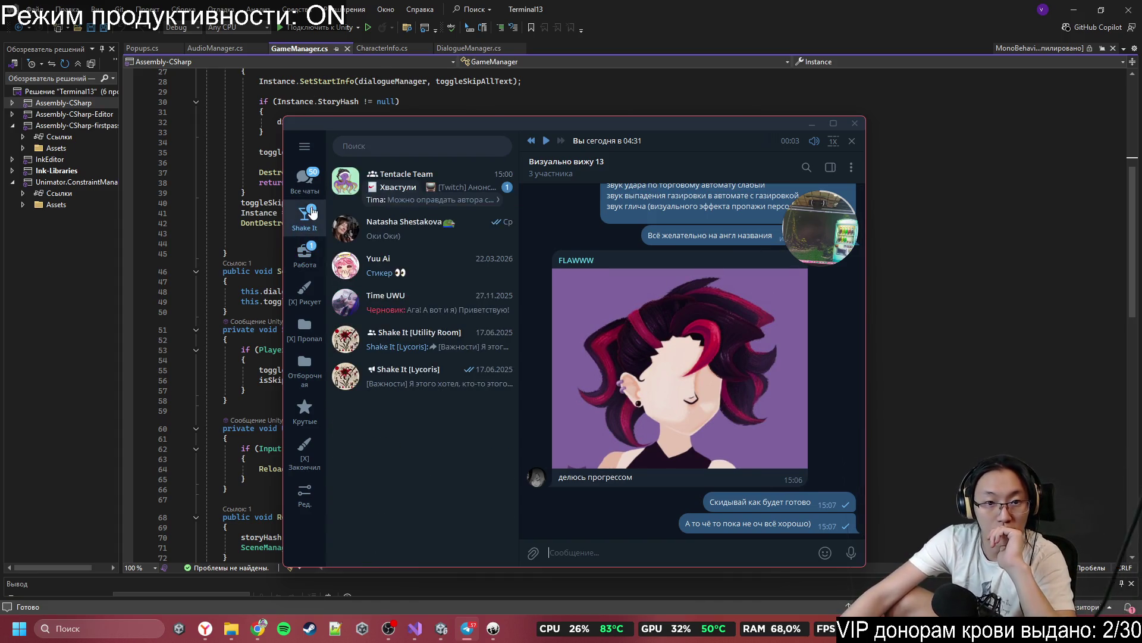
{"action": "left_click", "coordinate": [441, 201]}
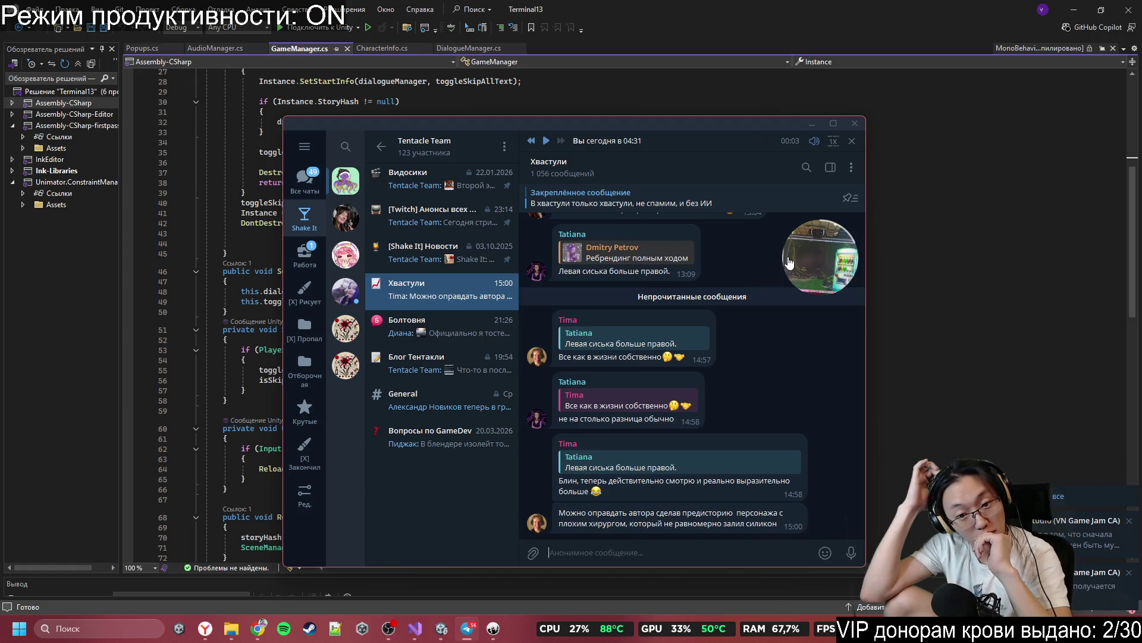
{"action": "left_click", "coordinate": [812, 123]}
{"action": "left_click", "coordinate": [496, 277]}
{"action": "scroll", "coordinate": [494, 279], "scroll_direction": "up", "scroll_amount": 7}
{"action": "scroll", "coordinate": [481, 316], "scroll_direction": "down", "scroll_amount": 14}
{"action": "scroll", "coordinate": [481, 312], "scroll_direction": "up", "scroll_amount": 13}
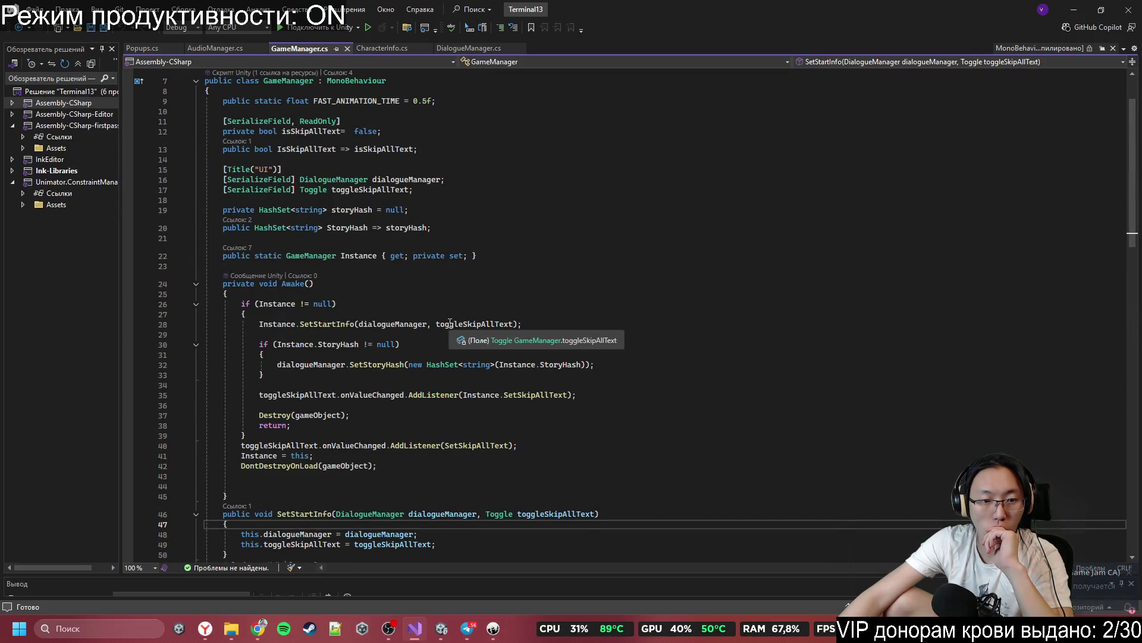
Step: Scroll to Start() and open a new line below the skipAllText check
{"action": "scroll", "coordinate": [450, 323], "scroll_direction": "down", "scroll_amount": 4}
{"action": "scroll", "coordinate": [450, 323], "scroll_direction": "down", "scroll_amount": 2}
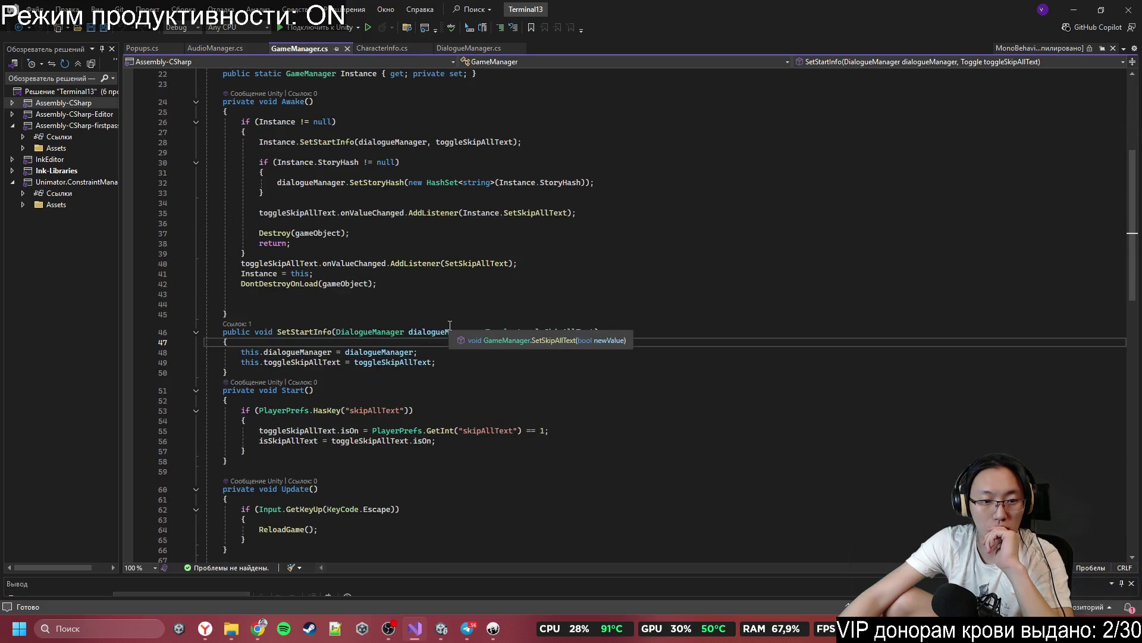
{"action": "scroll", "coordinate": [444, 414], "scroll_direction": "down", "scroll_amount": 2}
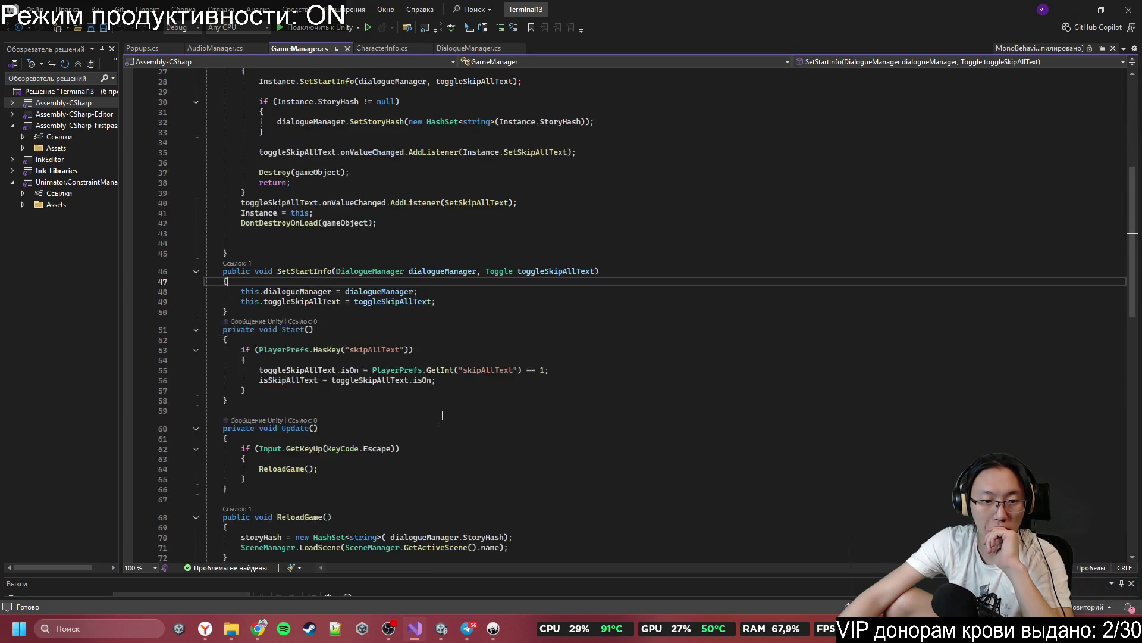
{"action": "left_click", "coordinate": [432, 402]}
{"action": "left_click", "coordinate": [450, 390]}
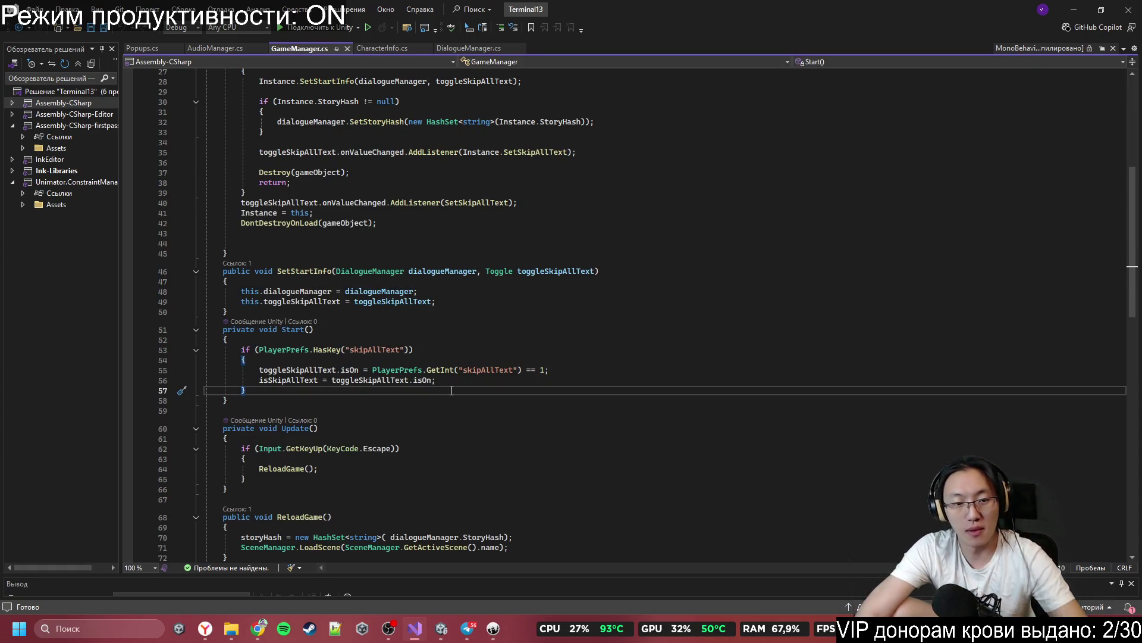
{"action": "key", "text": "Return"}
{"action": "key", "text": "Return"}
Step: Write an empty if (PlayerPrefs.HasKey("MasterVolume")) block, taking PlayerPrefs from IntelliSense
{"action": "type", "text": "ша"}
{"action": "key", "text": "BackSpace"}
{"action": "type", "text": "if(Pla"}
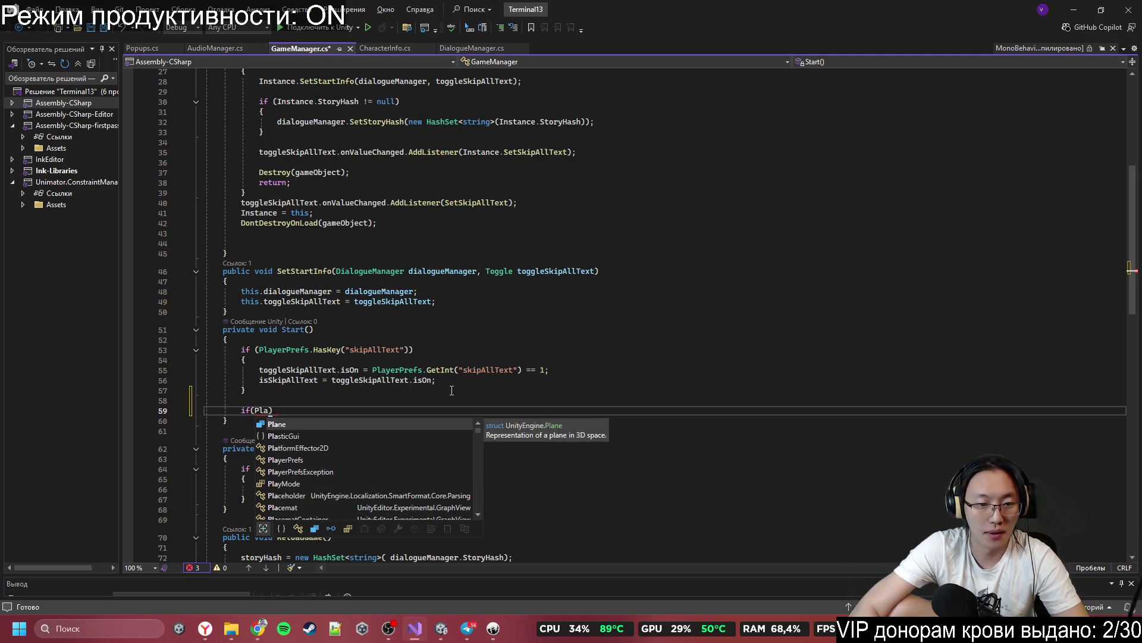
{"action": "key", "text": "Down"}
{"action": "key", "text": "Down"}
{"action": "key", "text": "Down"}
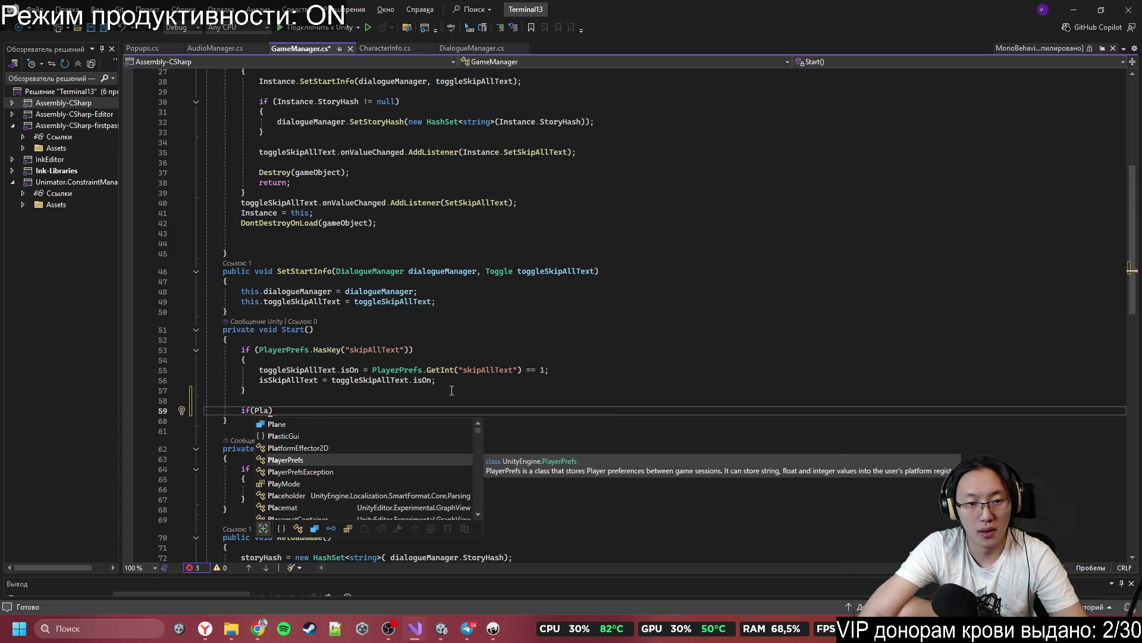
{"action": "type", "text": "yerPrefs.HasKey("}
{"action": "type", "text": "(\""}
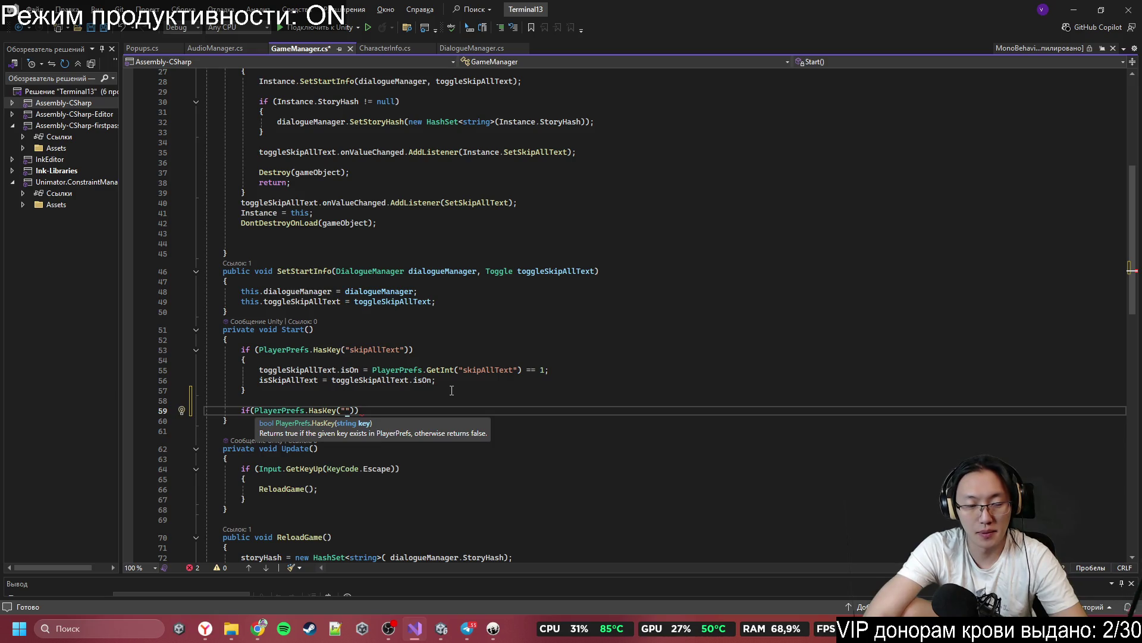
{"action": "type", "text": "Ma"}
{"action": "type", "text": "sterVolume"}
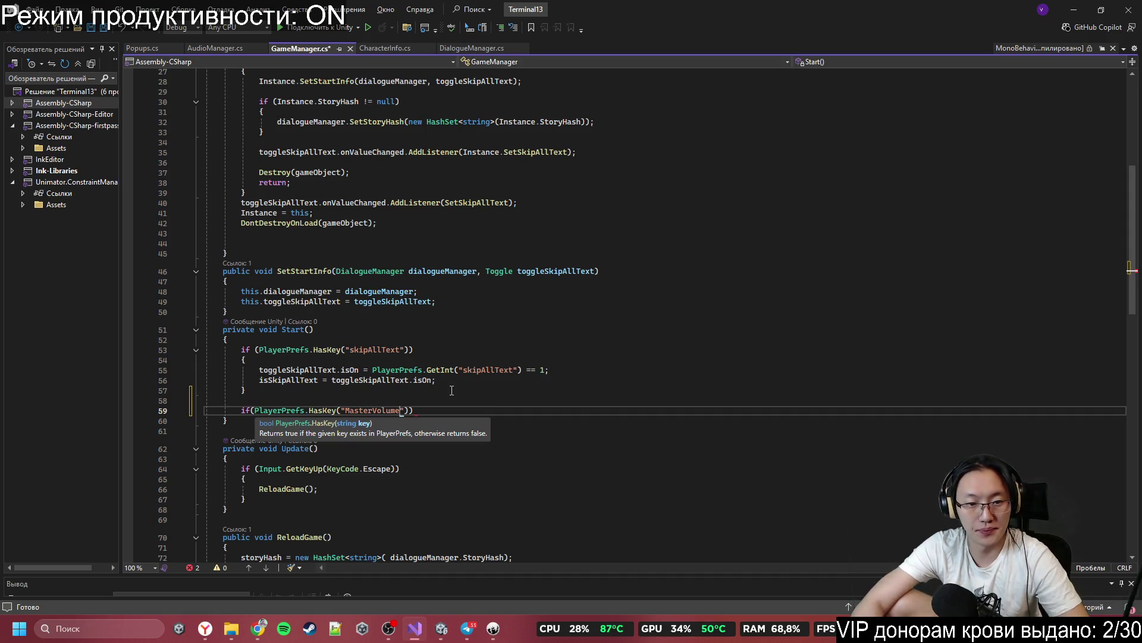
{"action": "key", "text": "End"}
{"action": "type", "text": "{"}
{"action": "key", "text": "Return"}
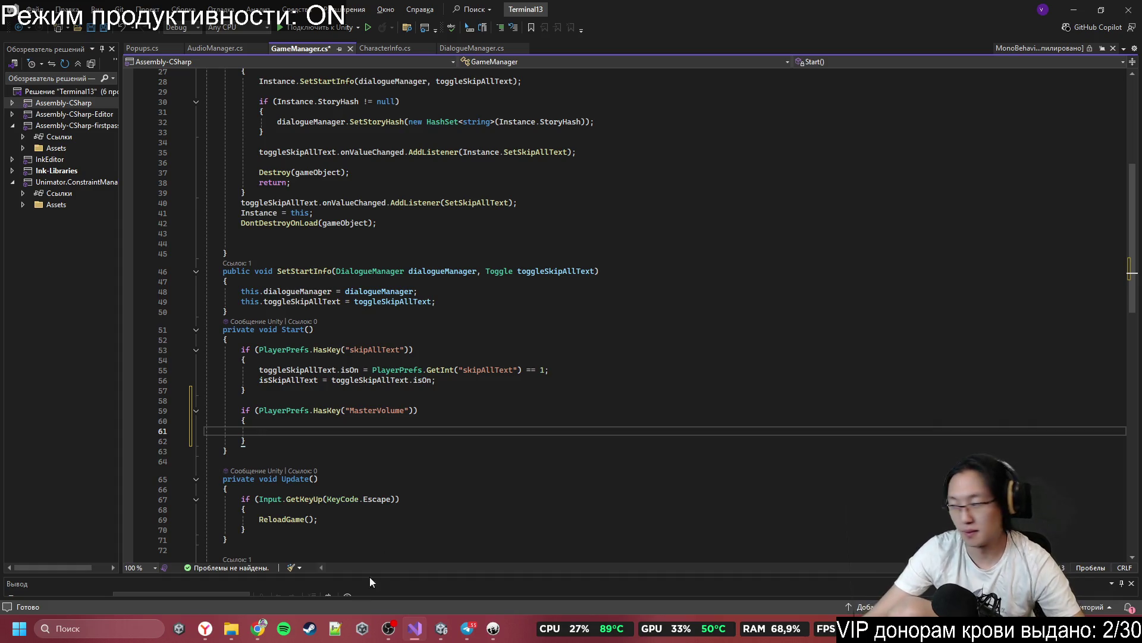
{"action": "mouse_move", "coordinate": [258, 628]}
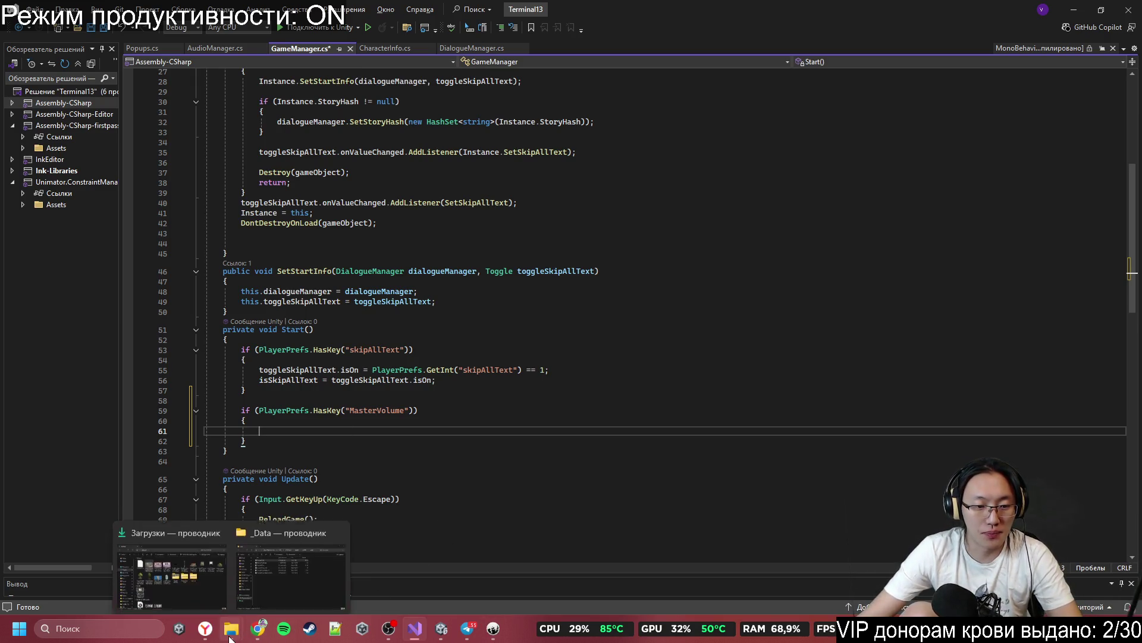
Step: Browse to Project Shoot'em run > Assets > Scripts and open GameManager.cs in Visual Studio
{"action": "mouse_move", "coordinate": [323, 560]}
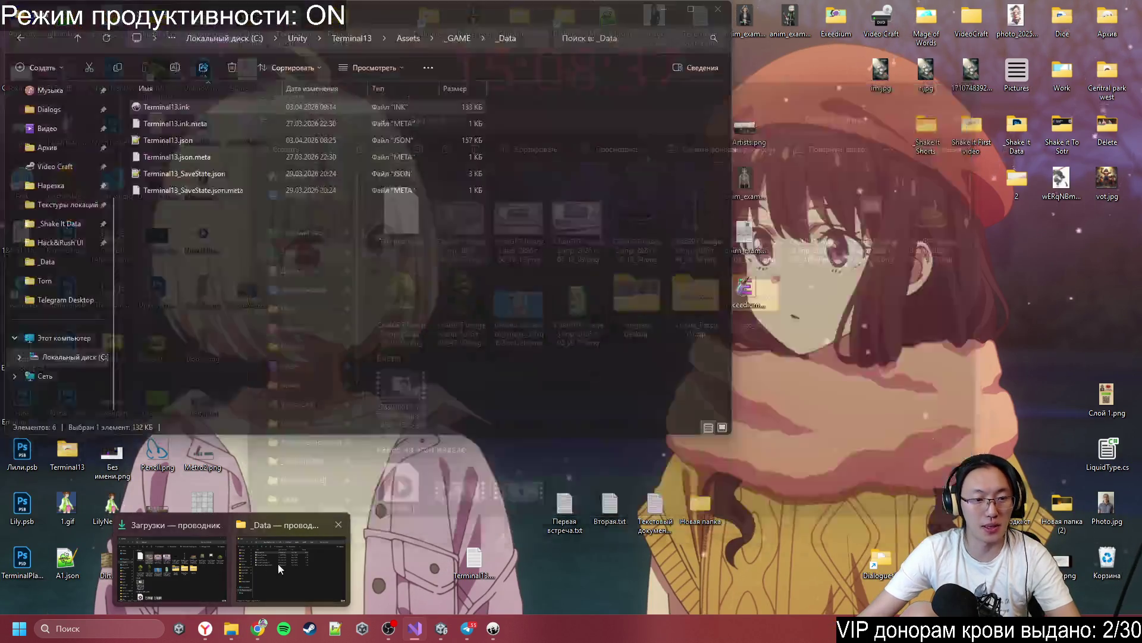
{"action": "left_click", "coordinate": [277, 563]}
{"action": "left_click", "coordinate": [301, 38]}
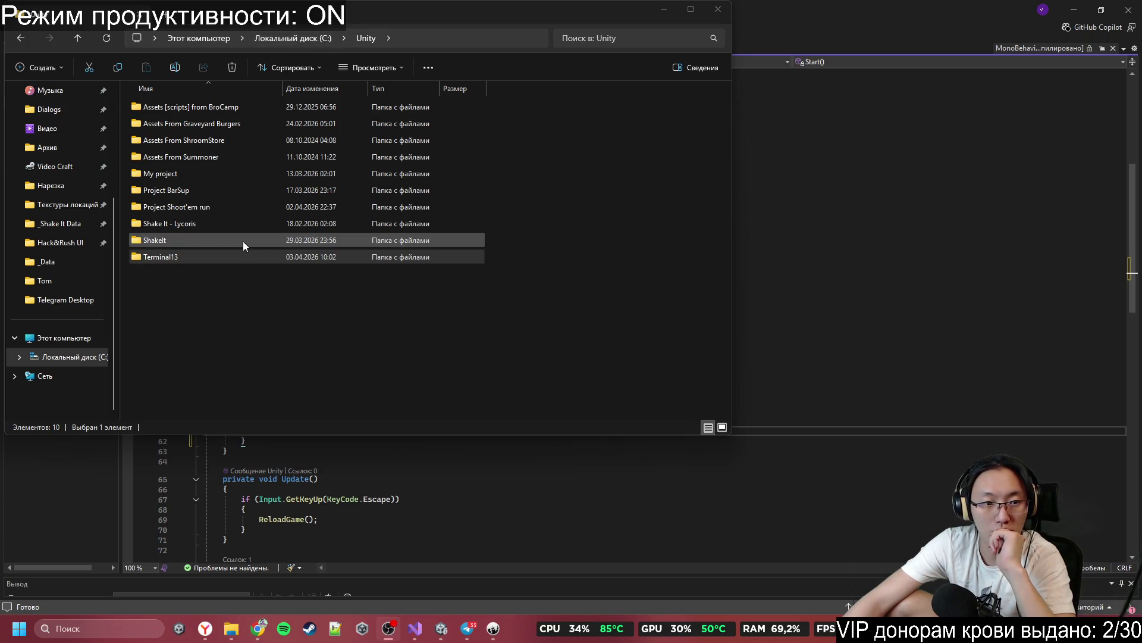
{"action": "left_click", "coordinate": [211, 206]}
{"action": "double_click", "coordinate": [211, 207]}
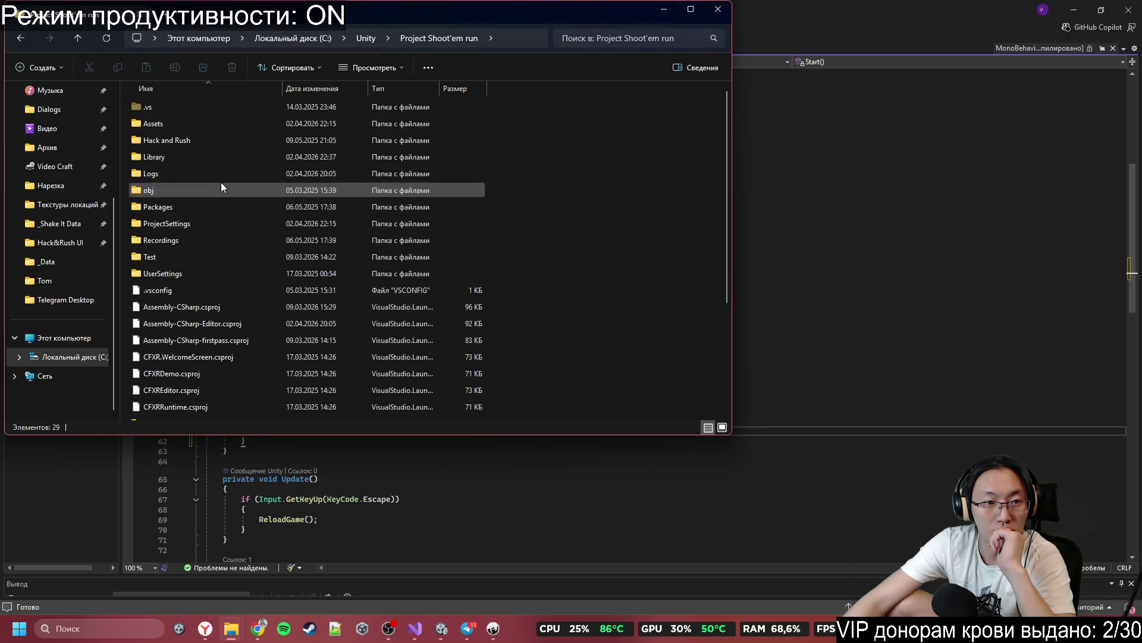
{"action": "double_click", "coordinate": [238, 128]}
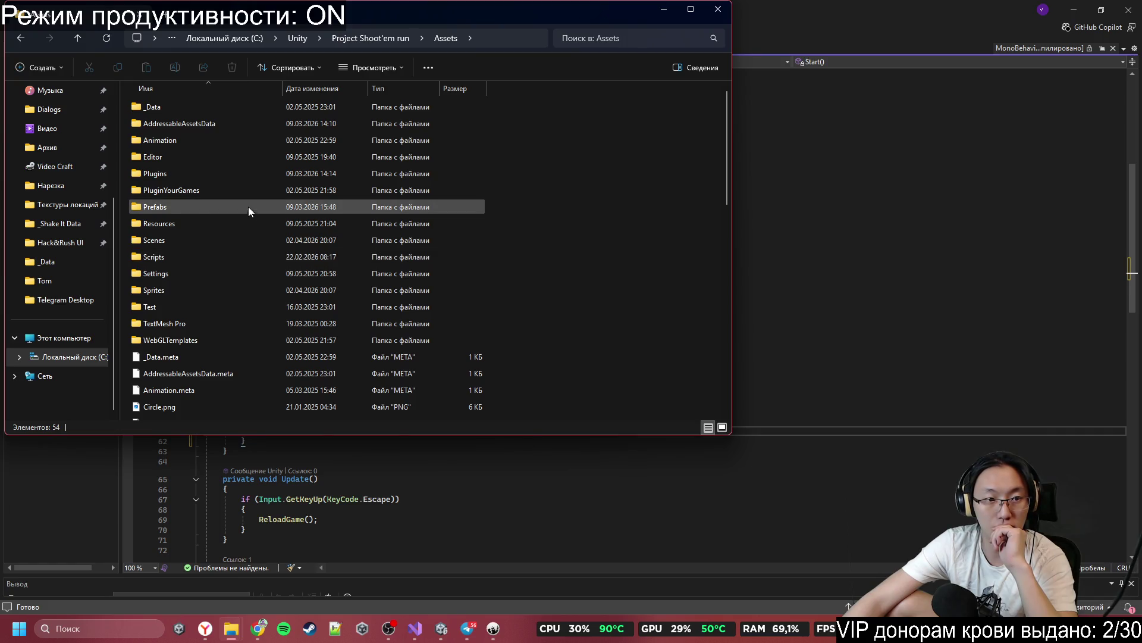
{"action": "double_click", "coordinate": [216, 262]}
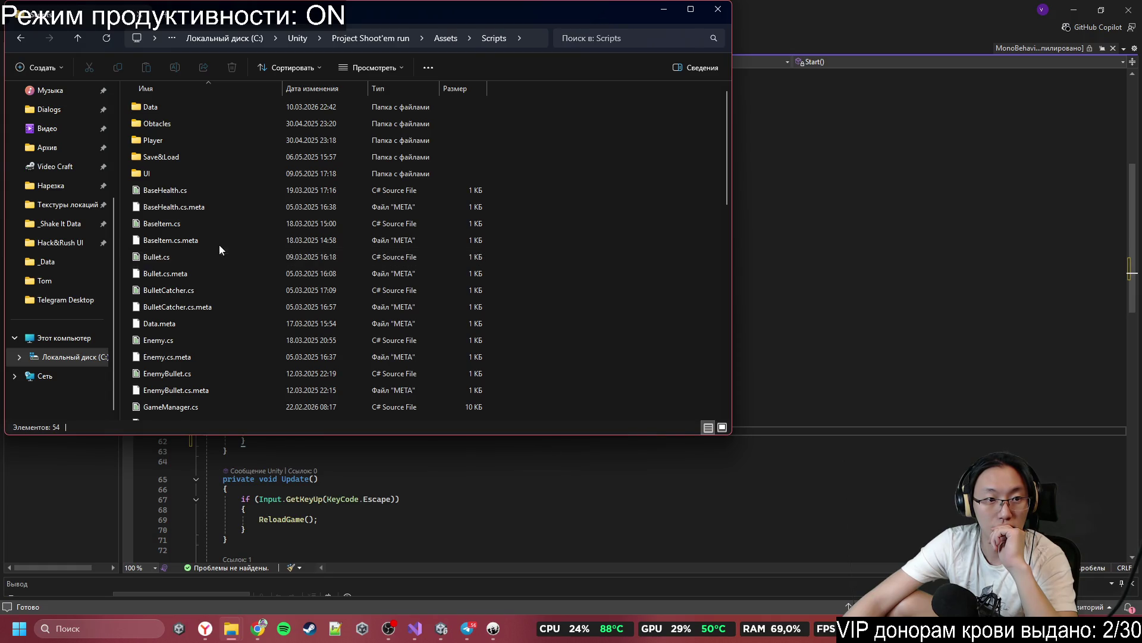
{"action": "scroll", "coordinate": [215, 223], "scroll_direction": "down", "scroll_amount": 10}
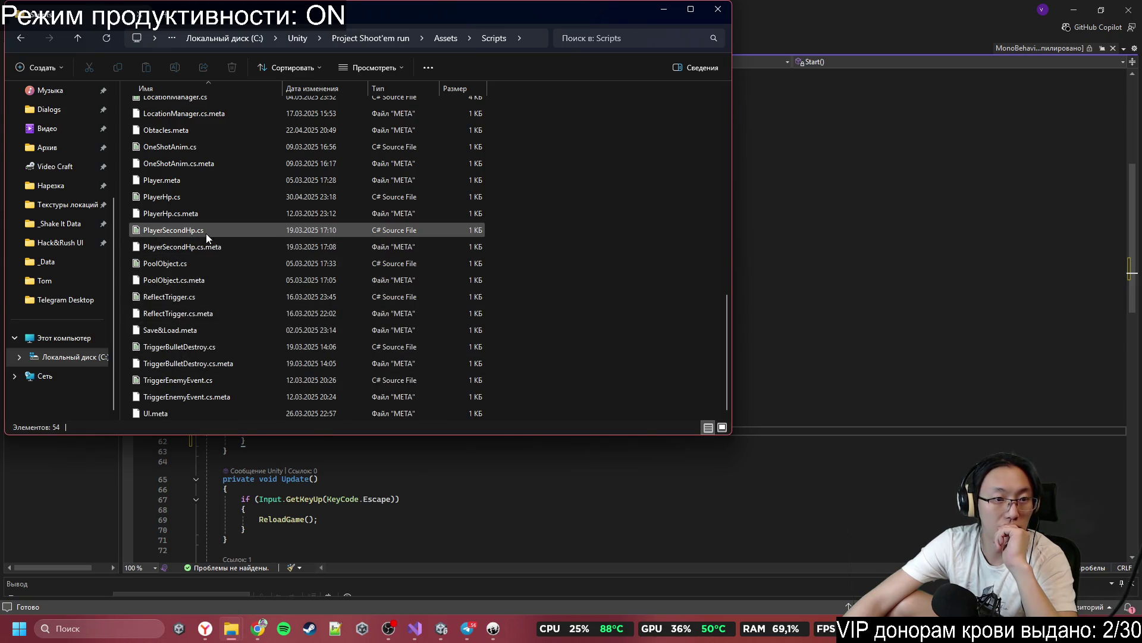
{"action": "scroll", "coordinate": [206, 236], "scroll_direction": "up", "scroll_amount": 2}
{"action": "scroll", "coordinate": [208, 214], "scroll_direction": "up", "scroll_amount": 5}
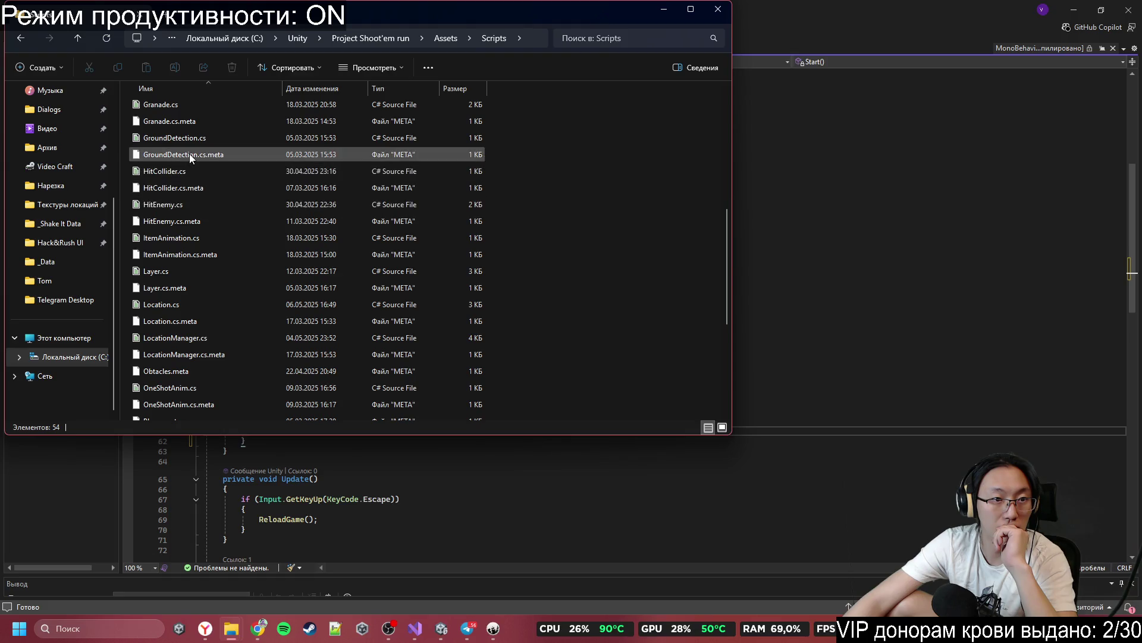
{"action": "double_click", "coordinate": [192, 155]}
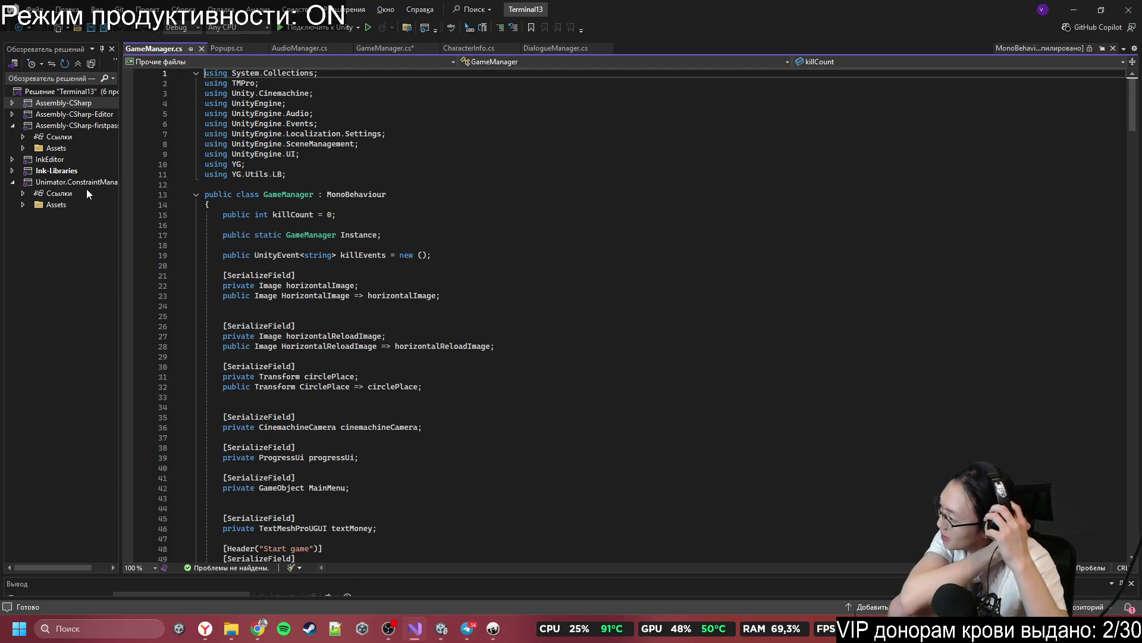
Step: Select the MixerBackground slider-loading and listener code on lines 99–126, then minimize Visual Studio
{"action": "scroll", "coordinate": [483, 320], "scroll_direction": "down", "scroll_amount": 20}
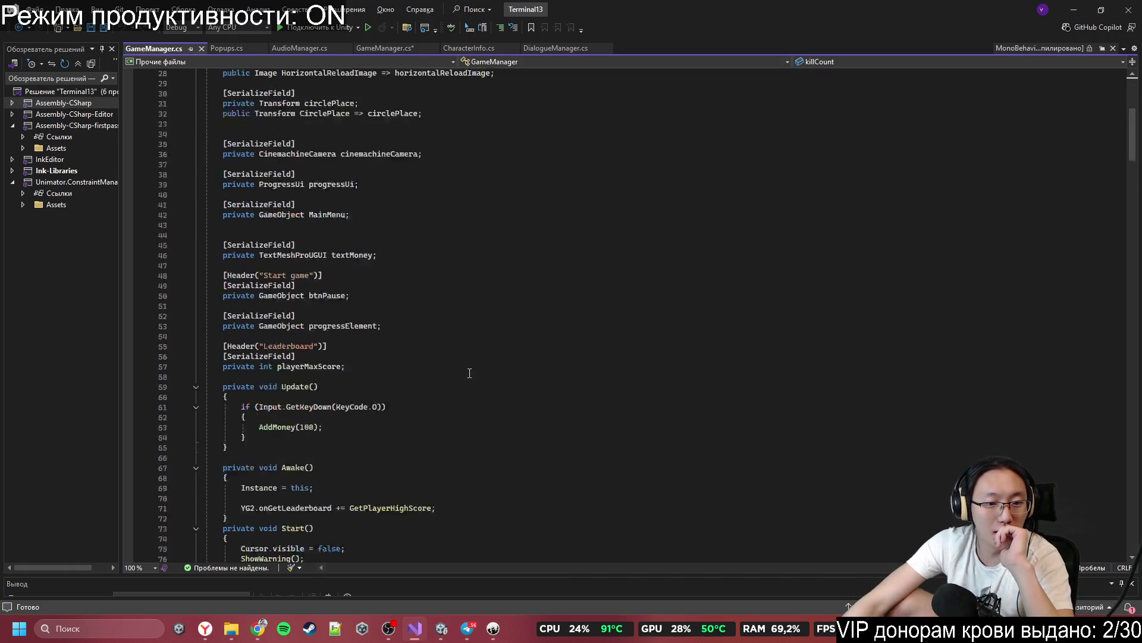
{"action": "scroll", "coordinate": [484, 320], "scroll_direction": "down", "scroll_amount": 6}
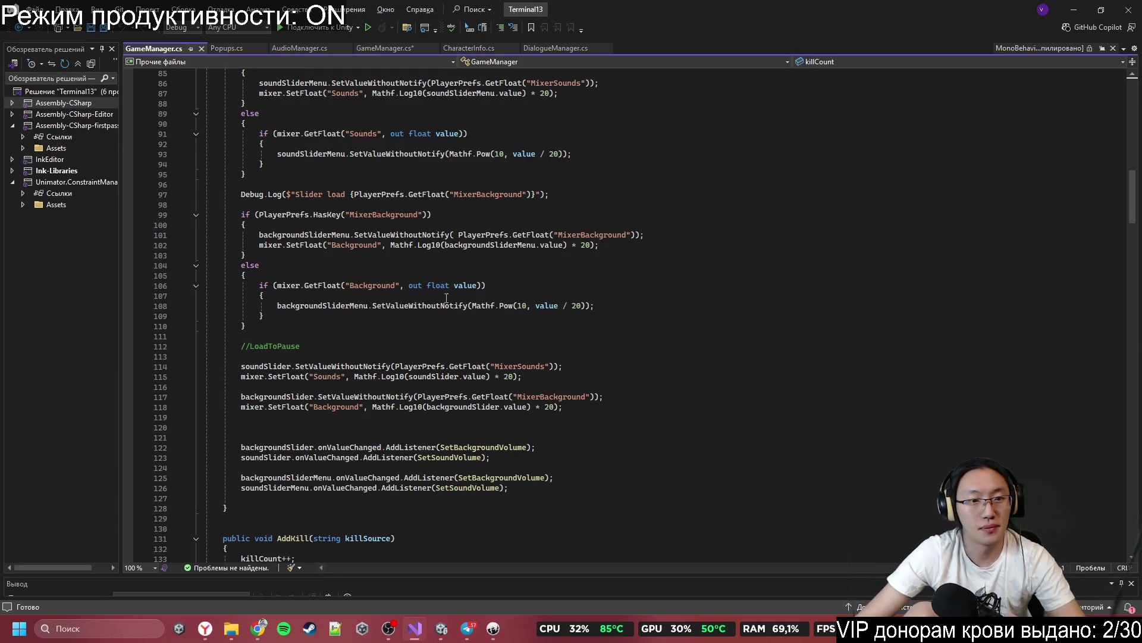
{"action": "left_click", "coordinate": [237, 215]}
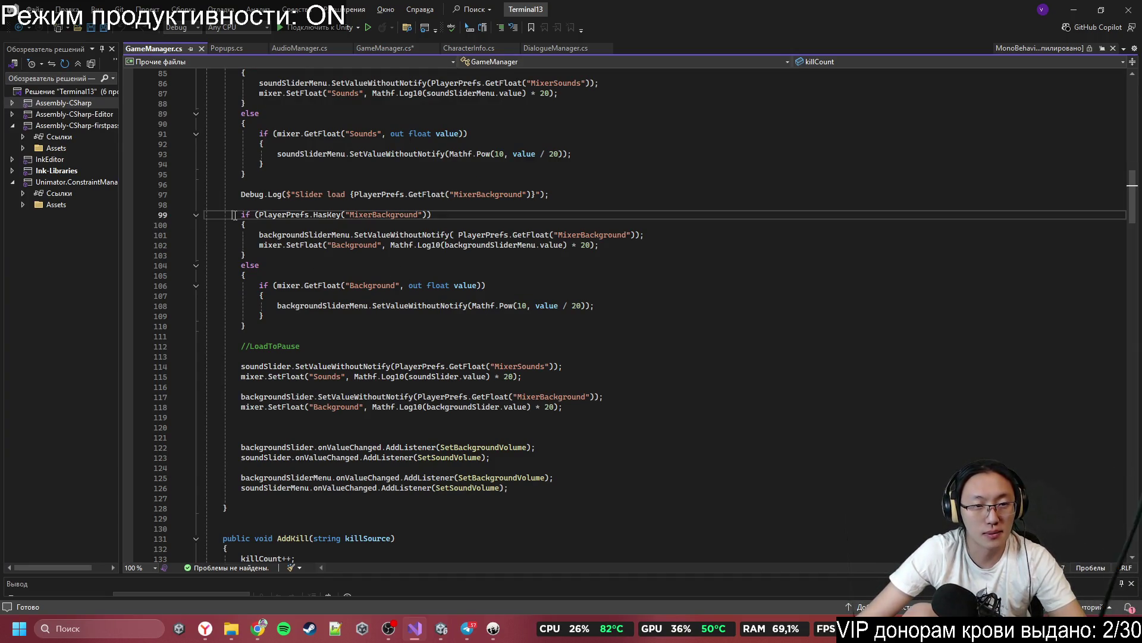
{"action": "left_click_drag", "start_coordinate": [239, 215], "coordinate": [302, 324]}
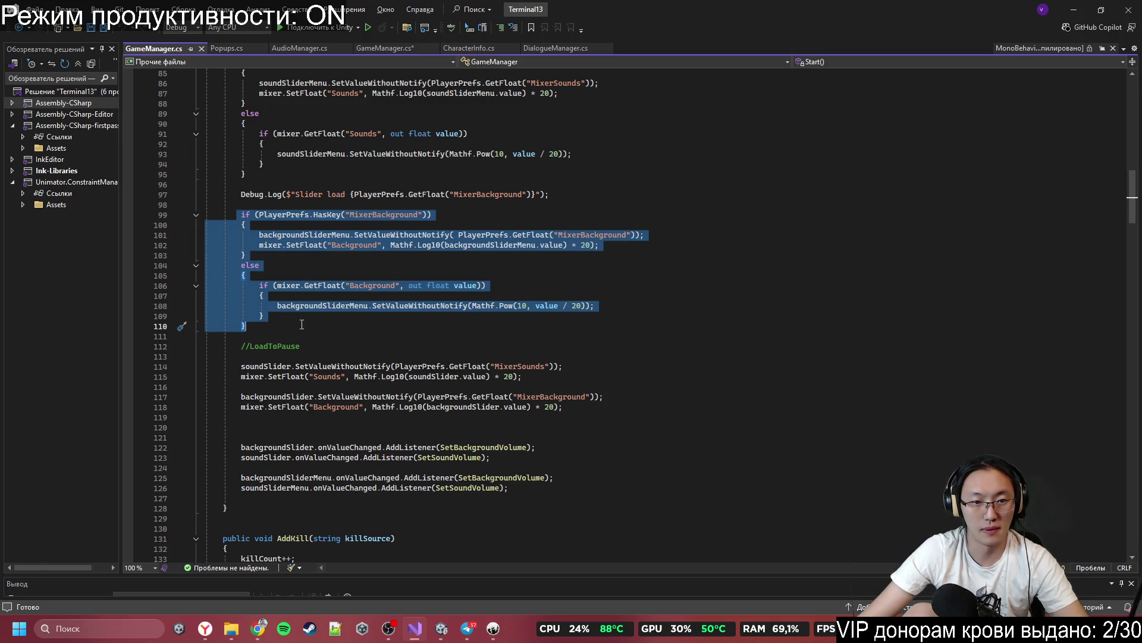
{"action": "left_click", "coordinate": [236, 214]}
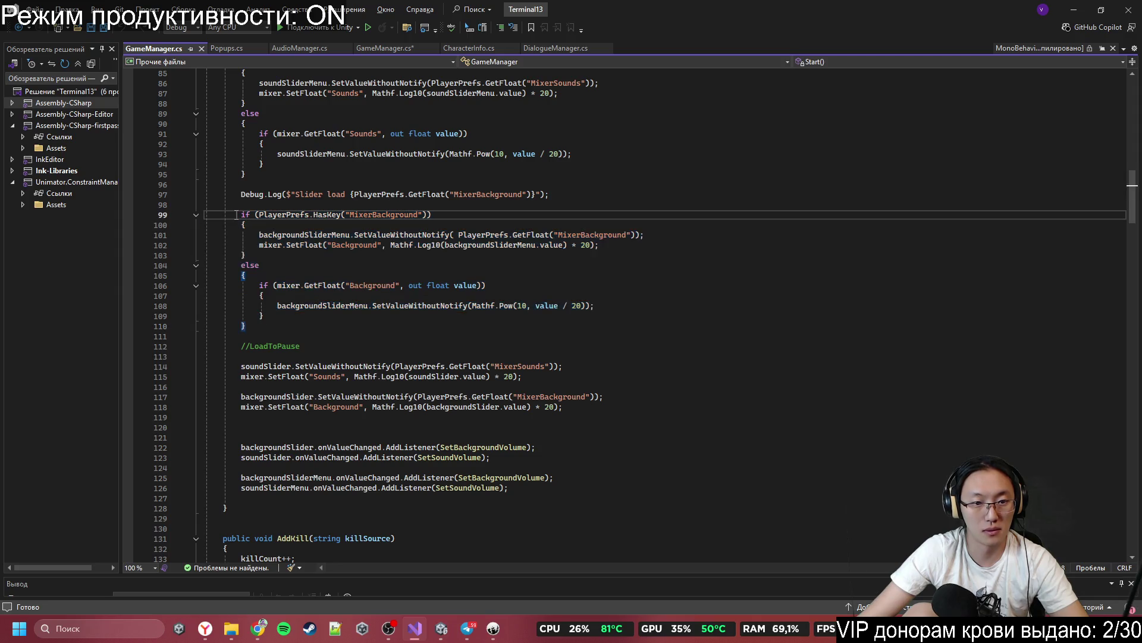
{"action": "mouse_move", "coordinate": [236, 214]}
{"action": "left_mouse_down"}
{"action": "mouse_move", "coordinate": [571, 298]}
{"action": "mouse_move", "coordinate": [378, 367]}
{"action": "mouse_move", "coordinate": [535, 386]}
{"action": "mouse_move", "coordinate": [526, 375]}
{"action": "mouse_move", "coordinate": [518, 489]}
{"action": "mouse_move", "coordinate": [559, 479]}
{"action": "mouse_move", "coordinate": [591, 493]}
{"action": "left_mouse_up"}
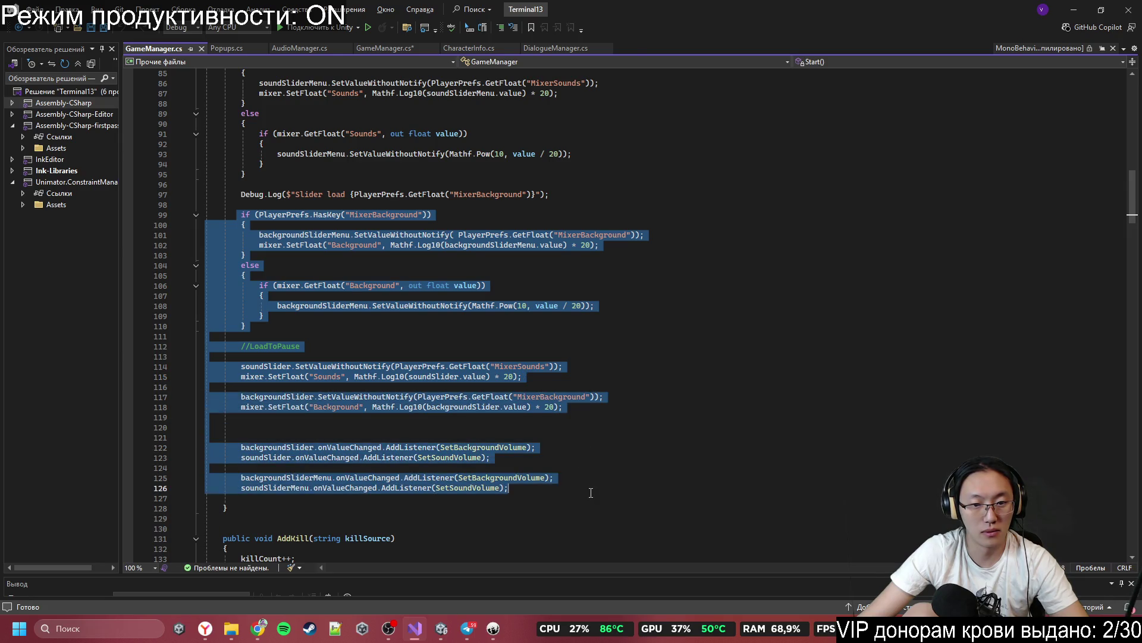
{"action": "left_click", "coordinate": [1073, 10]}
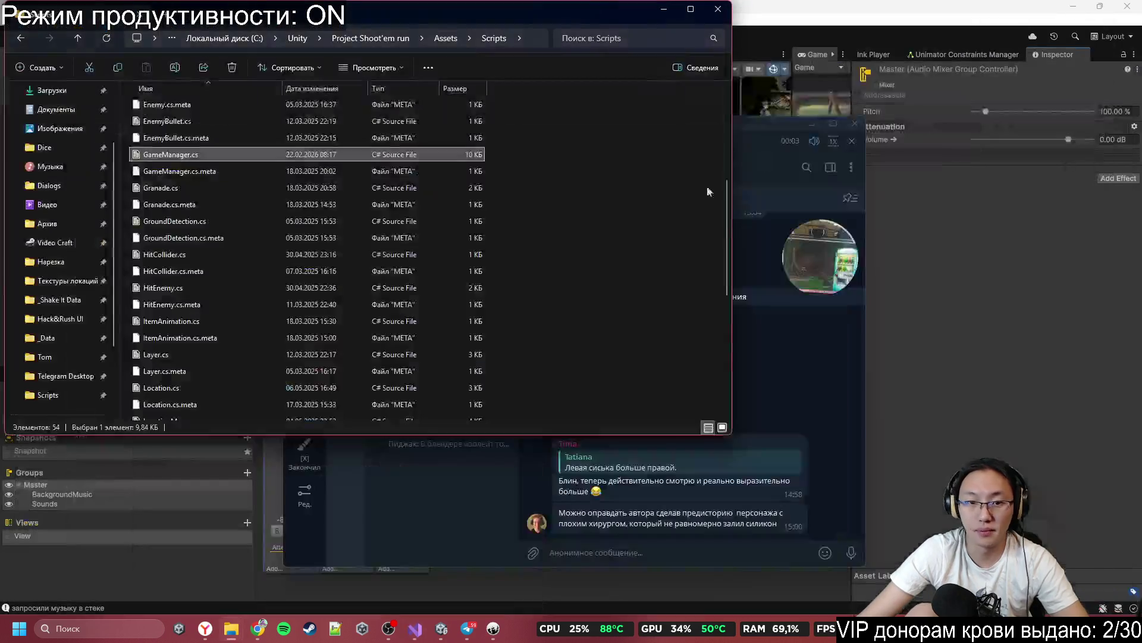
Step: Go through Unity and the Scripts folder window back to Visual Studio's older GameManager.cs
{"action": "left_click", "coordinate": [910, 502]}
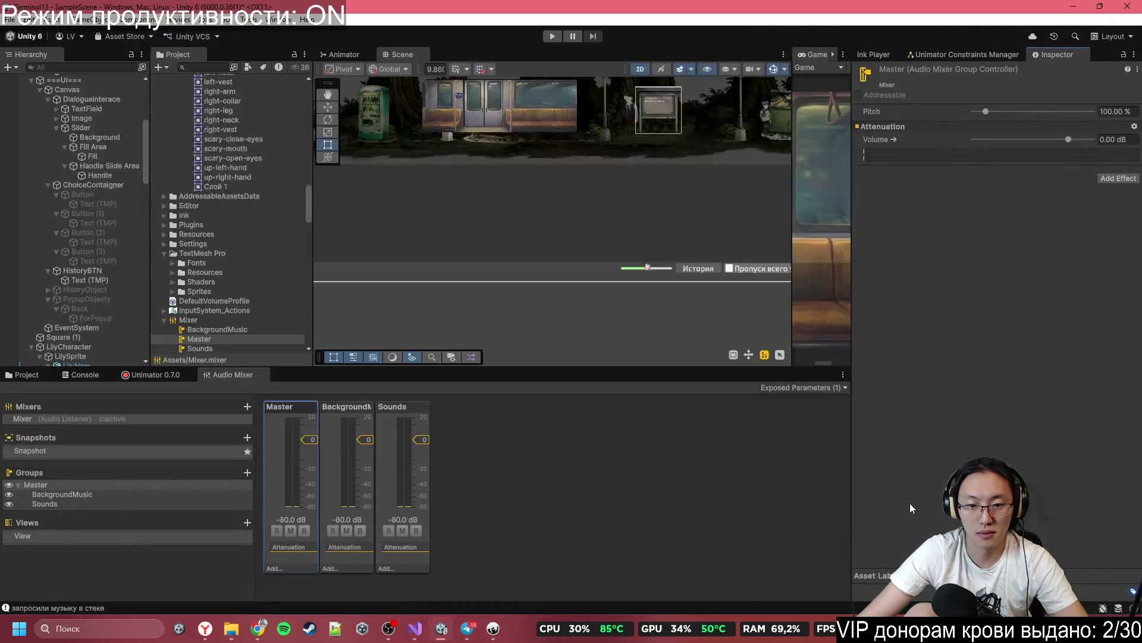
{"action": "mouse_move", "coordinate": [245, 631]}
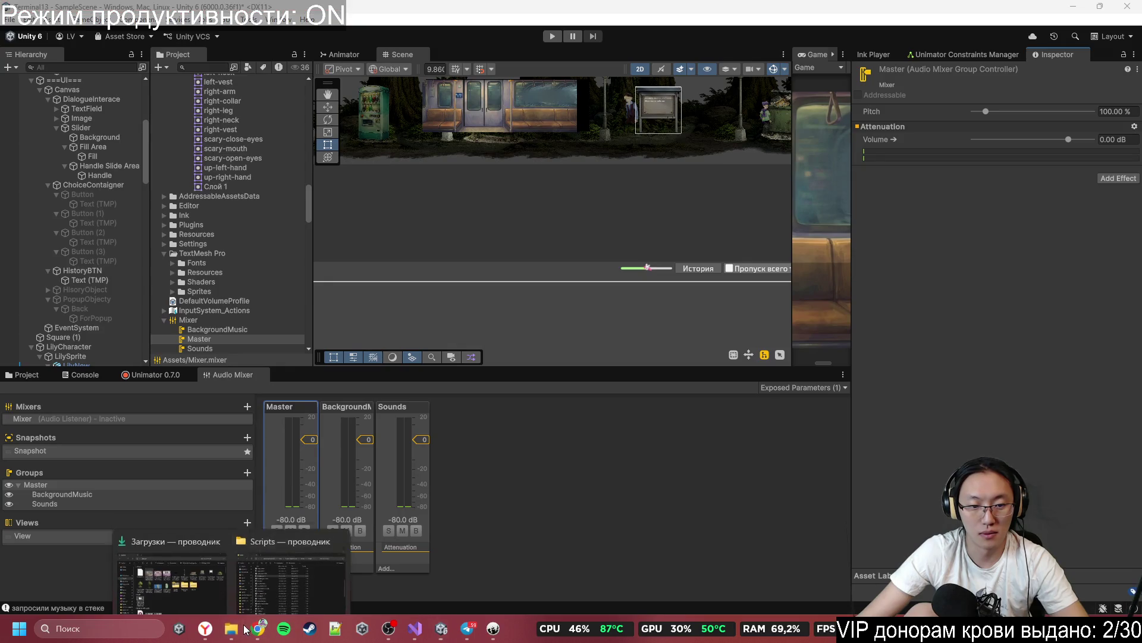
{"action": "left_click", "coordinate": [315, 562]}
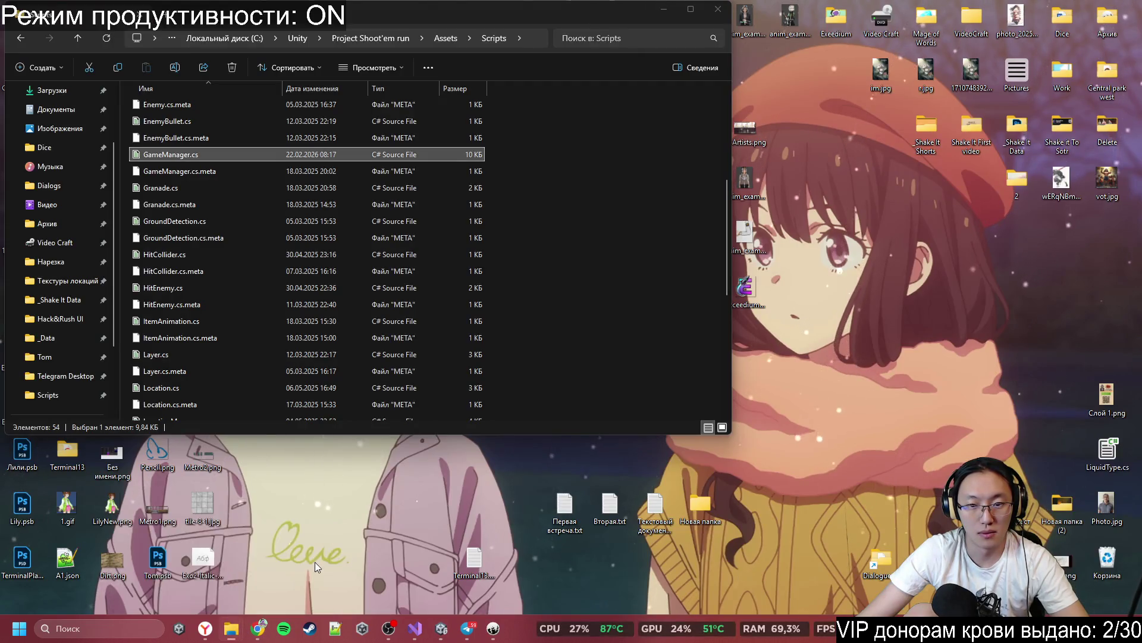
{"action": "left_click", "coordinate": [623, 256]}
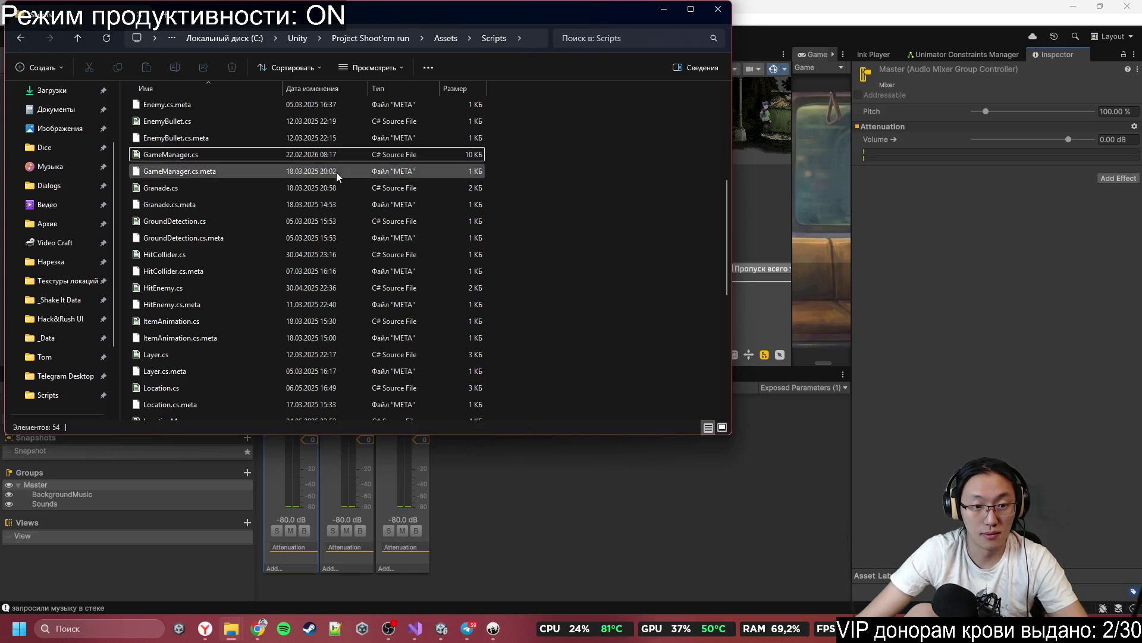
{"action": "left_click", "coordinate": [420, 629]}
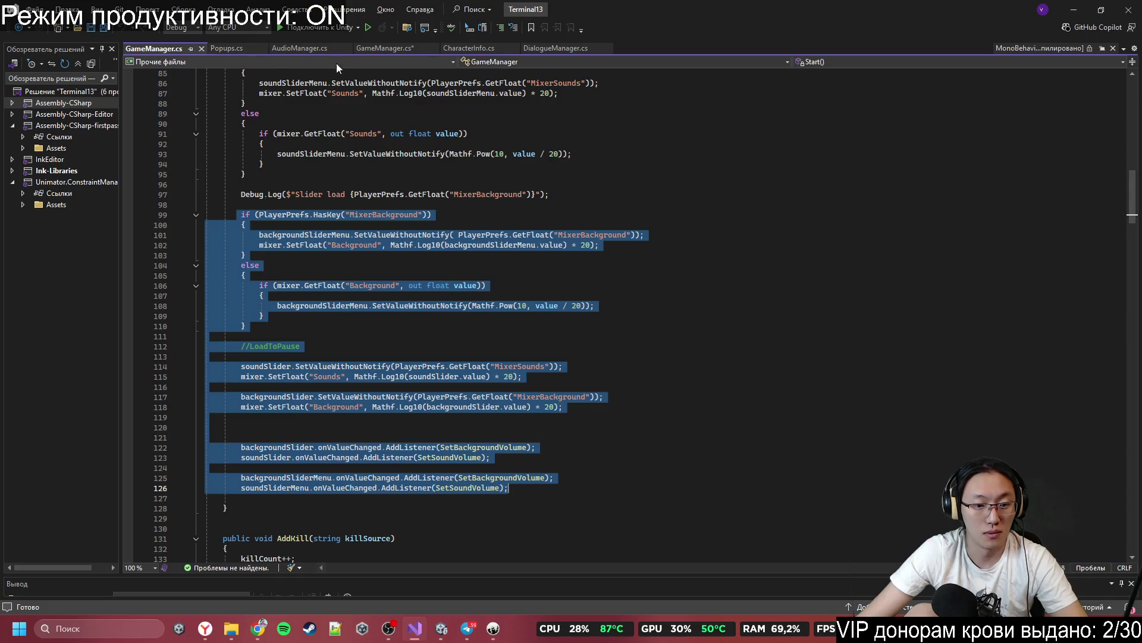
Step: Replace the empty MasterVolume if-block in the project's GameManager with the copied slider code
{"action": "left_click", "coordinate": [399, 44]}
{"action": "left_click_drag", "start_coordinate": [245, 441], "coordinate": [245, 410]}
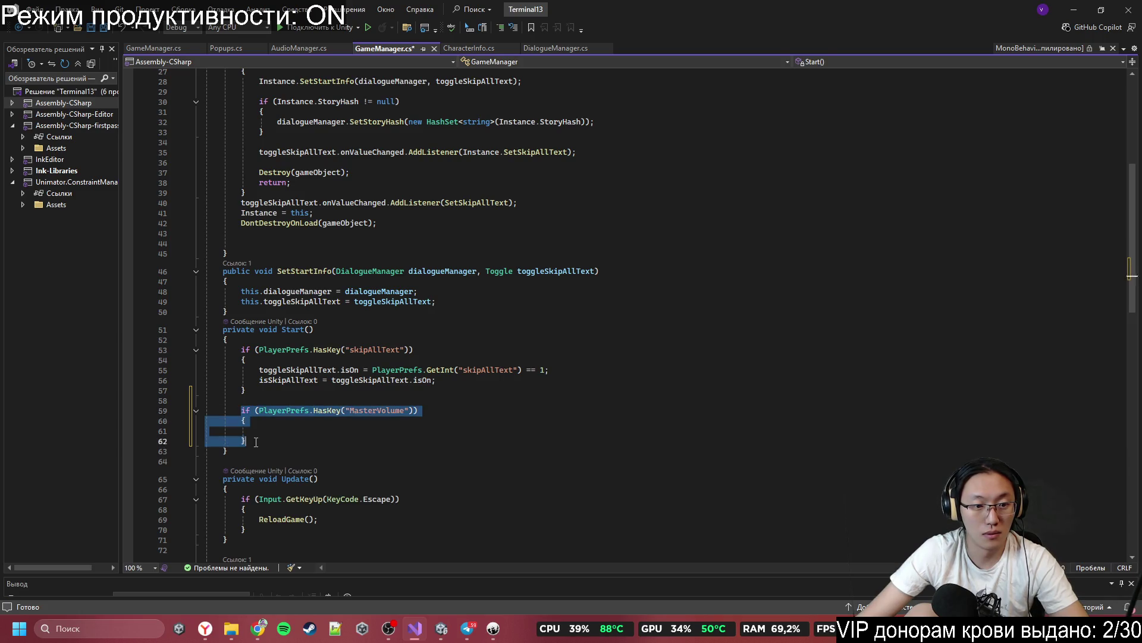
{"action": "type", "text": "if (PlayerPrefs.HasKey(\"MixerBackground\"))         {             backgroundSliderMenu.SetValueWithoutNotify(PlayerPrefs.GetFloat(\"MixerBackground\"));             mixer.SetFloat(\"Background\", Mathf.Log10(backgroundSliderMenu.value) * 20);         }         else         {             if (mixer.GetFloat(\"Background\", out float value))             {                 backgroundSliderMenu.SetValueWithoutNotify(Mathf.Pow(10, value / 20));             }         }          //LoadToPause          soundSlider.SetValueWithoutNotify(PlayerPrefs.GetFloat(\"MixerSounds\"));         mixer.SetFloat(\"Sounds\", Mathf.Log10(soundSlider.value) * 20);          backgroundSlider.SetValueWithoutNotify(PlayerPrefs.GetFloat(\"MixerBackground\"));         mixer.SetFloat(\"Background\", Mathf.Log10(backgroundSlider.value) * 20);            backgroundSlider.onValueChanged.AddListener(SetBackgroundVolume);         soundSlider.onValueChanged.AddListener(SetSoundVolume);          backgroundSliderMenu.onValueChanged.AddListener(SetBackgroundVolume);         soundSliderMenu.onValueChanged.AddListener(SetSoundVolume);"}
Step: Add a serialized Slider masterSlider field below toggleSkipAllText
{"action": "scroll", "coordinate": [441, 345], "scroll_direction": "up", "scroll_amount": 13}
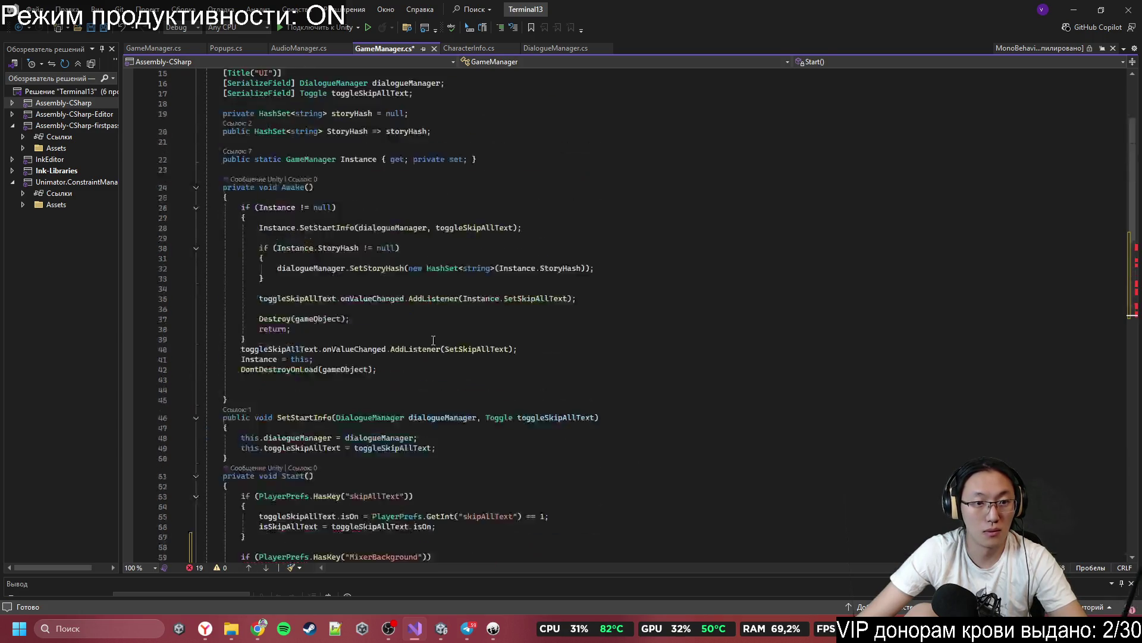
{"action": "left_click", "coordinate": [464, 246]}
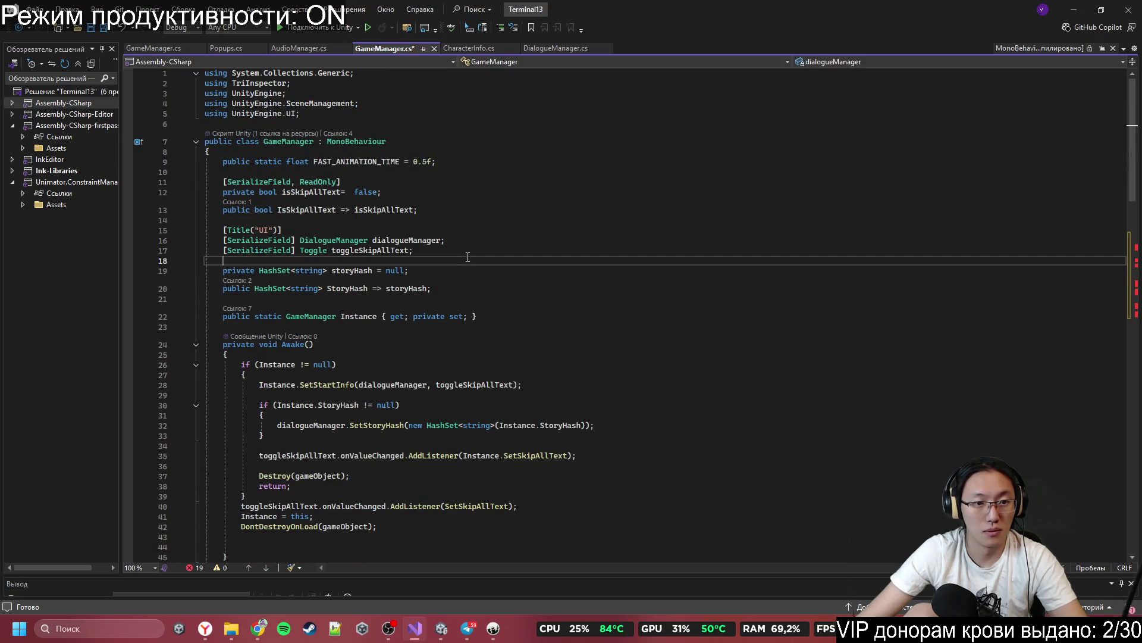
{"action": "left_click", "coordinate": [476, 252]}
{"action": "key", "text": "Return"}
{"action": "key", "text": "Return"}
{"action": "type", "text": "[SF"}
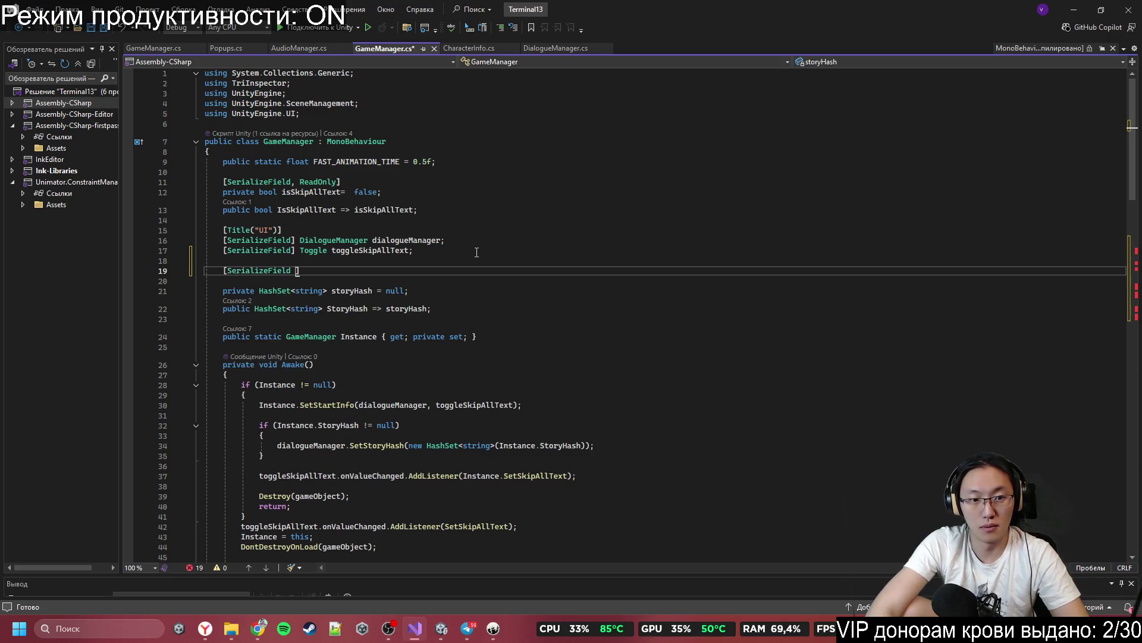
{"action": "type", "text": " ] "}
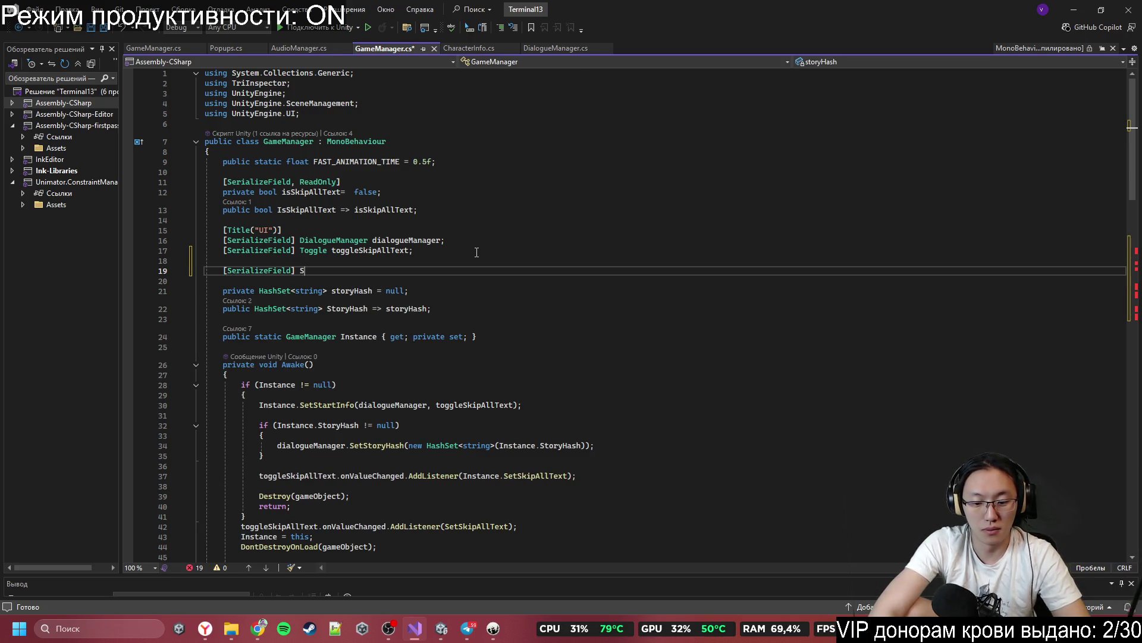
{"action": "type", "text": "Slider"}
{"action": "key", "text": "Tab"}
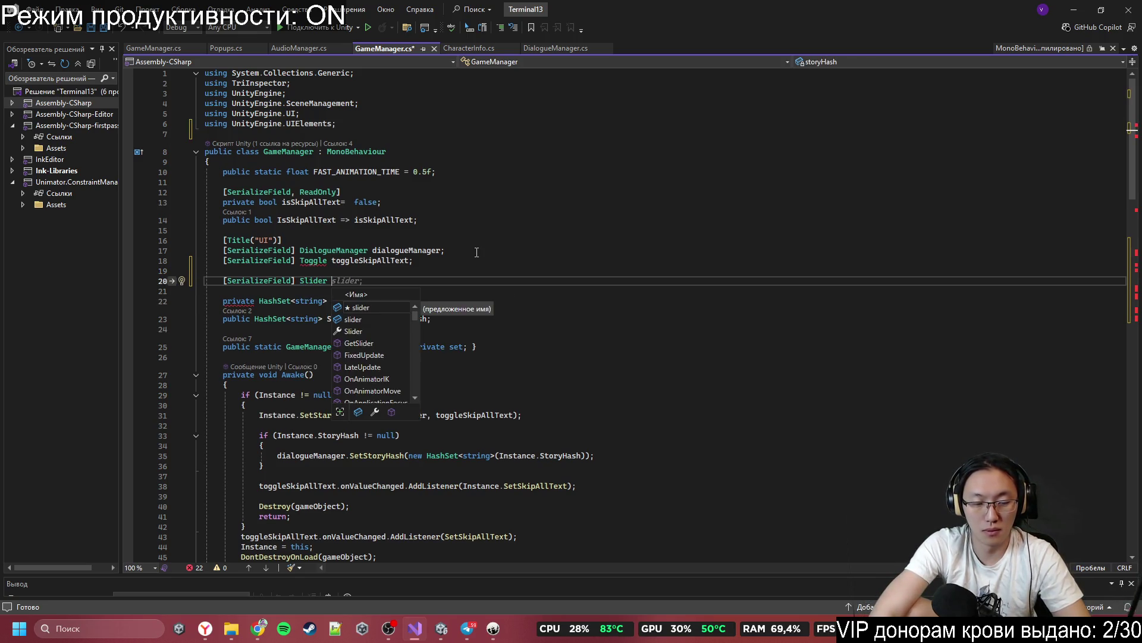
{"action": "type", "text": "masterSli"}
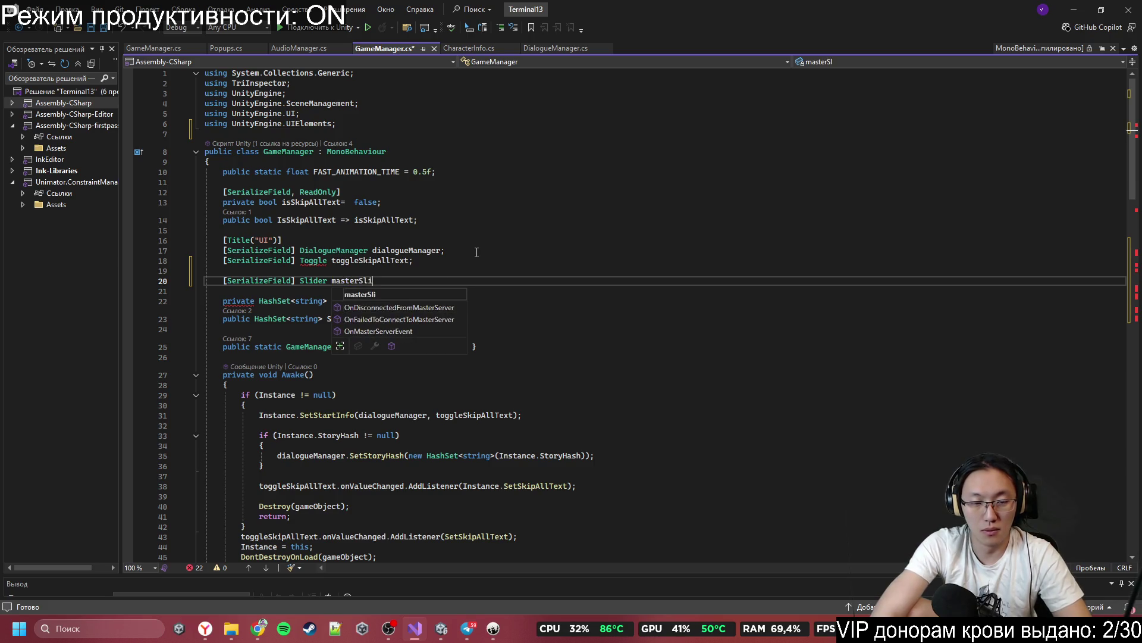
{"action": "type", "text": "der;"}
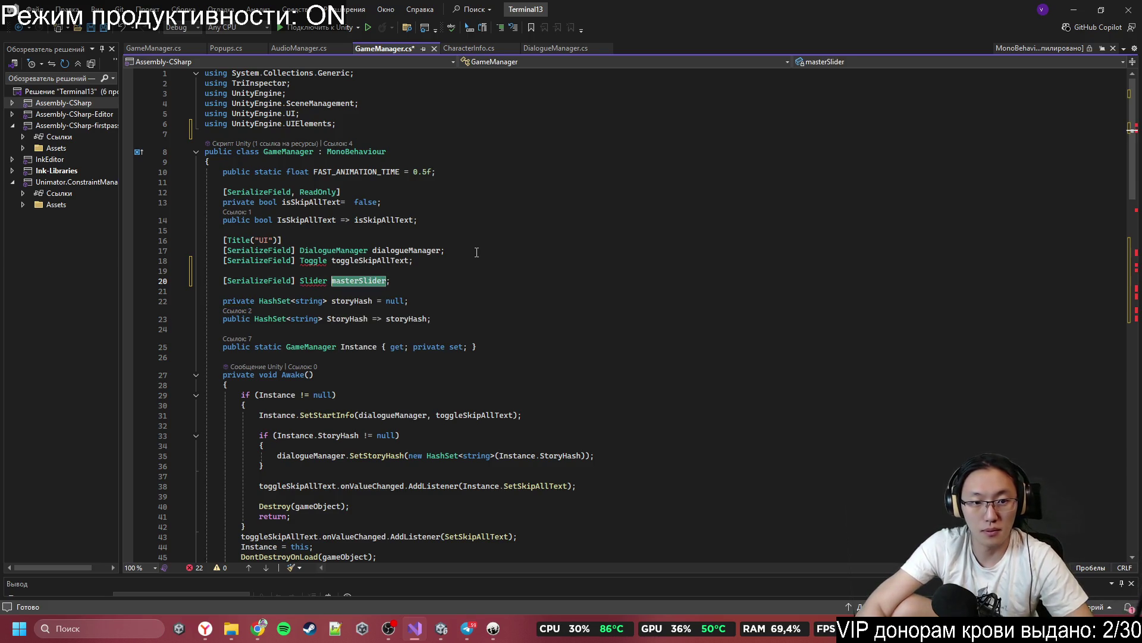
Step: Resolve the ambiguous Slider type by qualifying it as UnityEngine.UI.Slider
{"action": "right_click", "coordinate": [314, 282]}
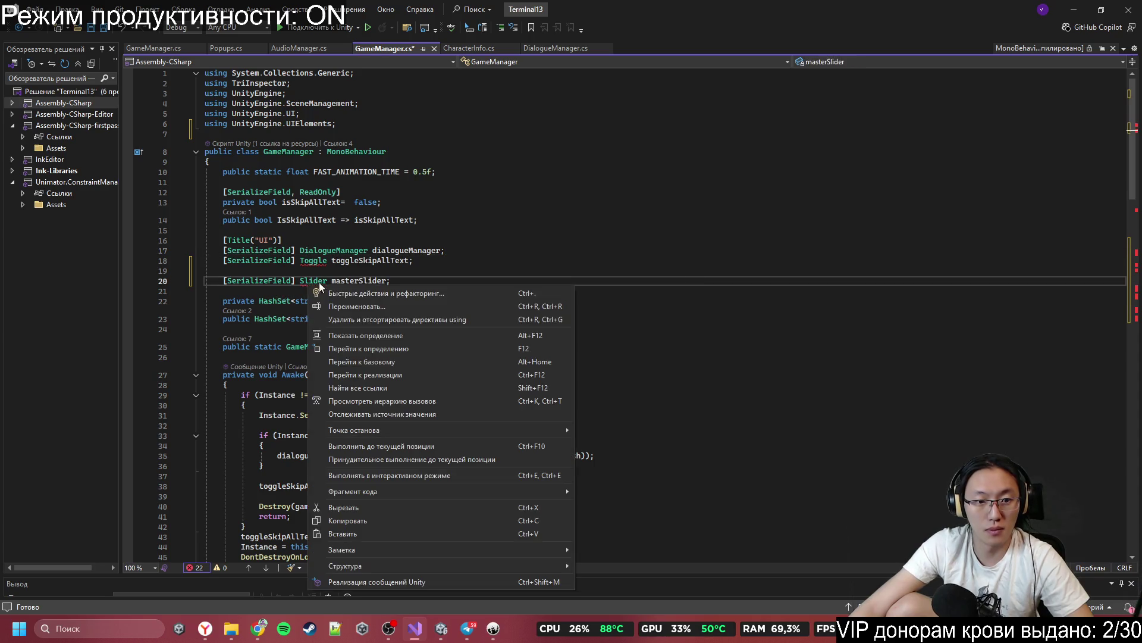
{"action": "left_click", "coordinate": [356, 298]}
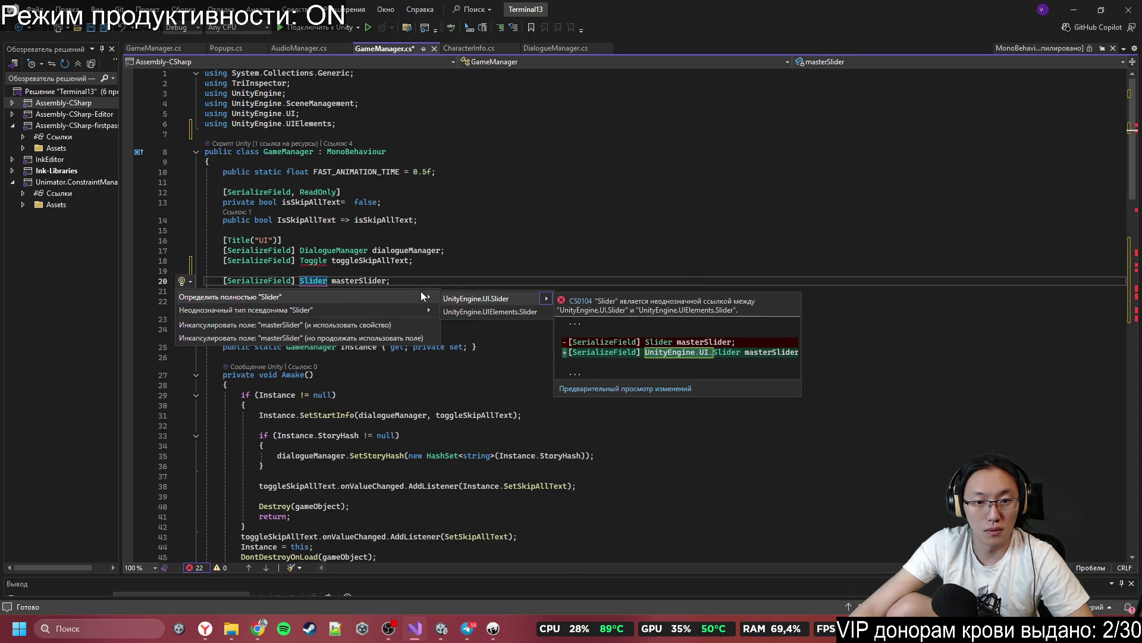
{"action": "left_click", "coordinate": [493, 298]}
{"action": "key", "text": "ctrl+z"}
{"action": "right_click", "coordinate": [310, 282]}
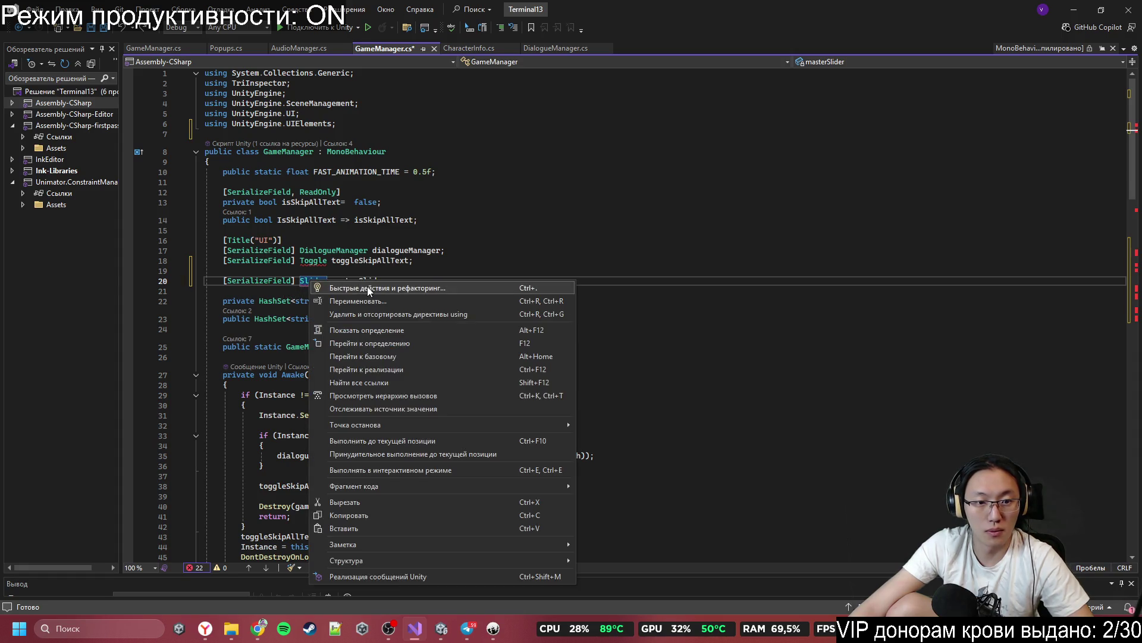
{"action": "left_click", "coordinate": [367, 287]}
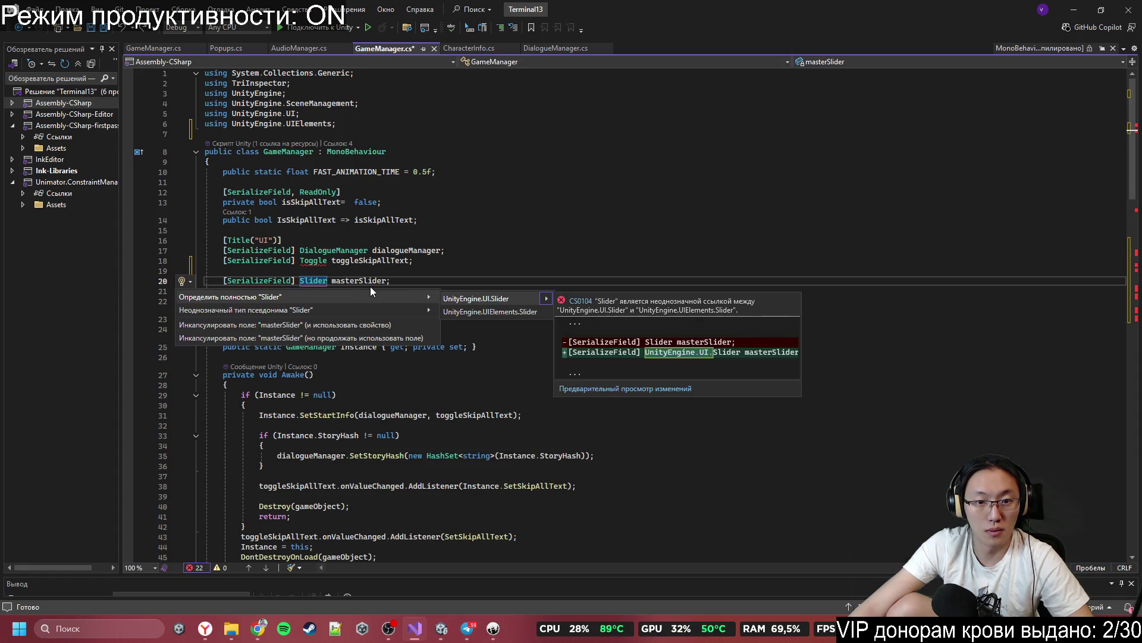
{"action": "left_click", "coordinate": [509, 298]}
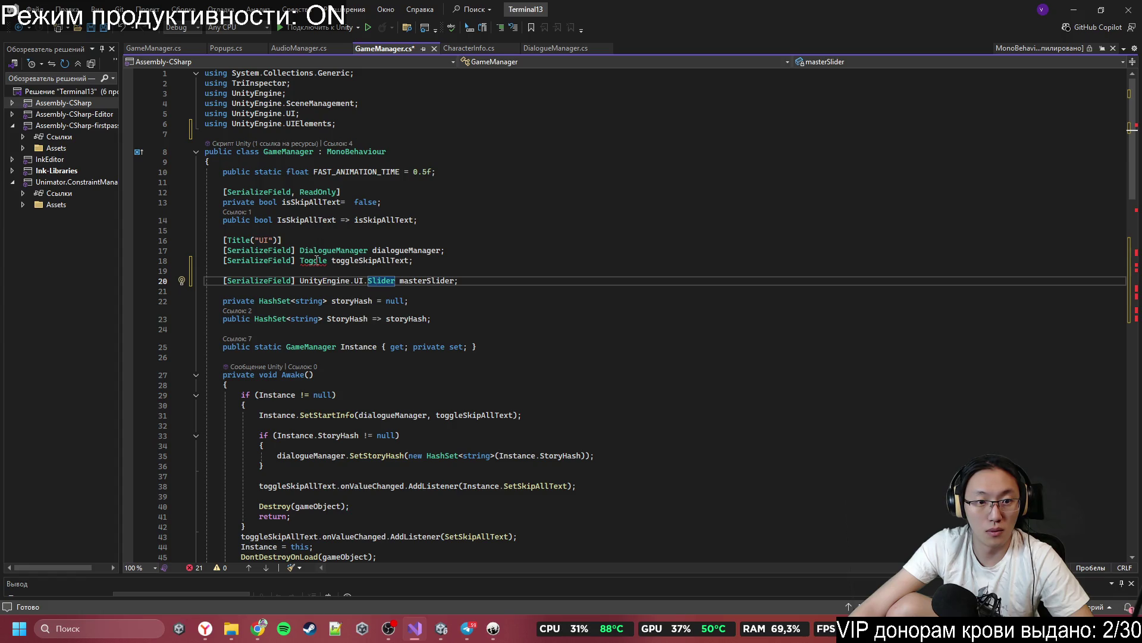
Step: Check the Toggle ambiguity fixes, then delete the using UnityEngine.UIElements line
{"action": "mouse_move", "coordinate": [319, 262]}
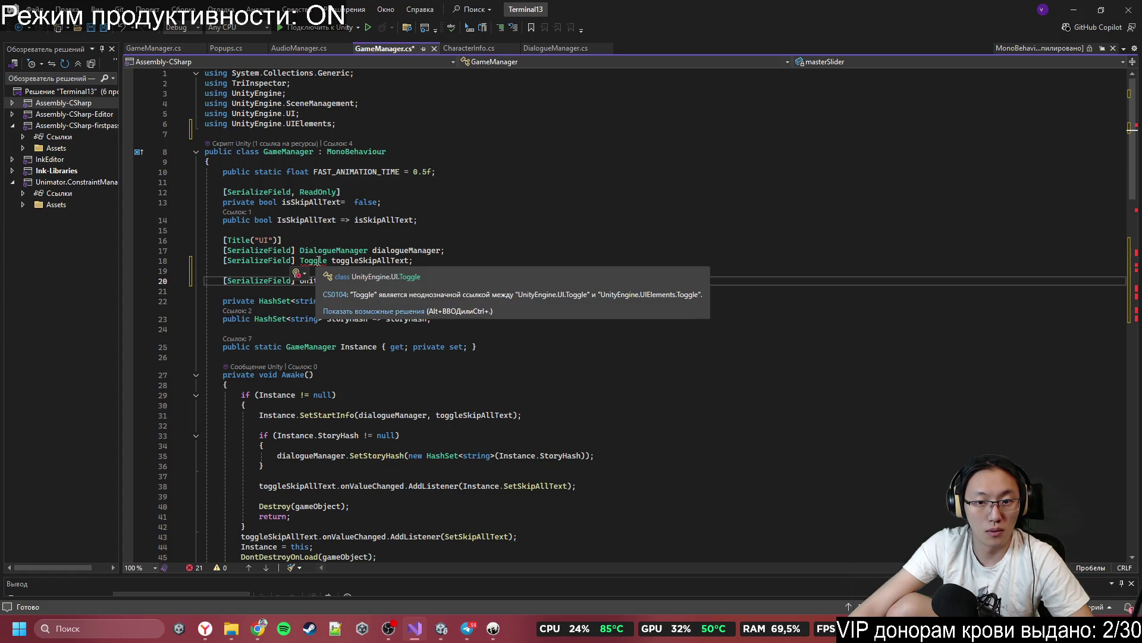
{"action": "right_click", "coordinate": [325, 266]}
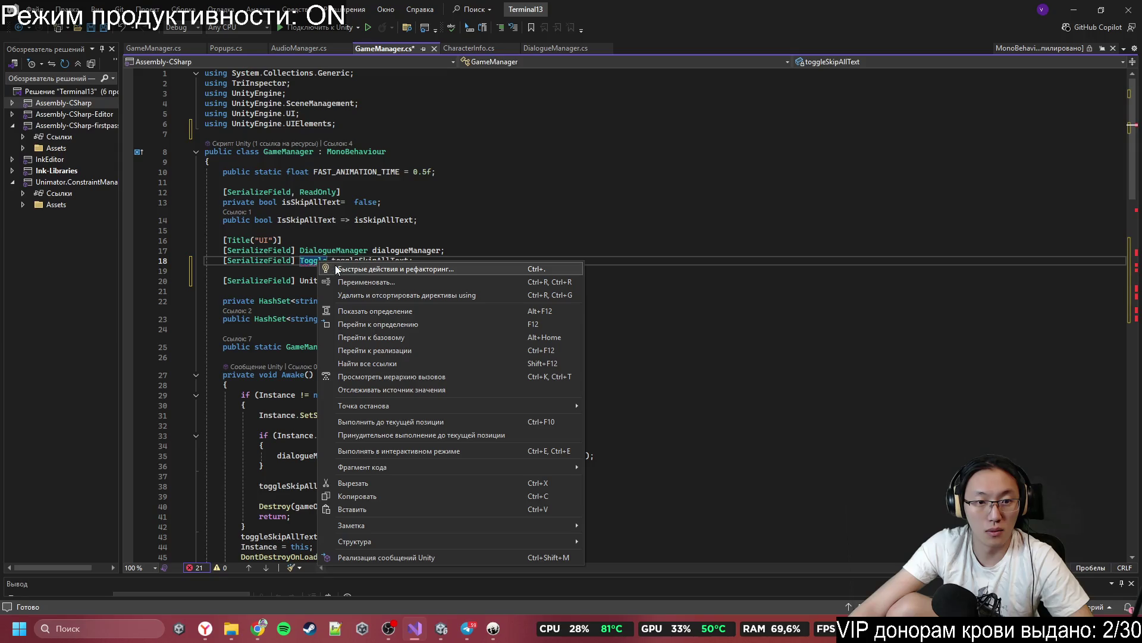
{"action": "left_click", "coordinate": [334, 265]}
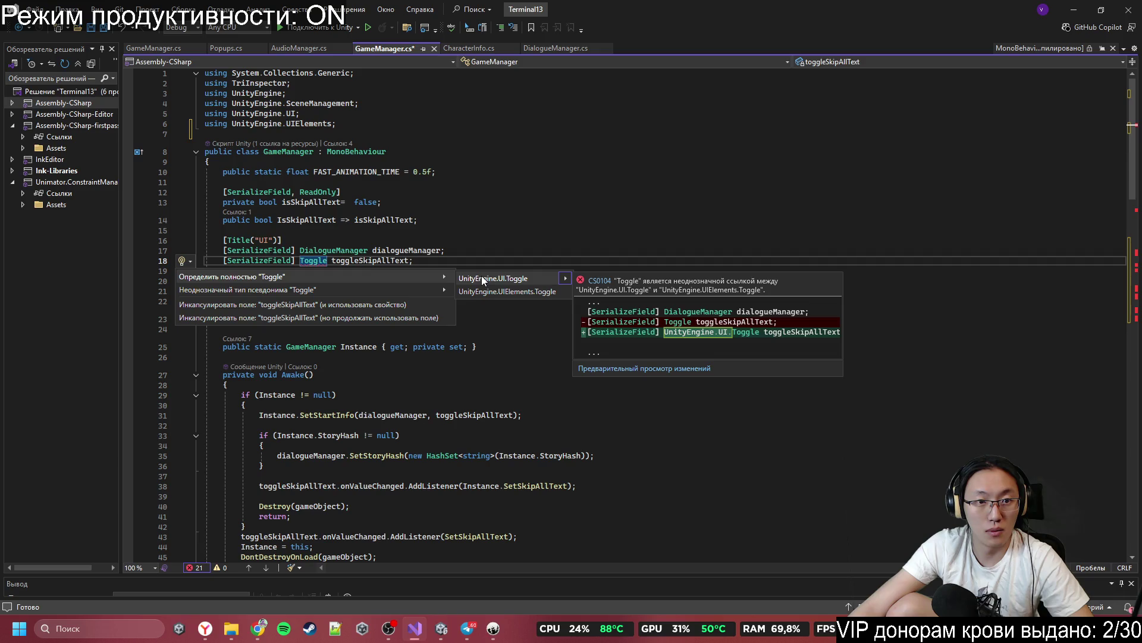
{"action": "key", "text": "Escape"}
{"action": "left_click_drag", "start_coordinate": [374, 124], "coordinate": [374, 119]}
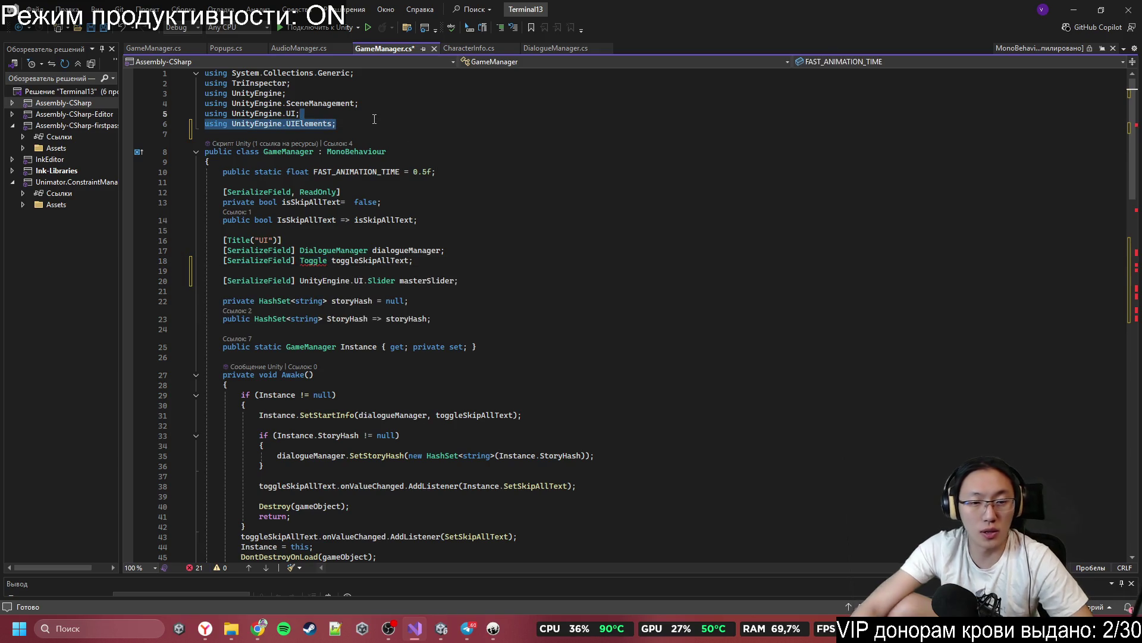
{"action": "key", "text": "Delete"}
{"action": "left_click", "coordinate": [483, 244]}
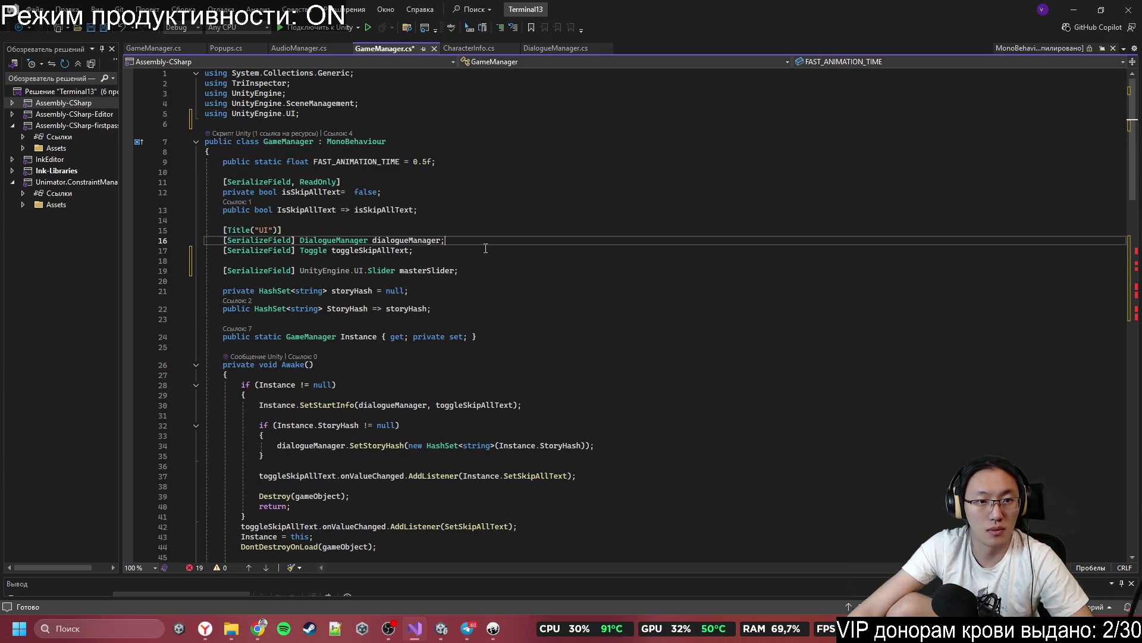
Step: Strip the UnityEngine.UI. prefix so masterSlider is declared as a plain Slider
{"action": "left_click_drag", "start_coordinate": [367, 271], "coordinate": [299, 270]}
{"action": "key", "text": "Delete"}
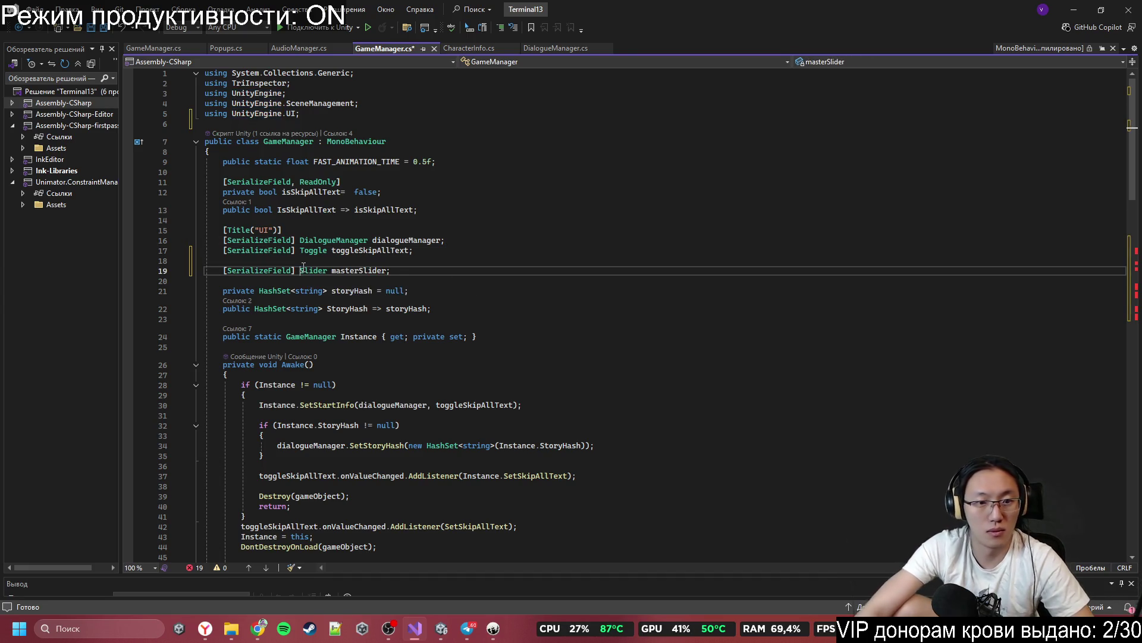
{"action": "left_click", "coordinate": [605, 290]}
{"action": "scroll", "coordinate": [606, 290], "scroll_direction": "down", "scroll_amount": 8}
{"action": "scroll", "coordinate": [605, 291], "scroll_direction": "up", "scroll_amount": 4}
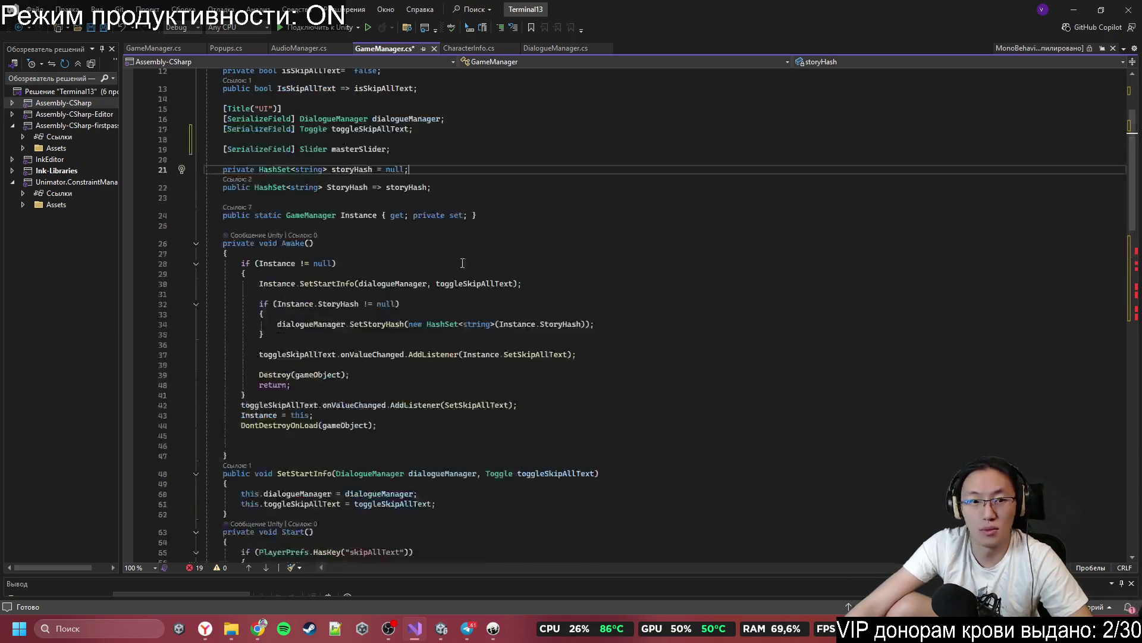
Step: Replace backgroundSliderMenu with masterSlider on lines 63 and 64
{"action": "double_click", "coordinate": [370, 149]}
{"action": "key", "text": "ctrl+c"}
{"action": "scroll", "coordinate": [534, 326], "scroll_direction": "down", "scroll_amount": 6}
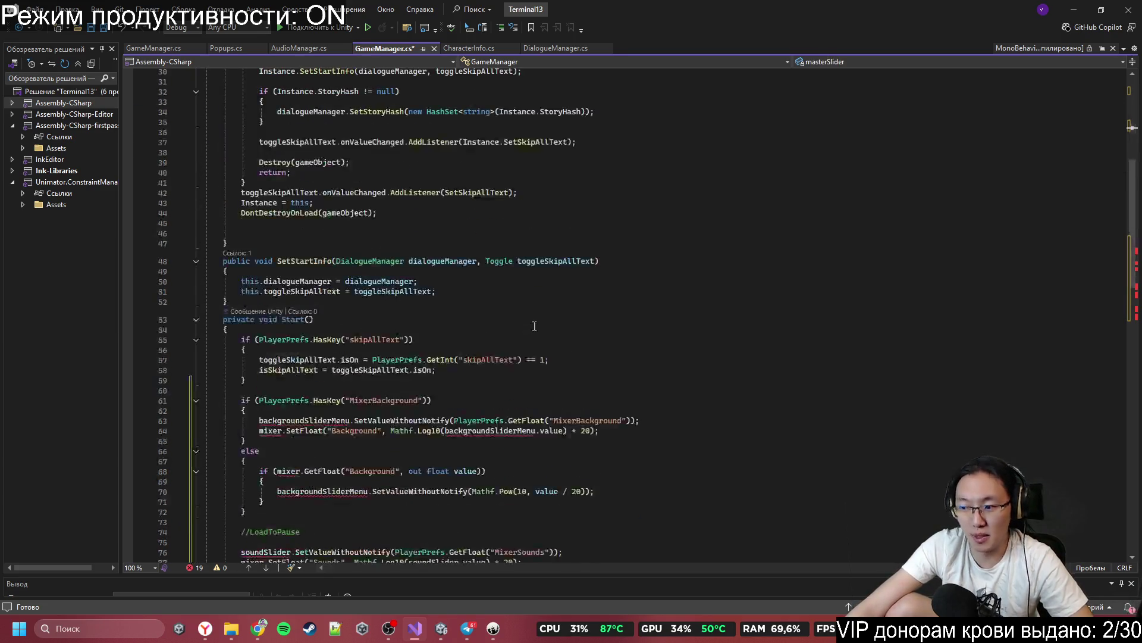
{"action": "scroll", "coordinate": [545, 320], "scroll_direction": "down", "scroll_amount": 4}
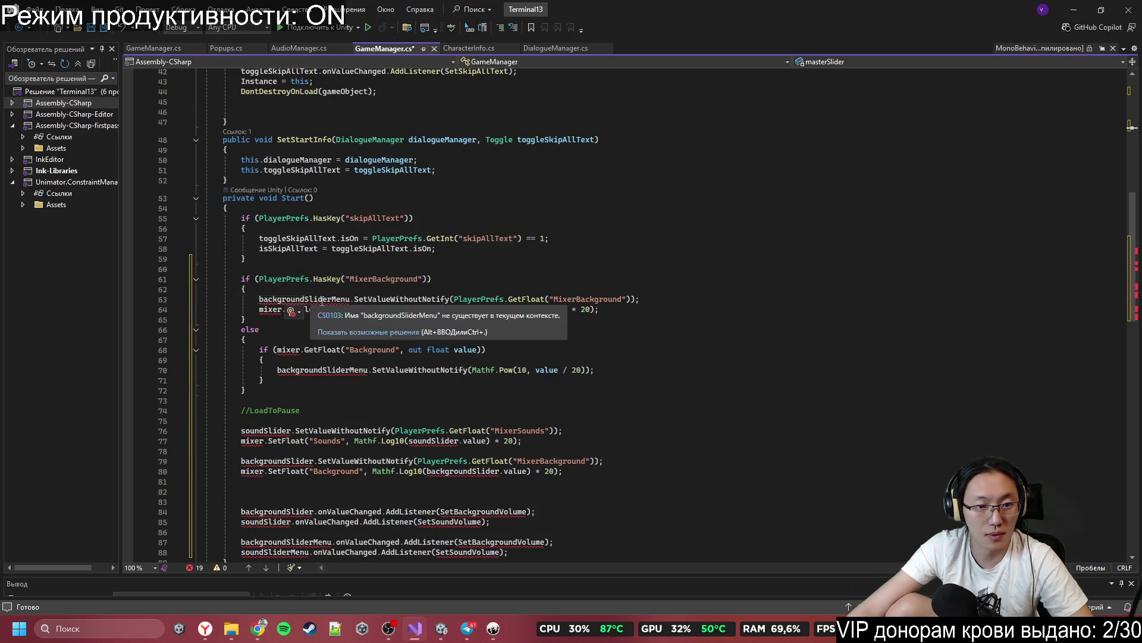
{"action": "double_click", "coordinate": [307, 298]}
{"action": "key", "text": "ctrl+v"}
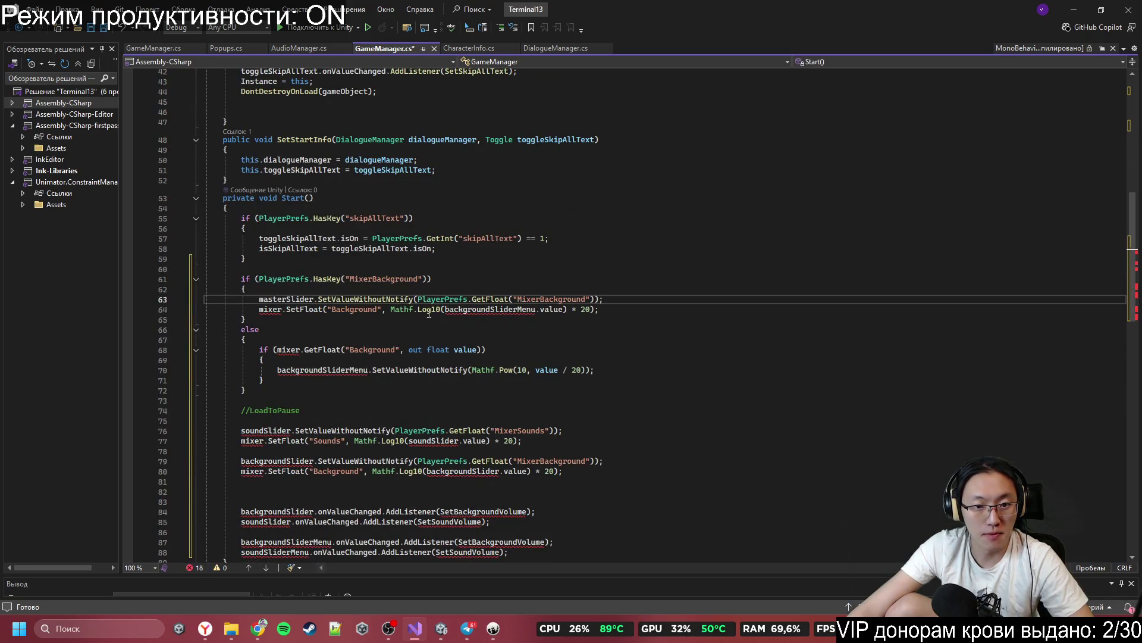
{"action": "double_click", "coordinate": [469, 310]}
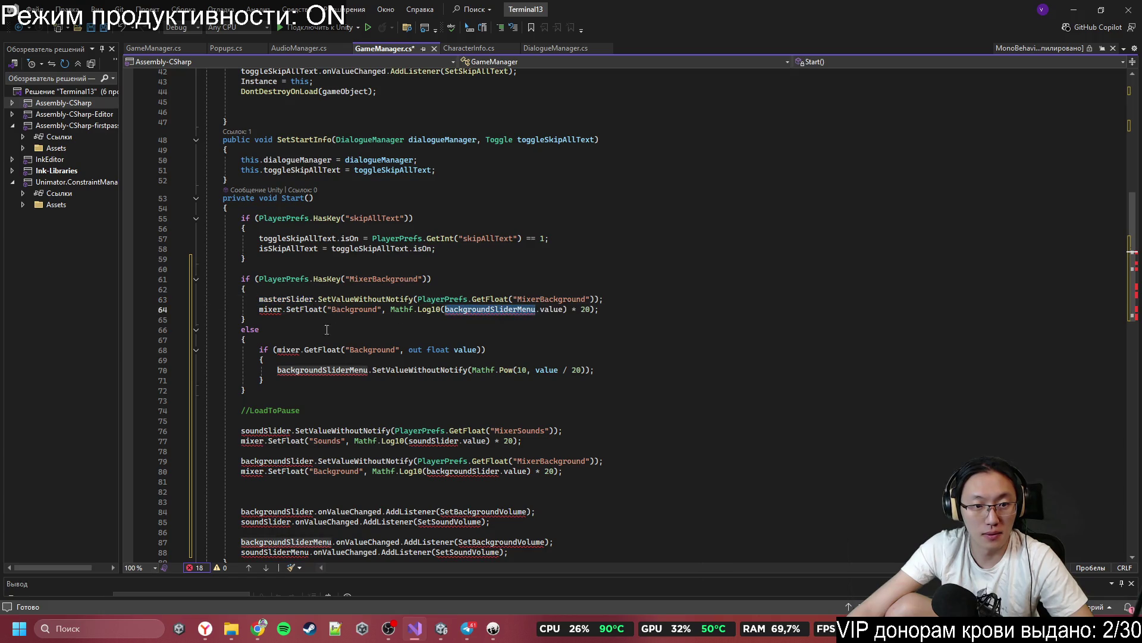
{"action": "key", "text": "ctrl+v"}
{"action": "scroll", "coordinate": [318, 320], "scroll_direction": "up", "scroll_amount": 14}
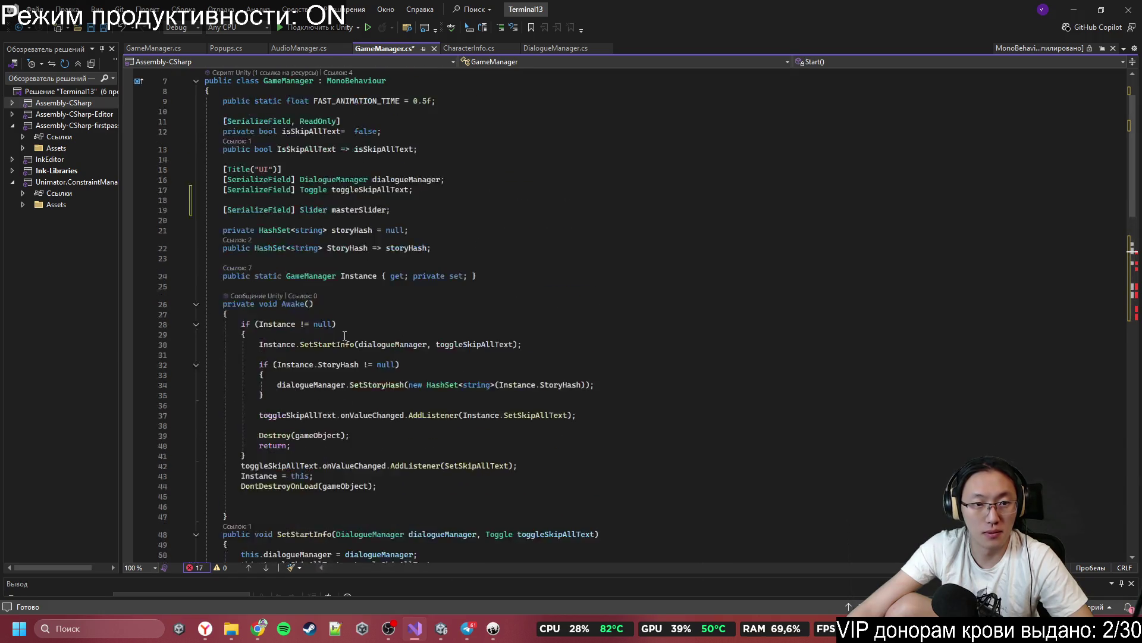
{"action": "left_click", "coordinate": [443, 261]}
{"action": "left_click", "coordinate": [440, 250]}
{"action": "left_click", "coordinate": [436, 276]}
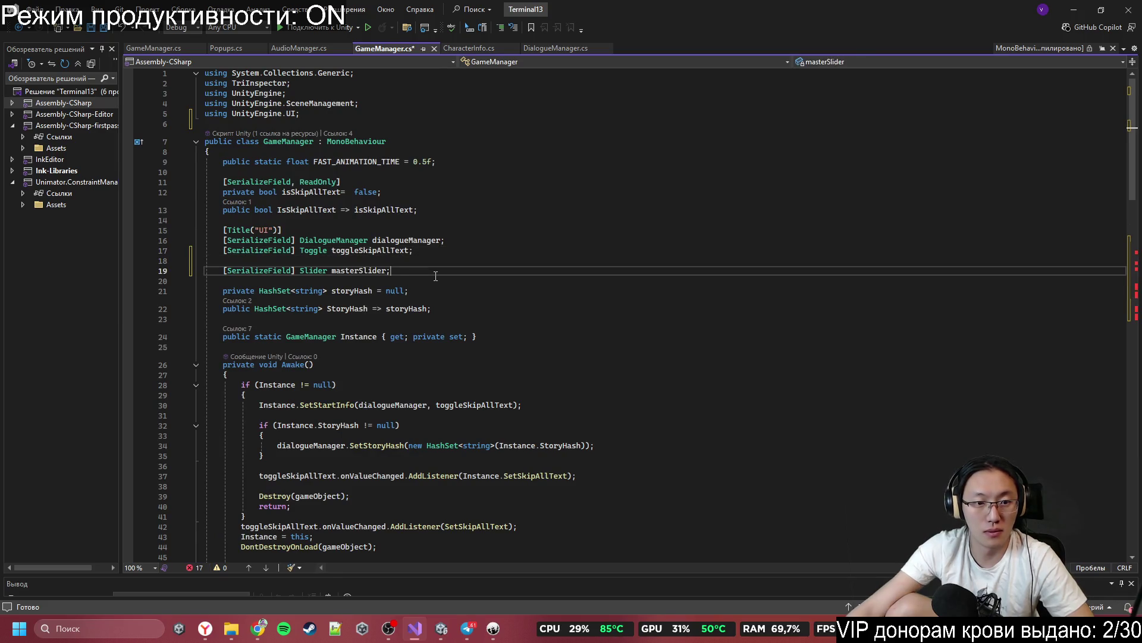
Step: Add a '[SerializeField] AudioMixer mixer;' field below masterSlider
{"action": "key", "text": "Return"}
{"action": "type", "text": "[SF"}
{"action": "key", "text": "Tab"}
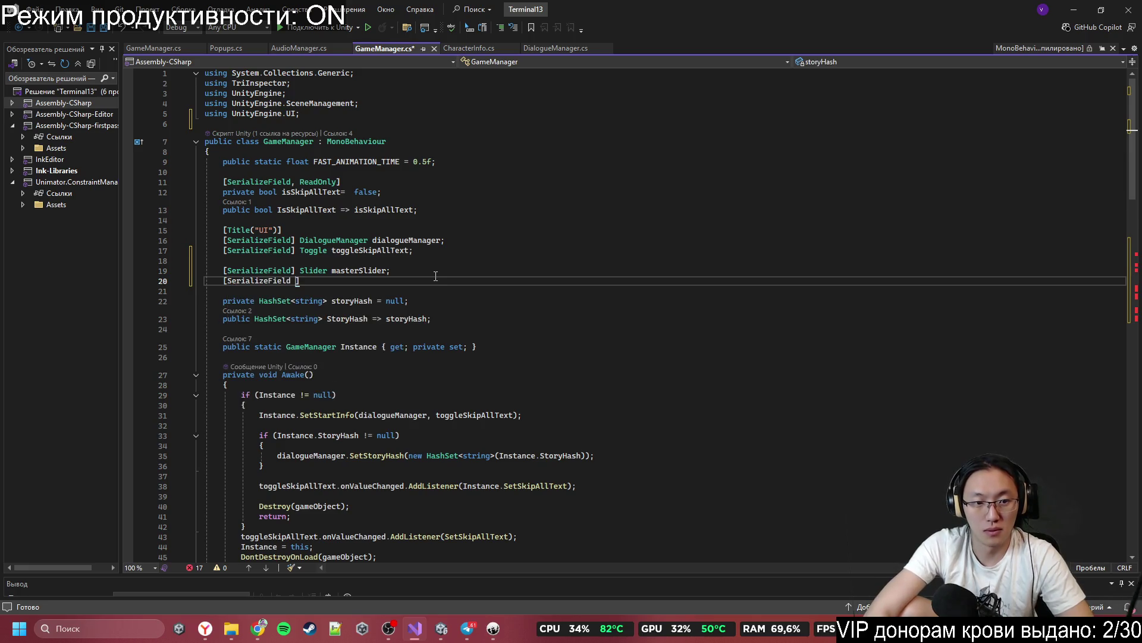
{"action": "type", "text": "udi"}
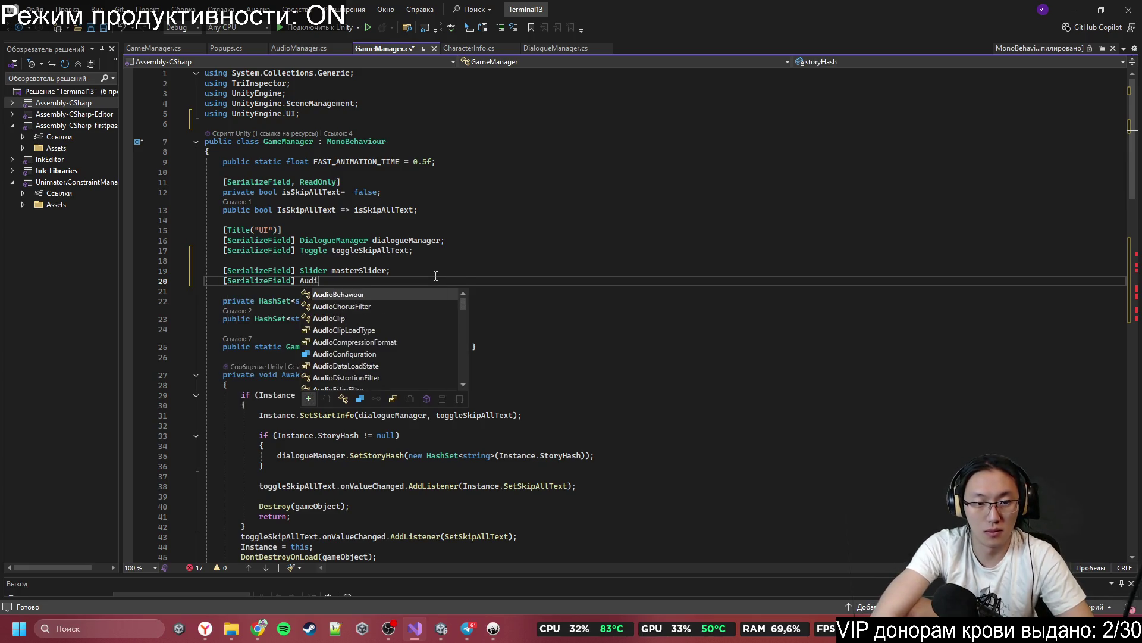
{"action": "type", "text": "oMixer"}
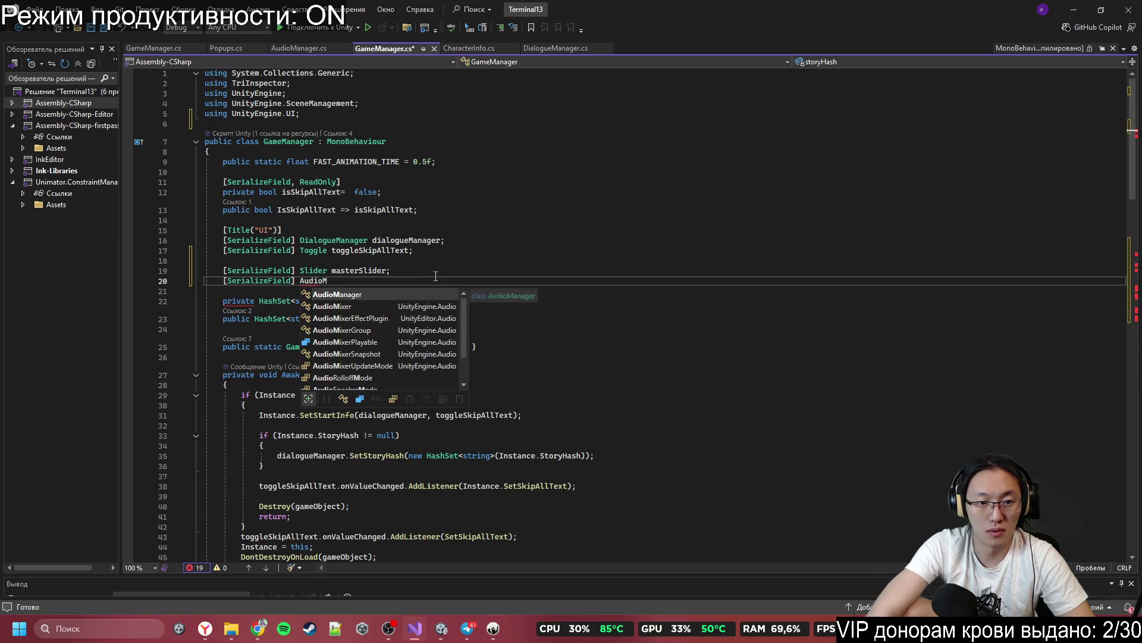
{"action": "key", "text": "Down"}
{"action": "key", "text": "Down"}
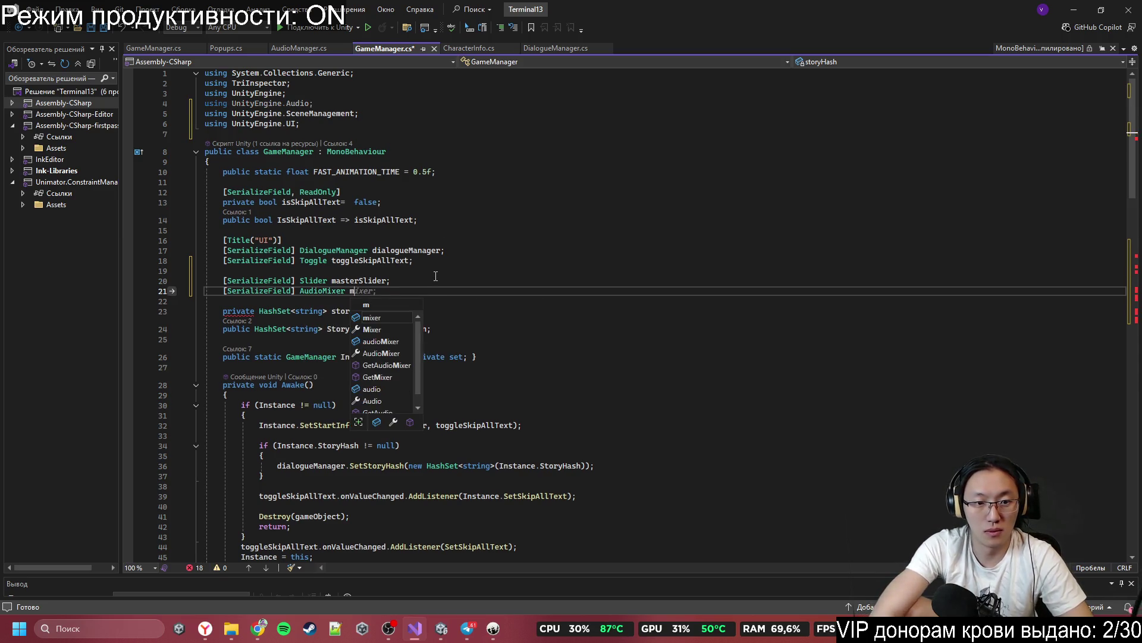
{"action": "type", "text": ";"}
Step: Replace backgroundSliderMenu with masterSlider on line 72
{"action": "scroll", "coordinate": [278, 287], "scroll_direction": "down", "scroll_amount": 13}
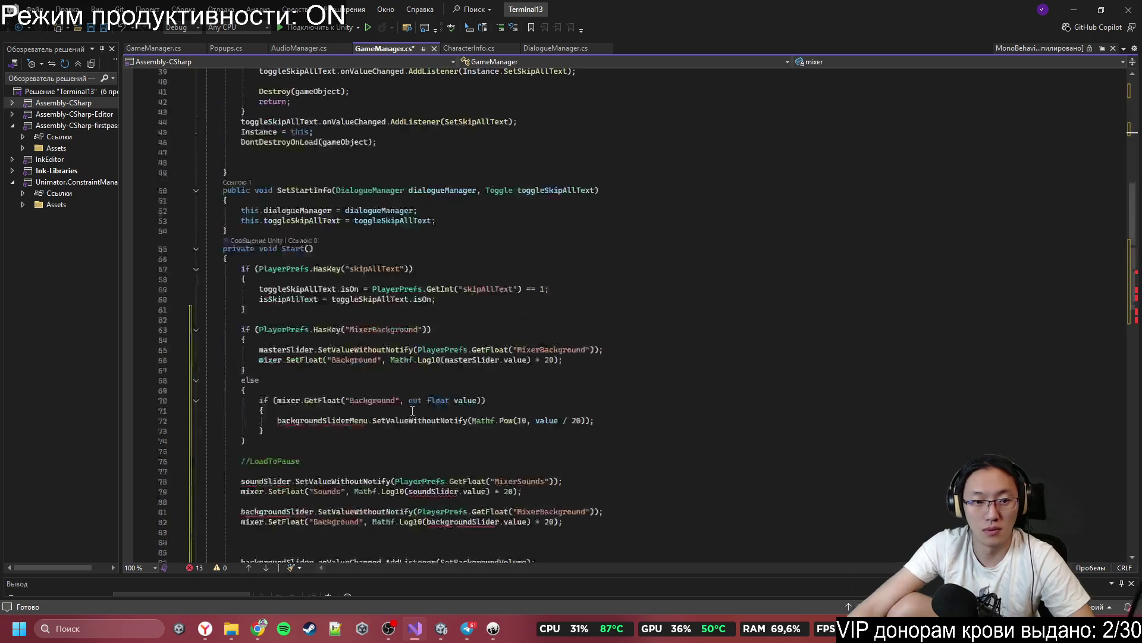
{"action": "scroll", "coordinate": [380, 388], "scroll_direction": "down", "scroll_amount": 1}
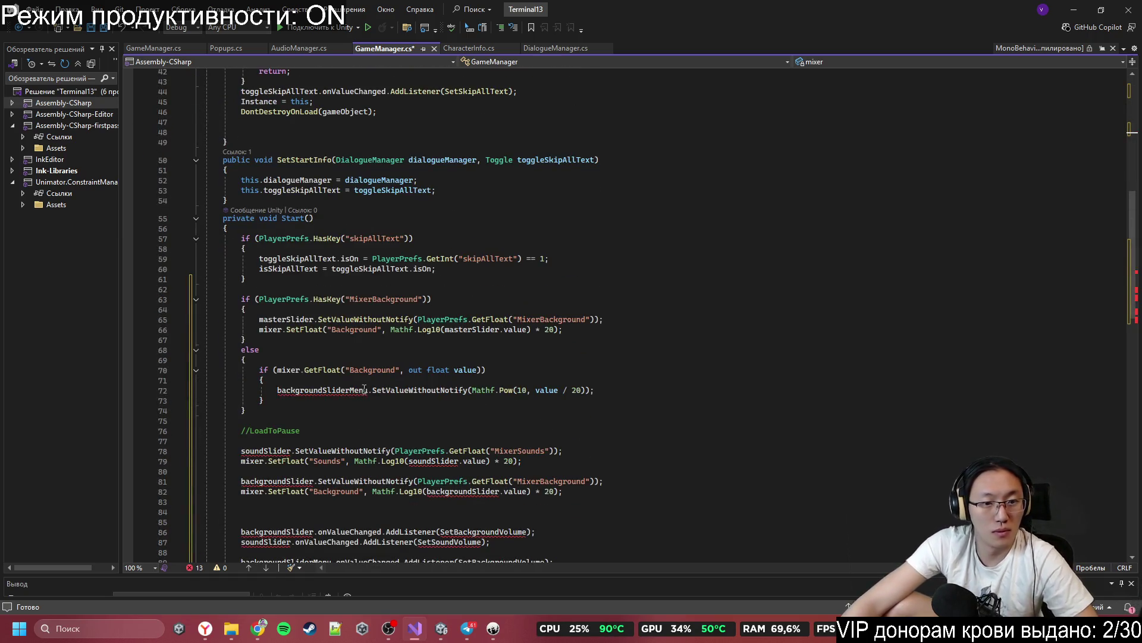
{"action": "double_click", "coordinate": [332, 391]}
{"action": "key", "text": "ctrl+v"}
Step: Change the HasKey, GetFloat and SetFloat keys from MixerBackground/Background to MasterVolume
{"action": "double_click", "coordinate": [409, 301]}
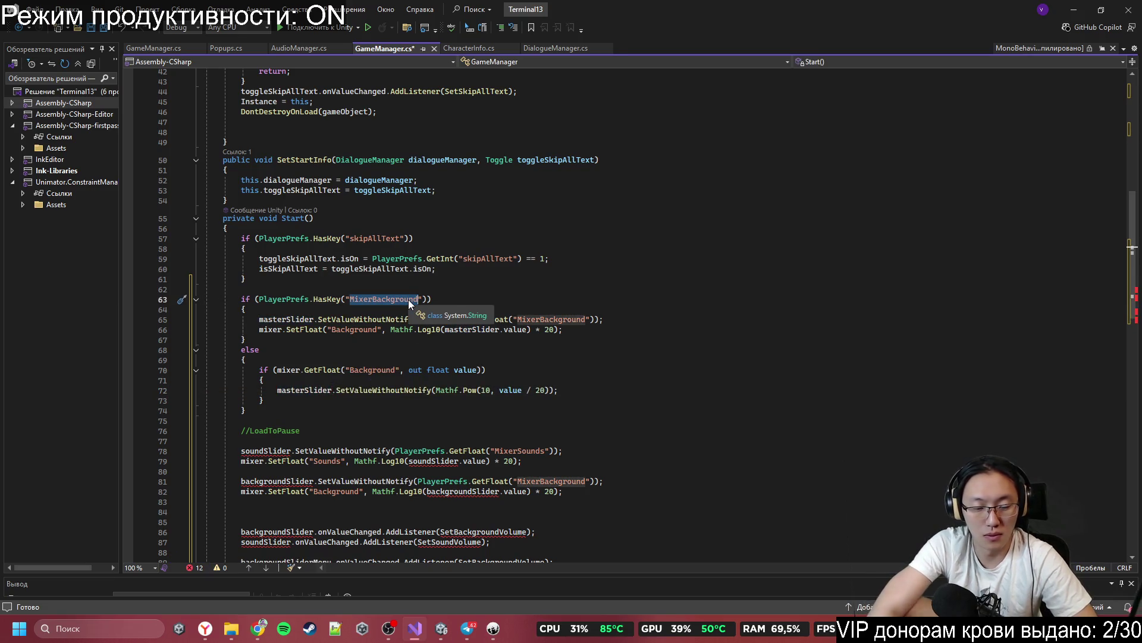
{"action": "type", "text": "MasterVol"}
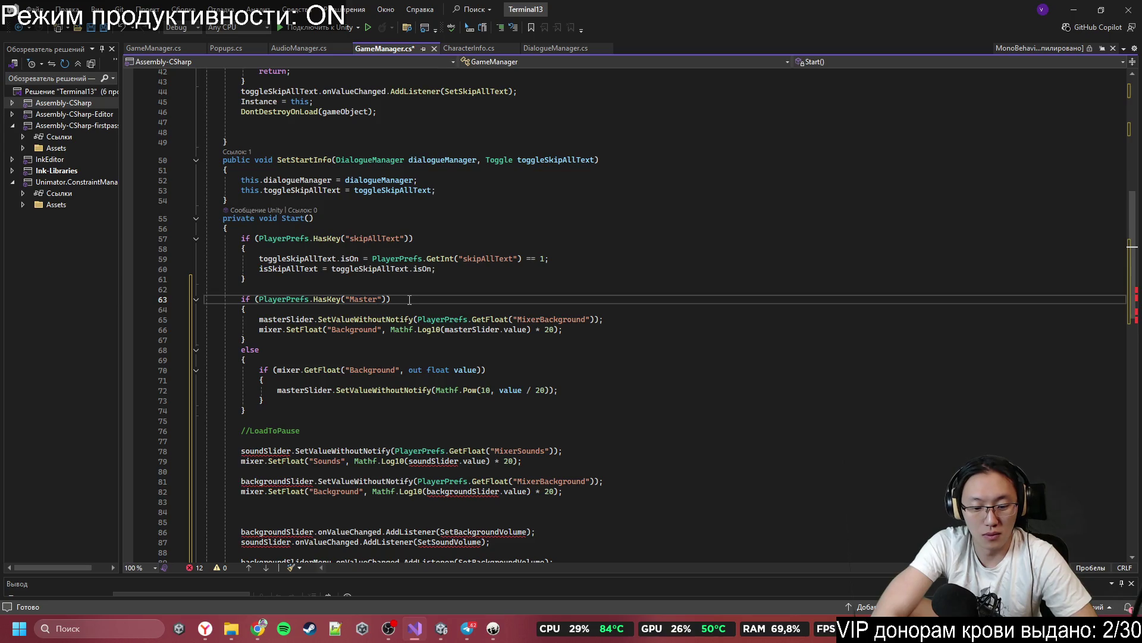
{"action": "type", "text": "ume"}
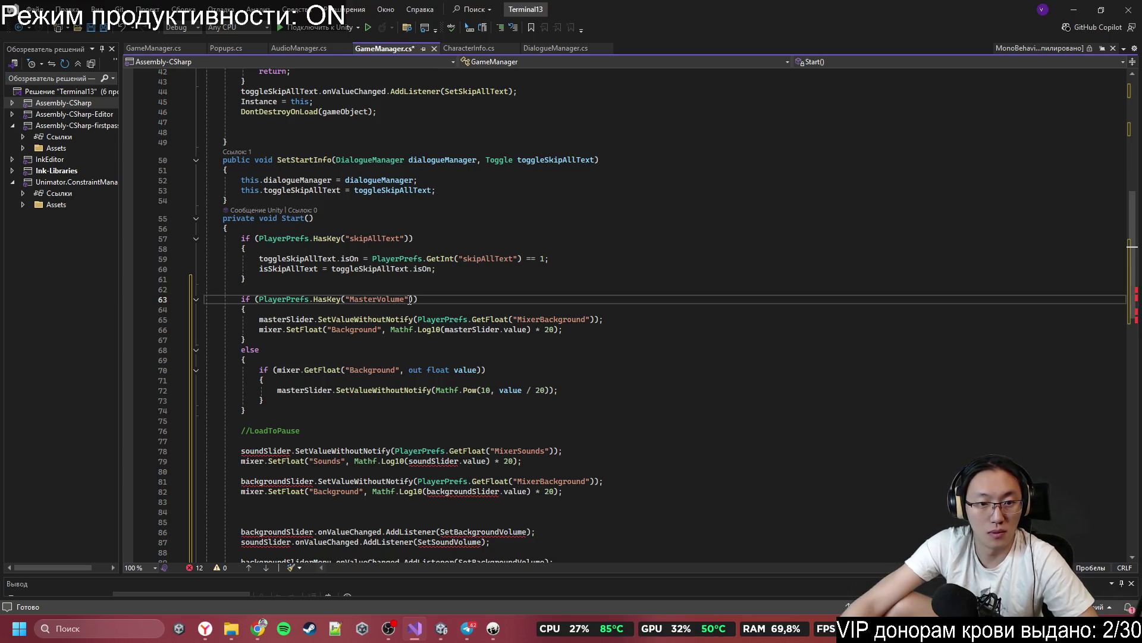
{"action": "left_click", "coordinate": [389, 293]}
{"action": "double_click", "coordinate": [392, 299]}
{"action": "key", "text": "ctrl+c"}
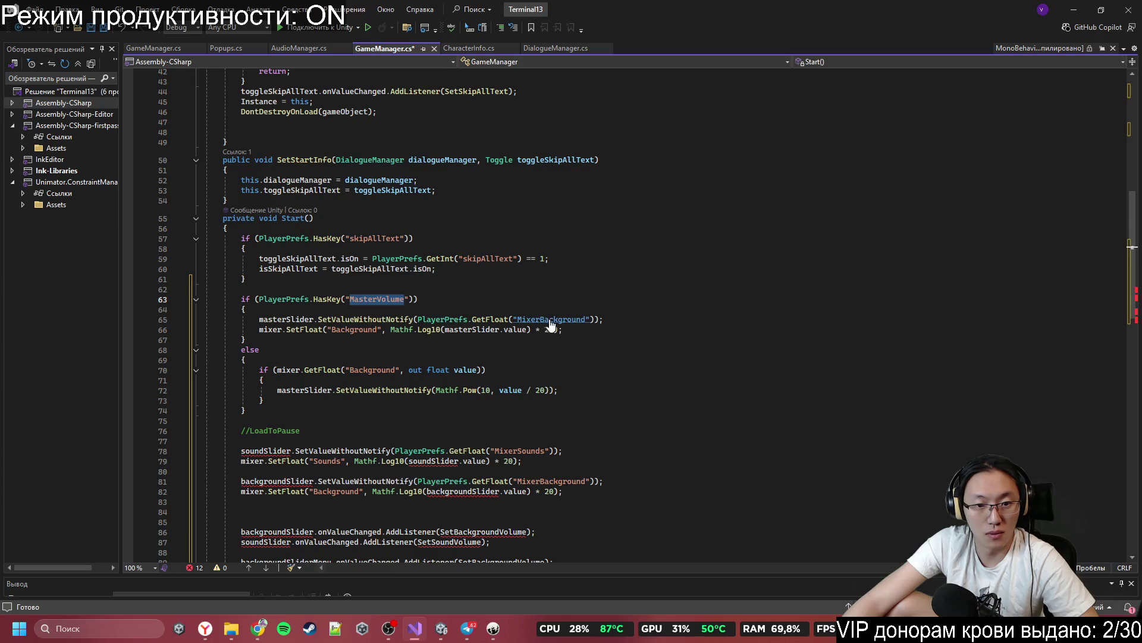
{"action": "double_click", "coordinate": [560, 320]}
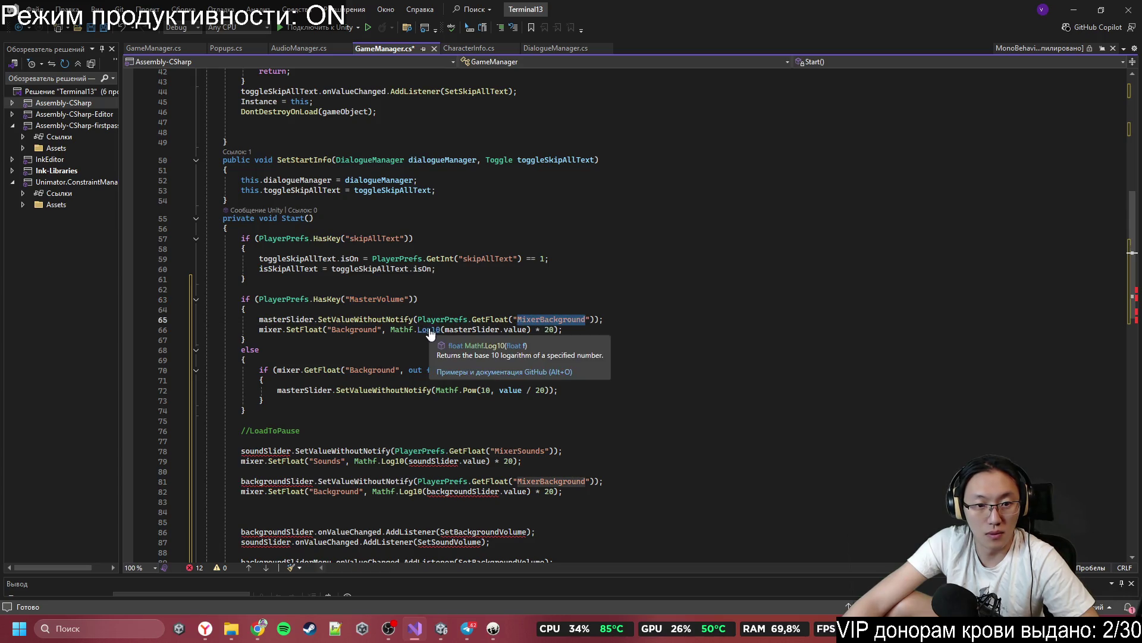
{"action": "key", "text": "ctrl+v"}
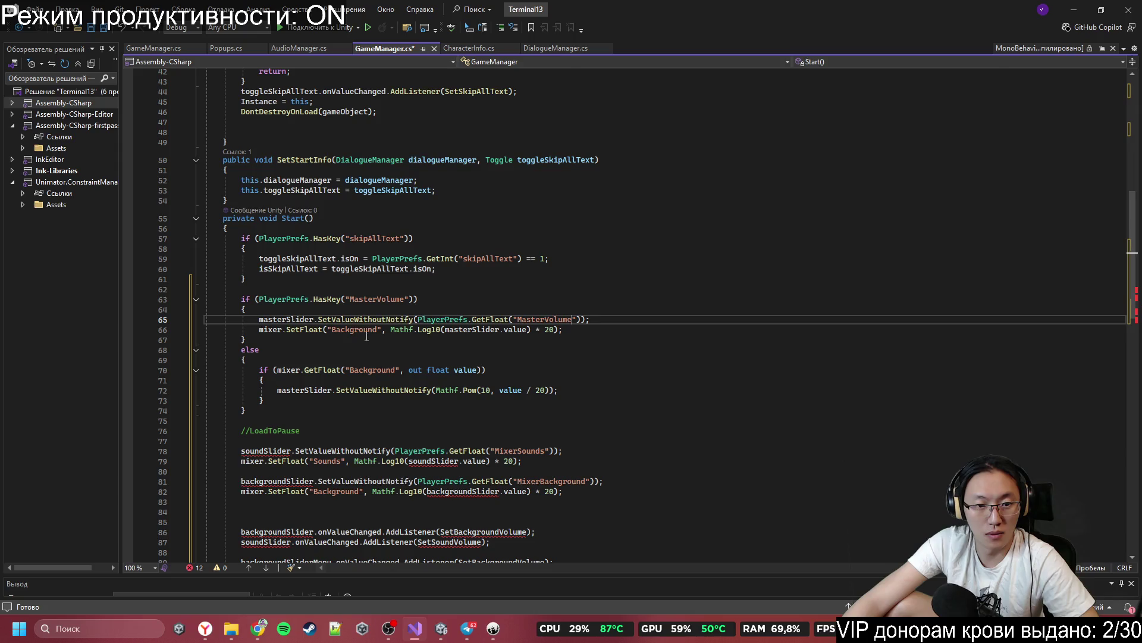
{"action": "double_click", "coordinate": [356, 329]}
{"action": "key", "text": "ctrl+v"}
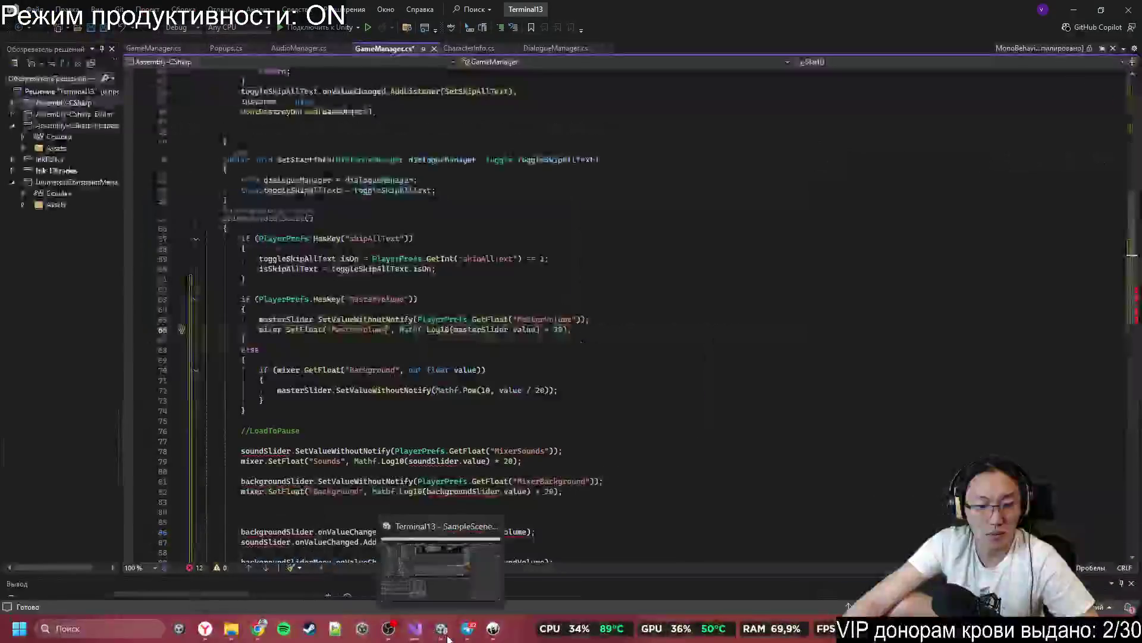
Step: In Unity's Audio Mixer, select the Master group and open the Exposed Parameters list
{"action": "left_click", "coordinate": [448, 635]}
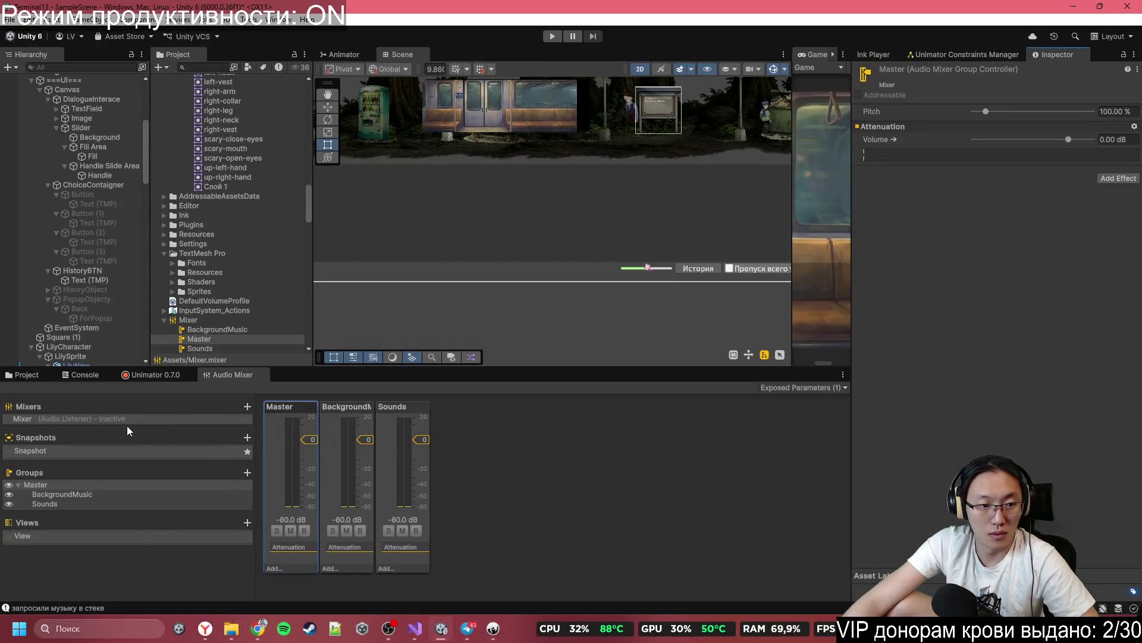
{"action": "left_click", "coordinate": [56, 486]}
{"action": "right_click", "coordinate": [893, 140]}
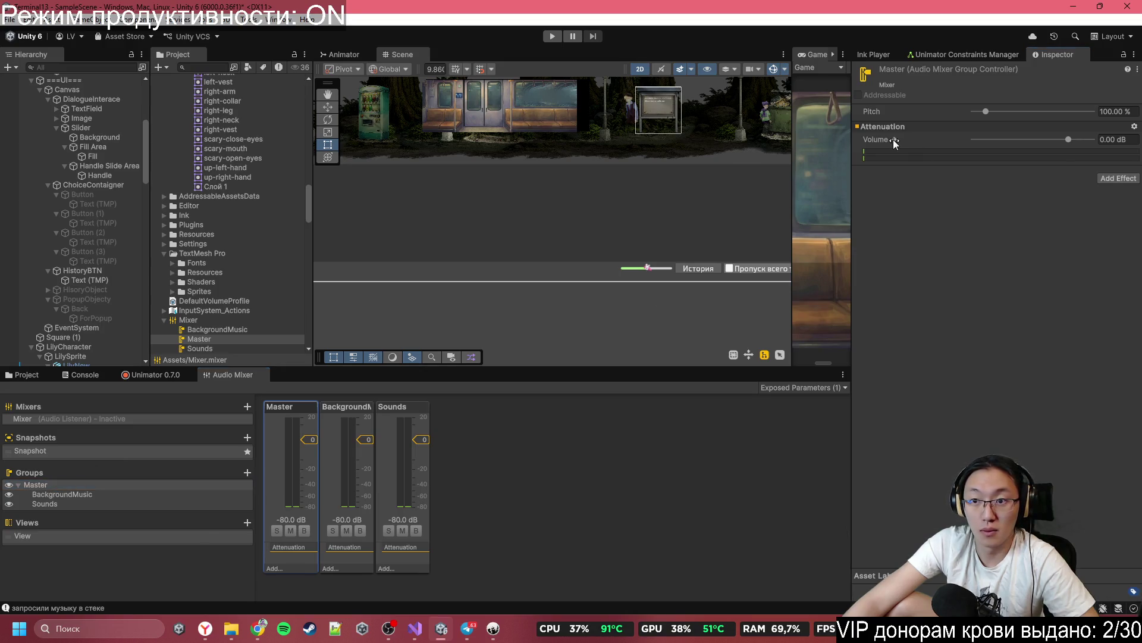
{"action": "left_click", "coordinate": [905, 405]}
{"action": "left_click", "coordinate": [808, 388]}
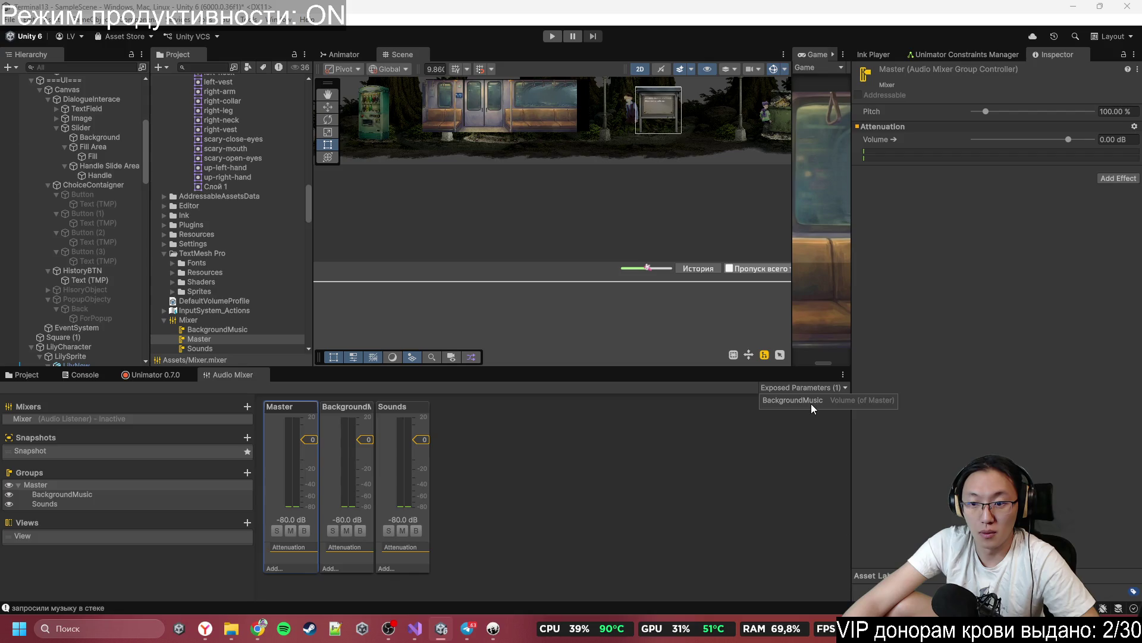
Step: Rename the exposed parameter BackgroundMusic to MasterVolume, then return to the GameManager script
{"action": "right_click", "coordinate": [812, 401]}
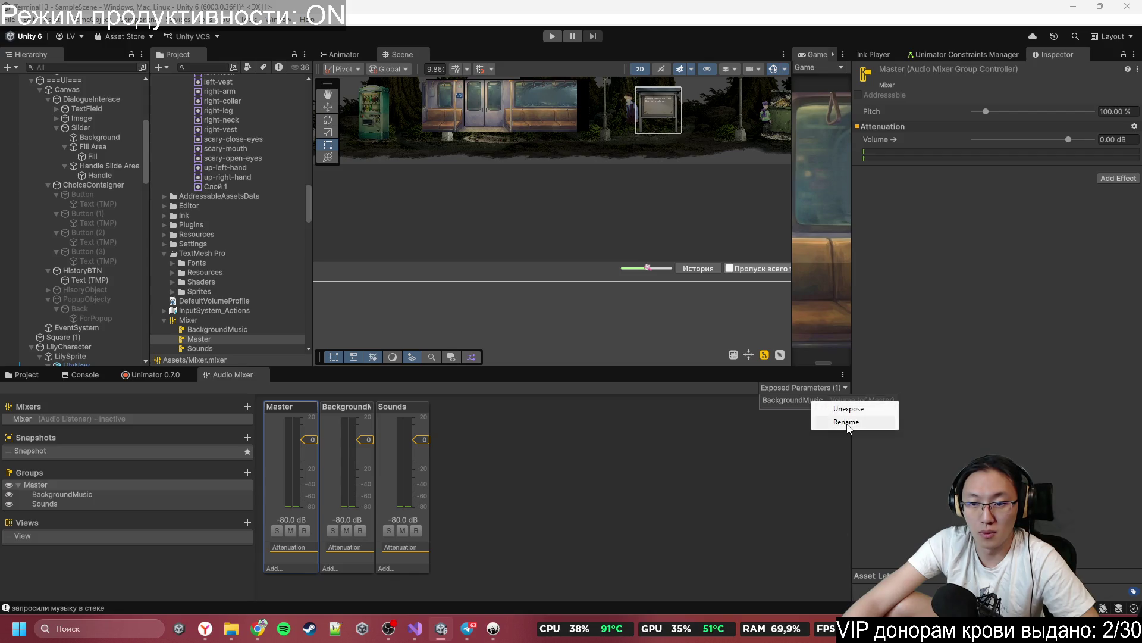
{"action": "left_click", "coordinate": [846, 422]}
{"action": "left_click", "coordinate": [902, 467]}
{"action": "left_click", "coordinate": [801, 387]}
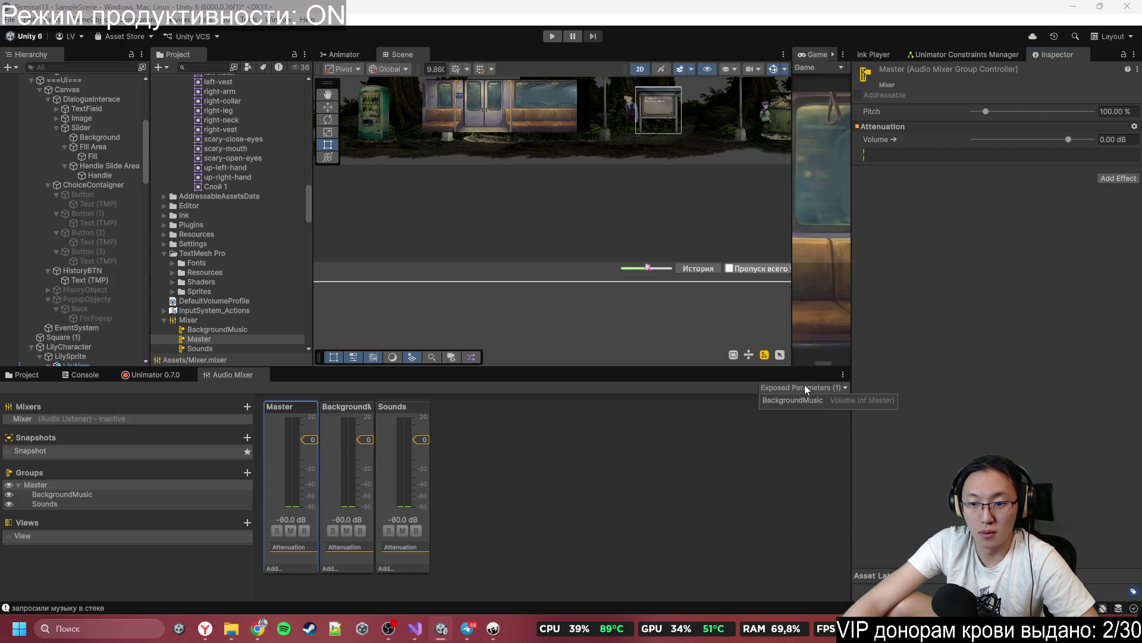
{"action": "right_click", "coordinate": [823, 401]}
{"action": "left_click", "coordinate": [840, 421]}
{"action": "type", "text": "MasterVolume"}
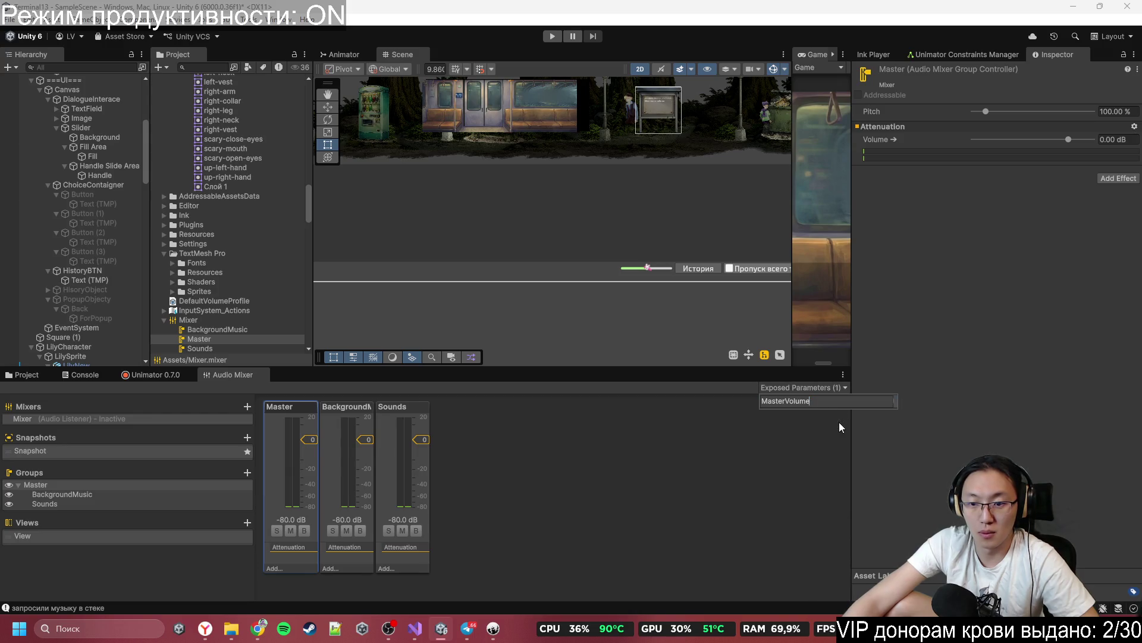
{"action": "key", "text": "Return"}
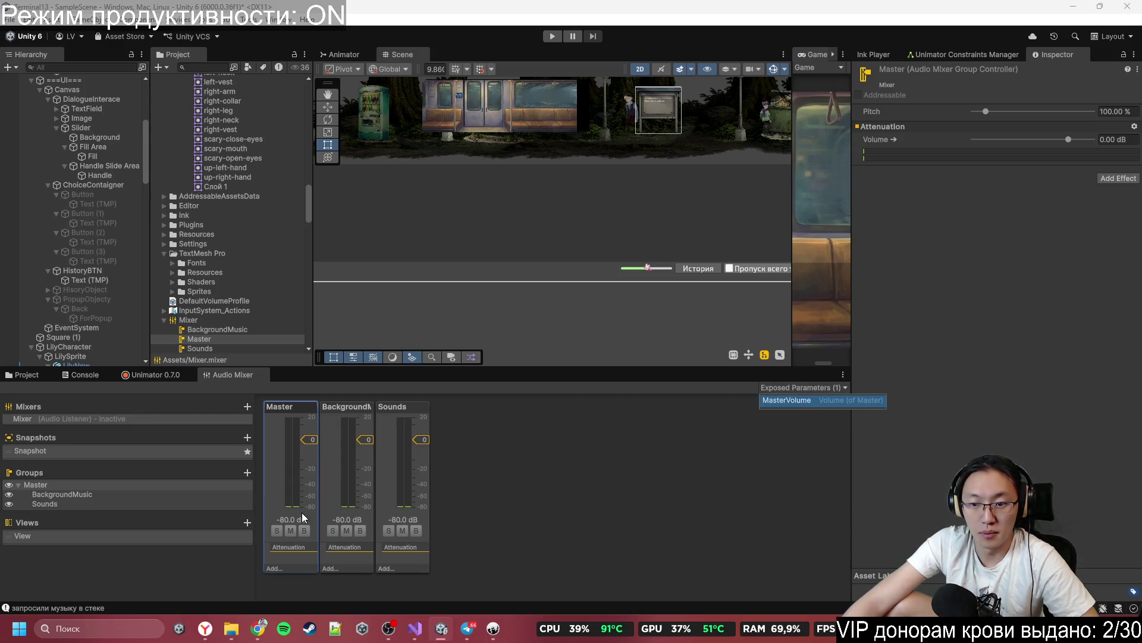
{"action": "left_click", "coordinate": [425, 630]}
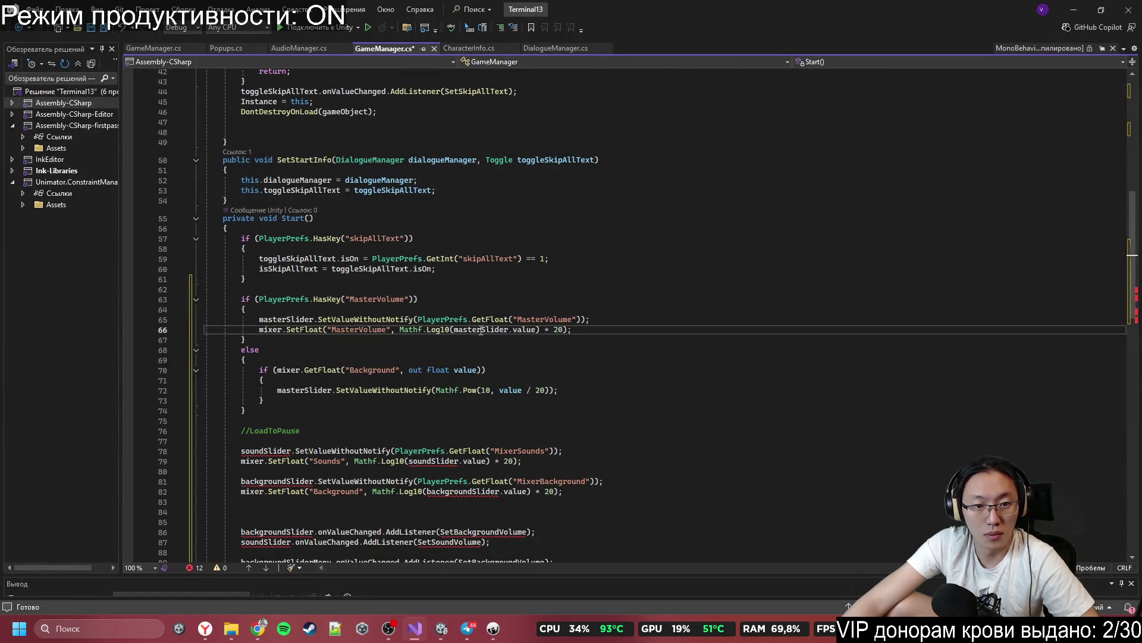
Step: Make the fallback read MasterVolume and load the saved MasterVolume key into masterSlider
{"action": "scroll", "coordinate": [439, 312], "scroll_direction": "down", "scroll_amount": 2}
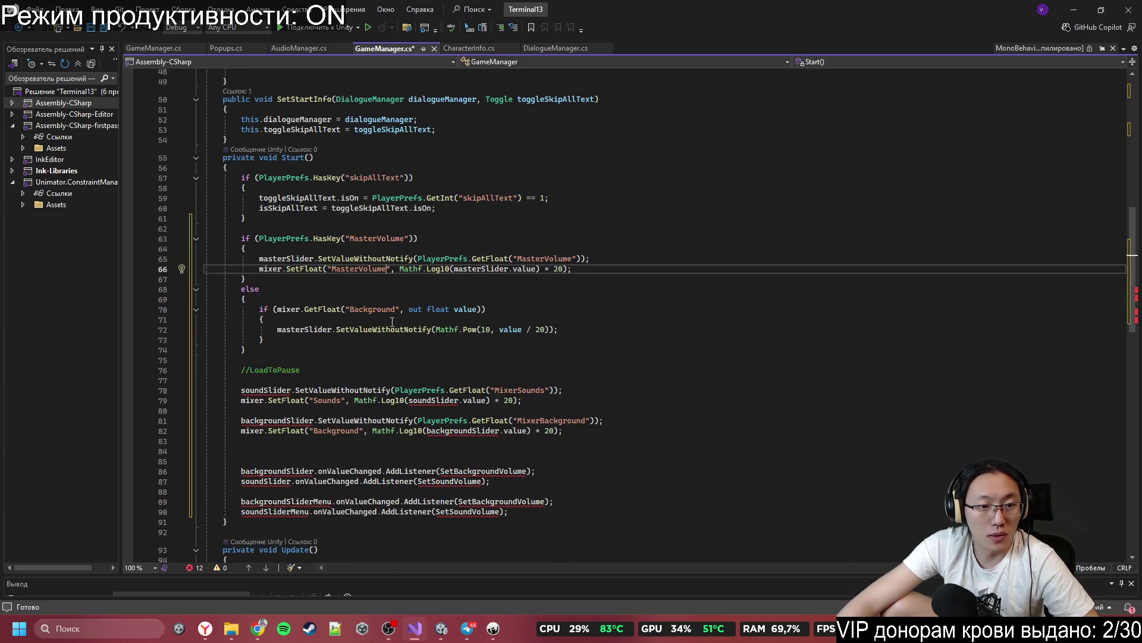
{"action": "double_click", "coordinate": [362, 310]}
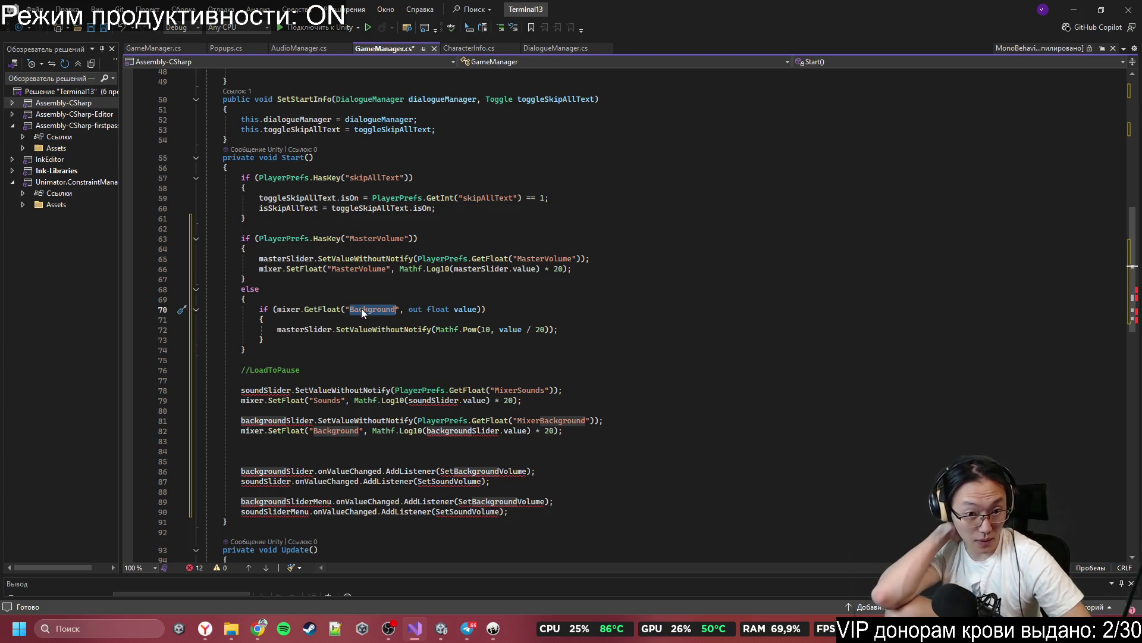
{"action": "key", "text": "ctrl+v"}
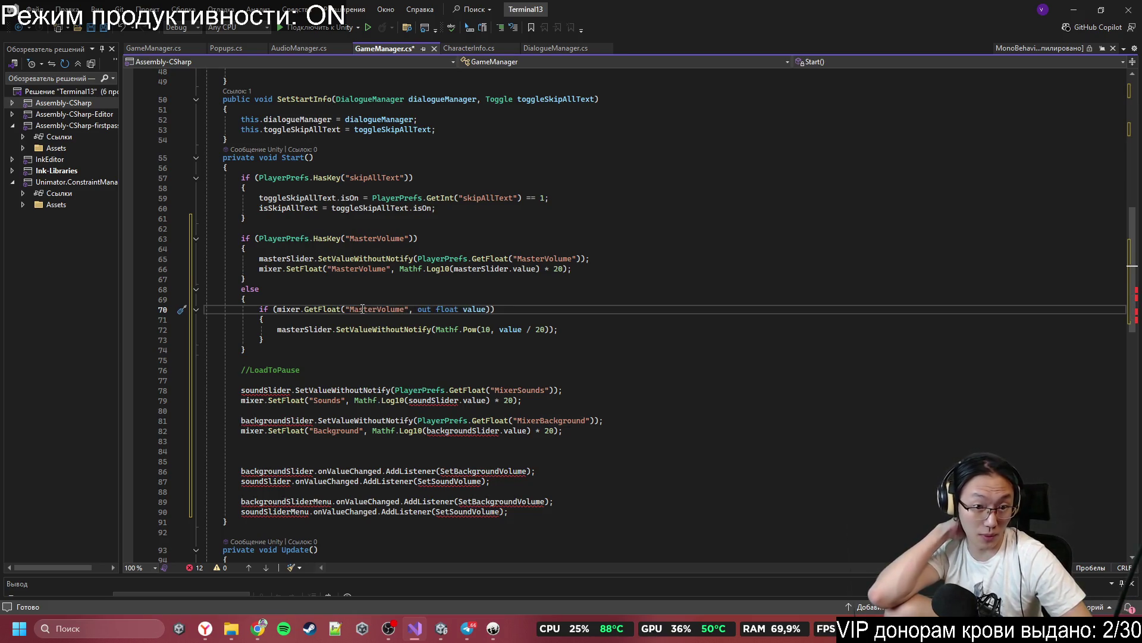
{"action": "double_click", "coordinate": [266, 390]}
{"action": "key", "text": "ctrl+v"}
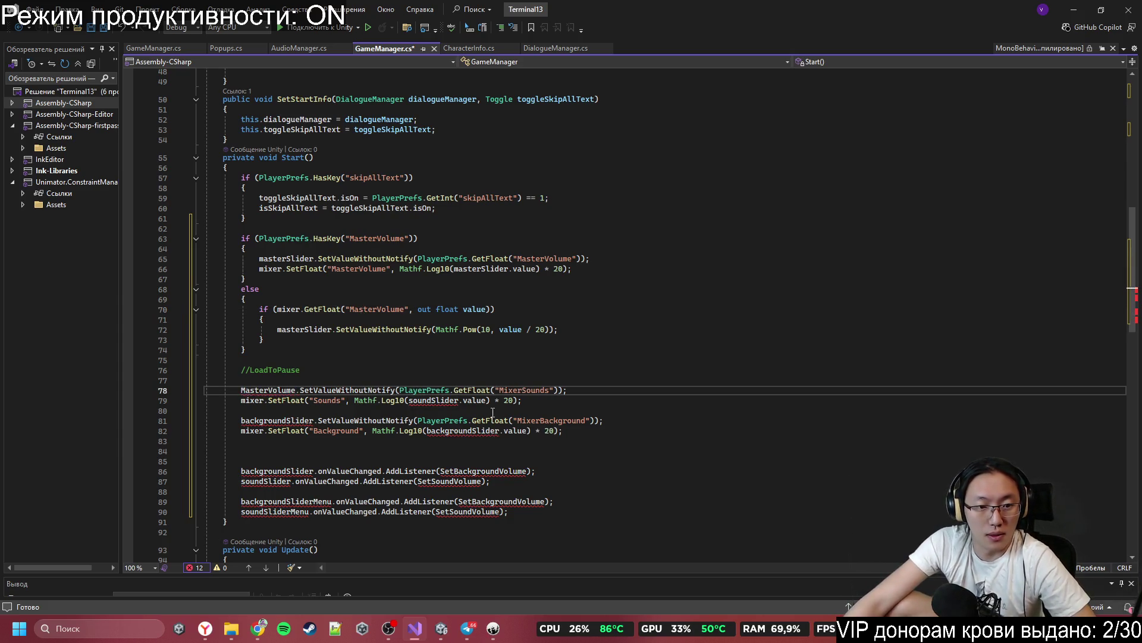
{"action": "key", "text": "ctrl+z"}
{"action": "type", "text": "master"}
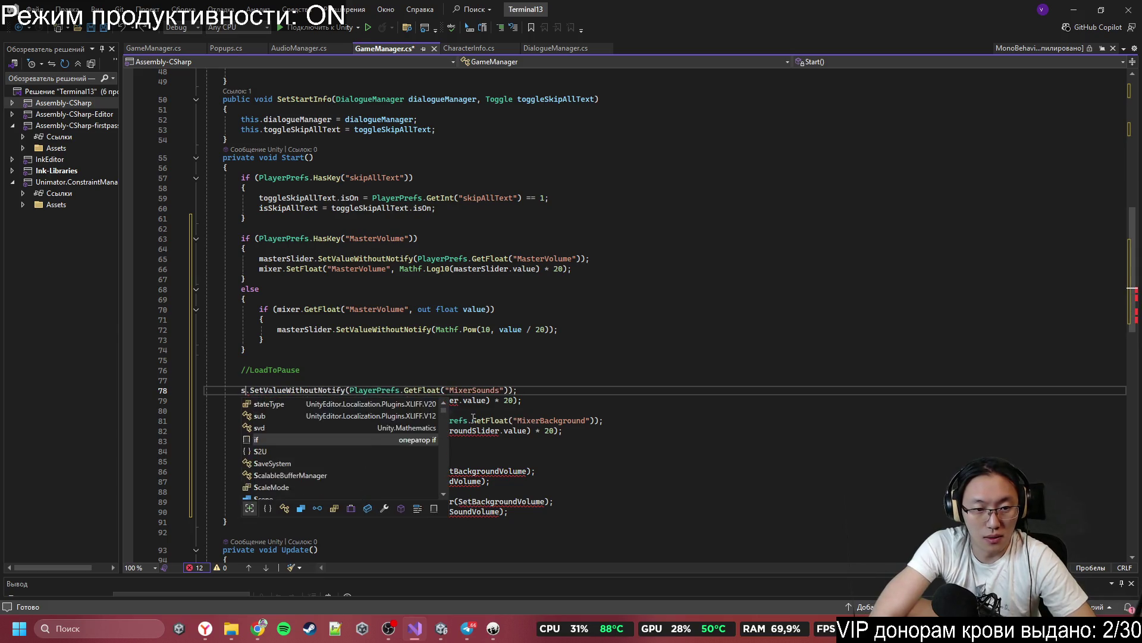
{"action": "key", "text": "Tab"}
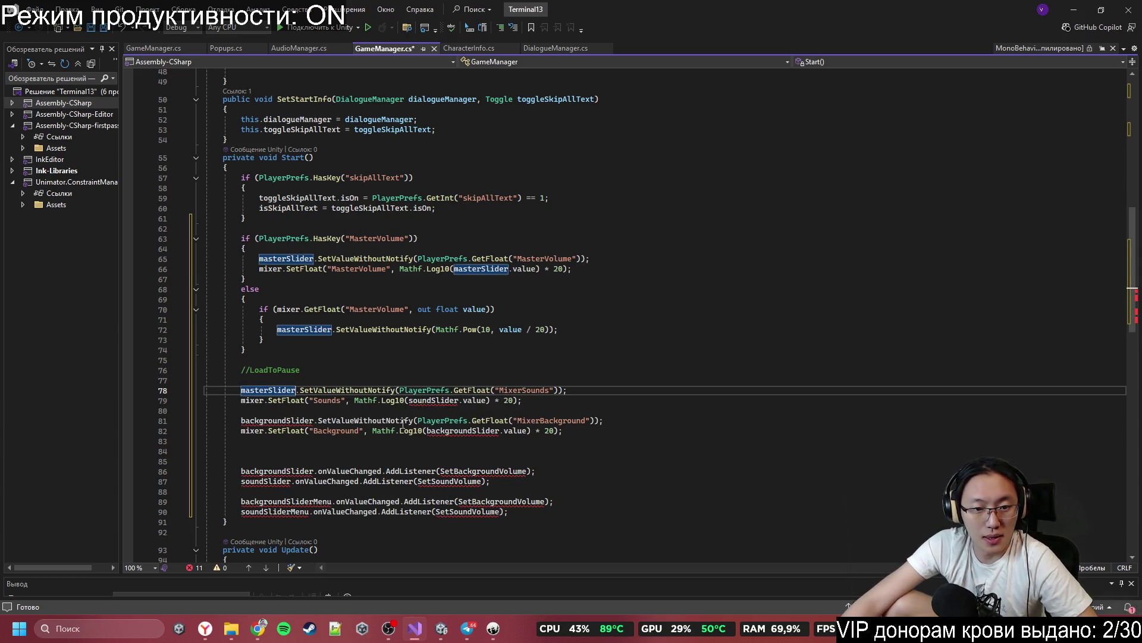
{"action": "double_click", "coordinate": [527, 391]}
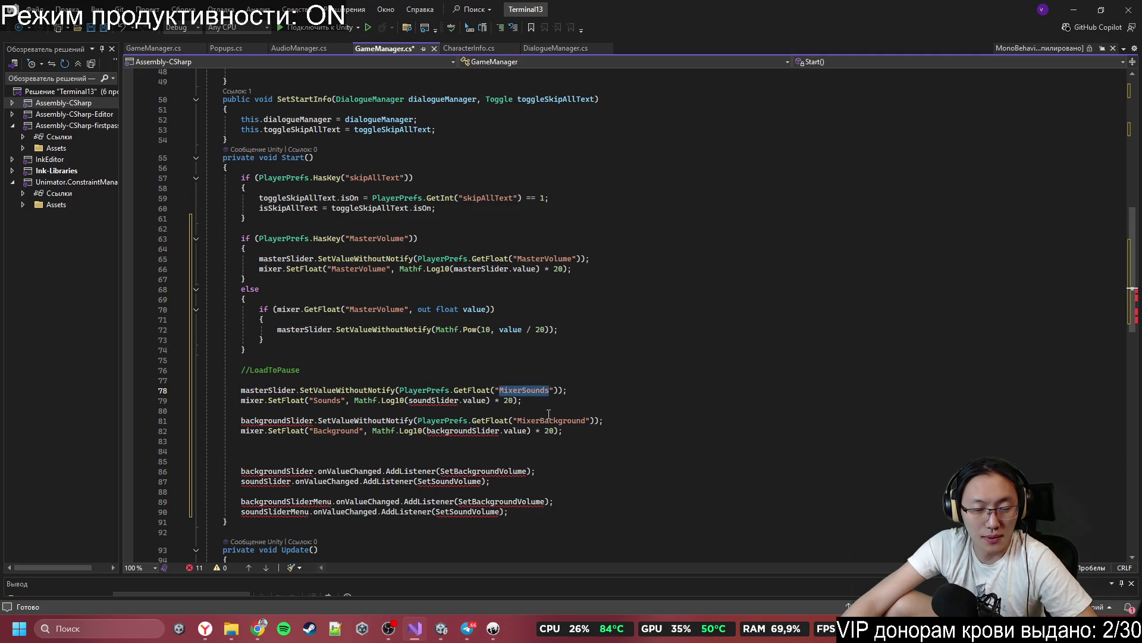
{"action": "type", "text": "MasterVolume"}
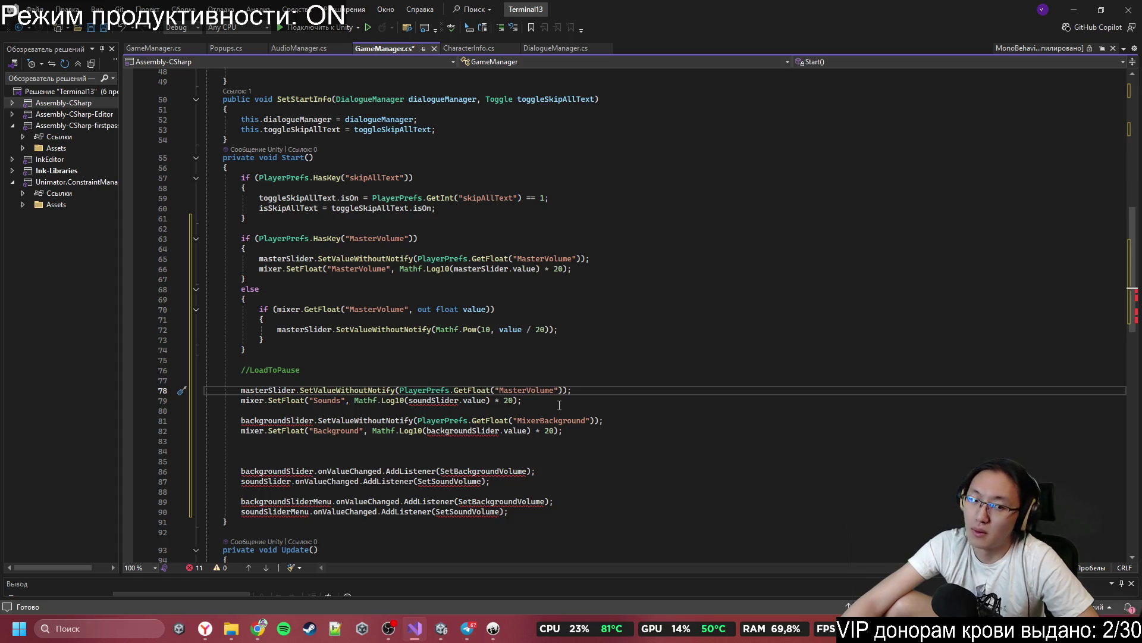
Step: Delete the old sound and background slider loading lines and leftover blank lines
{"action": "left_click_drag", "start_coordinate": [256, 380], "coordinate": [493, 446]}
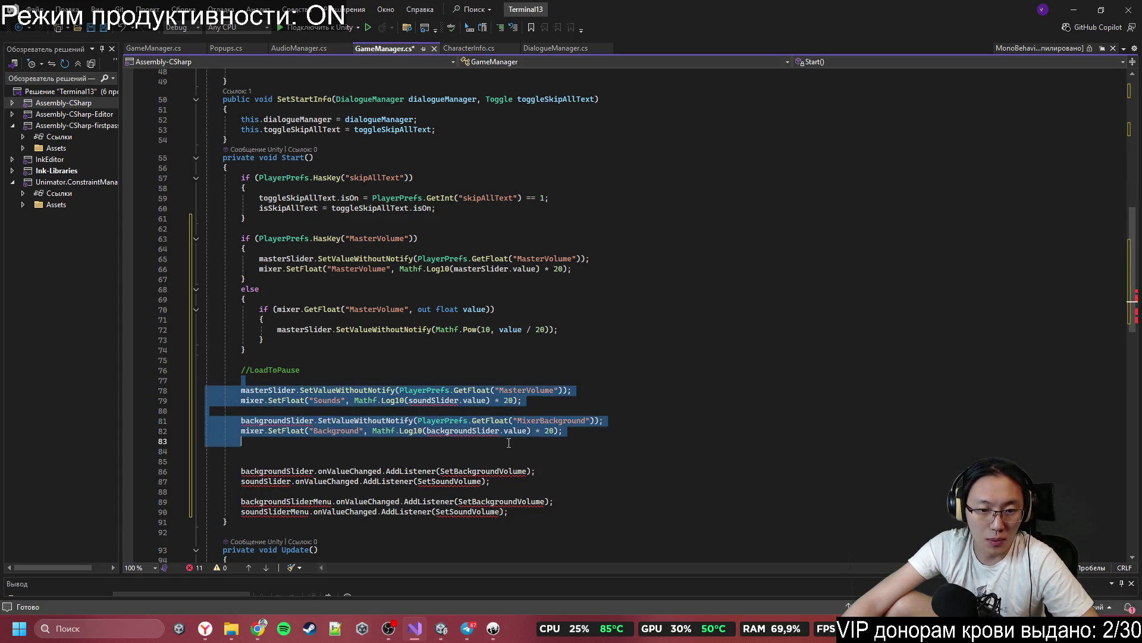
{"action": "key", "text": "Delete"}
{"action": "mouse_move", "coordinate": [241, 400]}
{"action": "left_mouse_down"}
{"action": "mouse_move", "coordinate": [316, 392]}
{"action": "mouse_move", "coordinate": [341, 356]}
{"action": "left_mouse_up"}
{"action": "key", "text": "Delete"}
{"action": "key", "text": "Delete"}
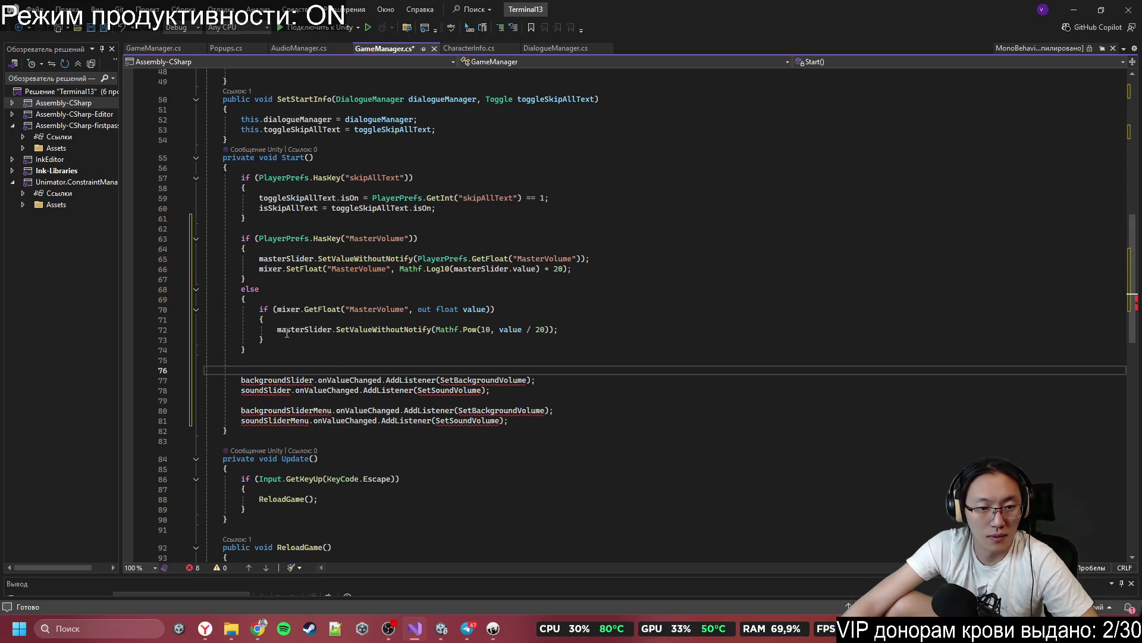
Step: Switch the listener to masterSlider and delete the soundSlider and menu slider listeners
{"action": "double_click", "coordinate": [291, 380]}
{"action": "type", "text": "mas"}
{"action": "key", "text": "Tab"}
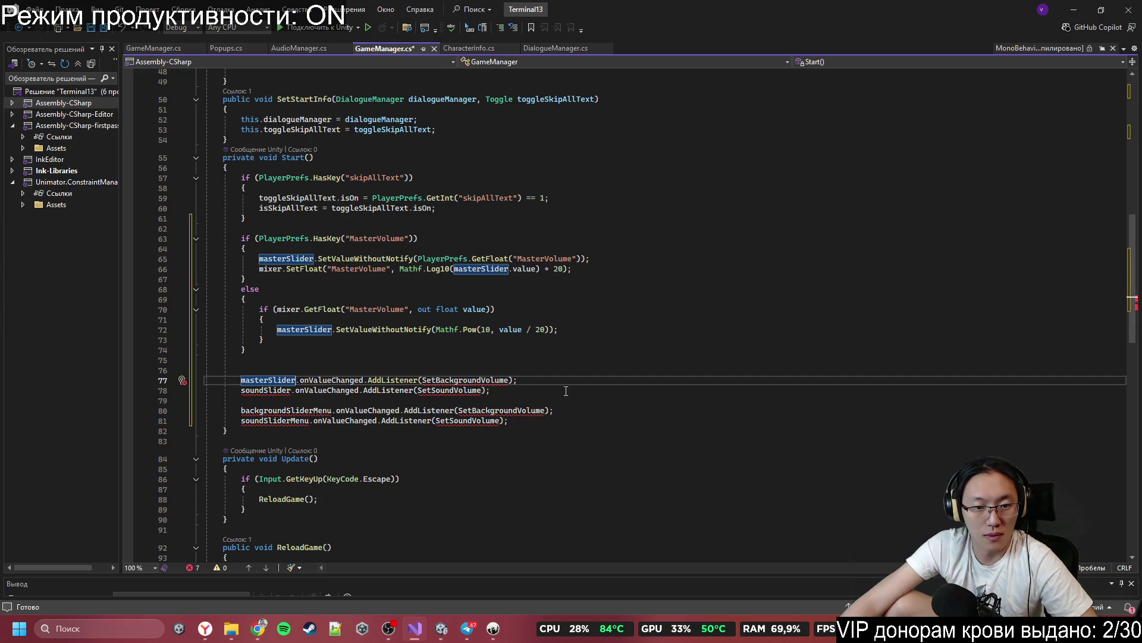
{"action": "left_click_drag", "start_coordinate": [566, 391], "coordinate": [524, 381]}
{"action": "key", "text": "BackSpace"}
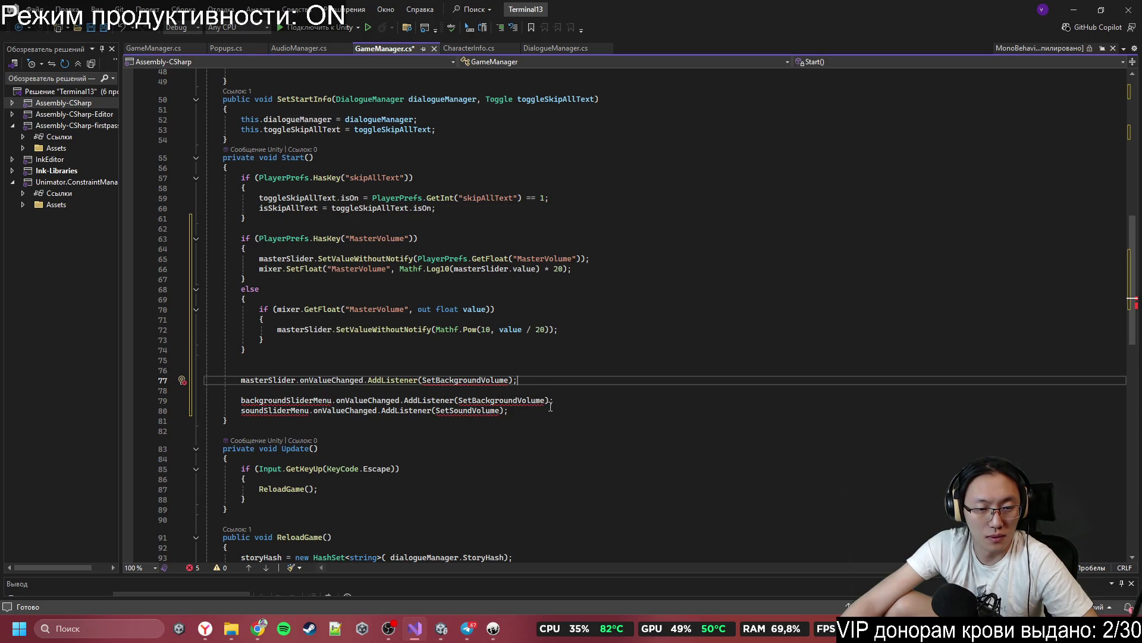
{"action": "left_click_drag", "start_coordinate": [555, 406], "coordinate": [564, 391]}
{"action": "key", "text": "Delete"}
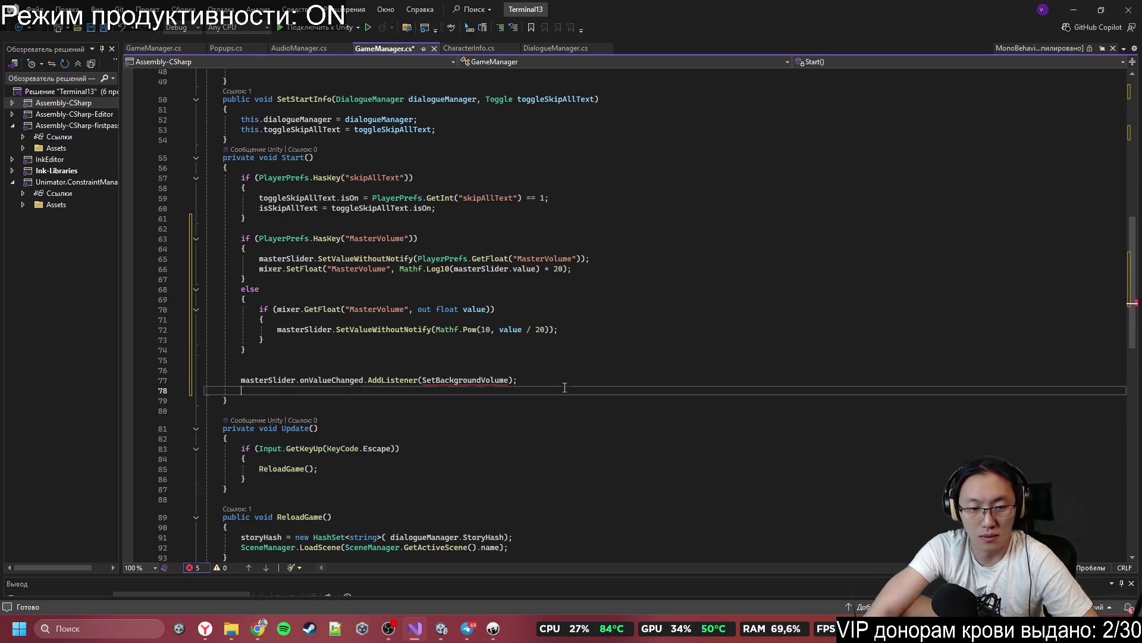
{"action": "scroll", "coordinate": [503, 398], "scroll_direction": "down", "scroll_amount": 4}
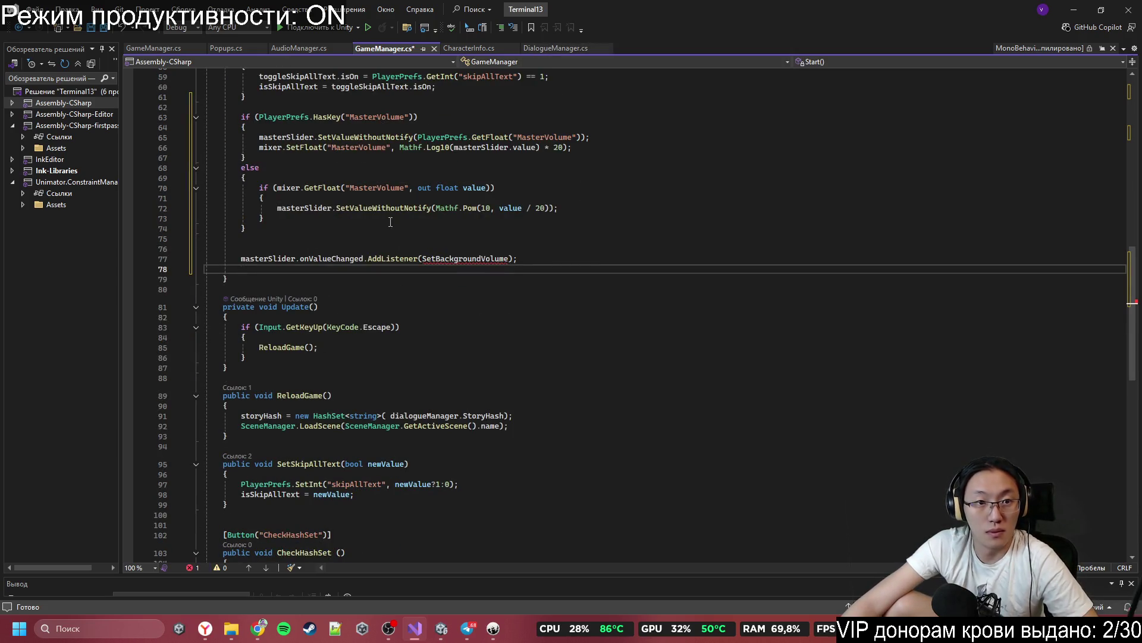
{"action": "left_click", "coordinate": [163, 51]}
Step: Copy SetBackgroundVolume from the other GameManager.cs and paste it below Start()
{"action": "left_click", "coordinate": [491, 284]}
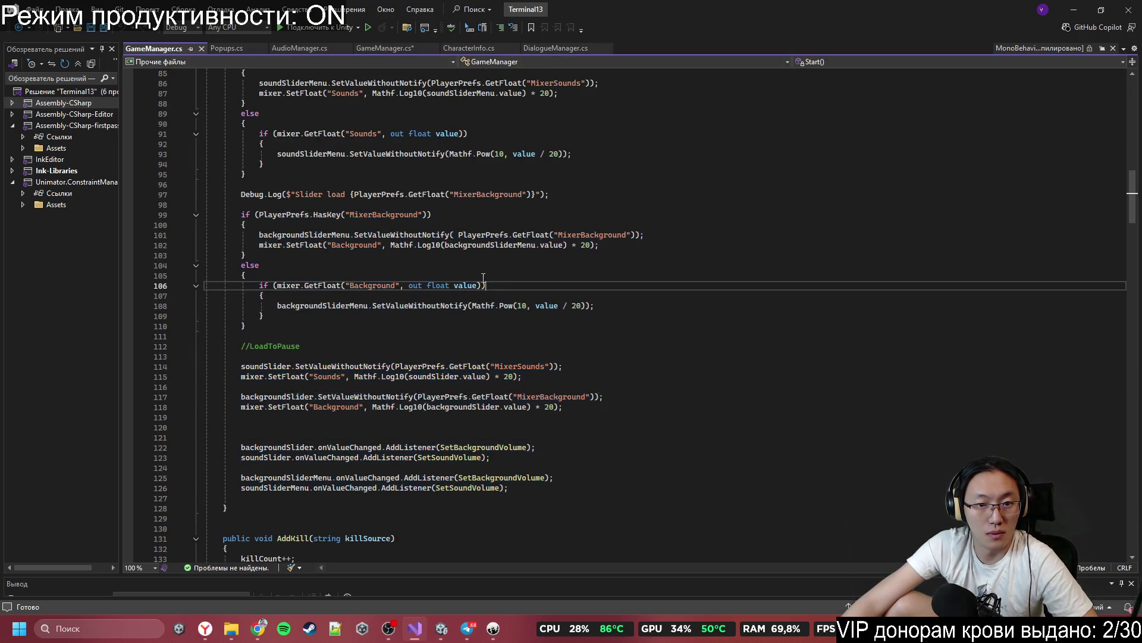
{"action": "left_click", "coordinate": [465, 447], "text": "ctrl"}
{"action": "left_click_drag", "start_coordinate": [209, 436], "coordinate": [224, 315]}
{"action": "key", "text": "ctrl+c"}
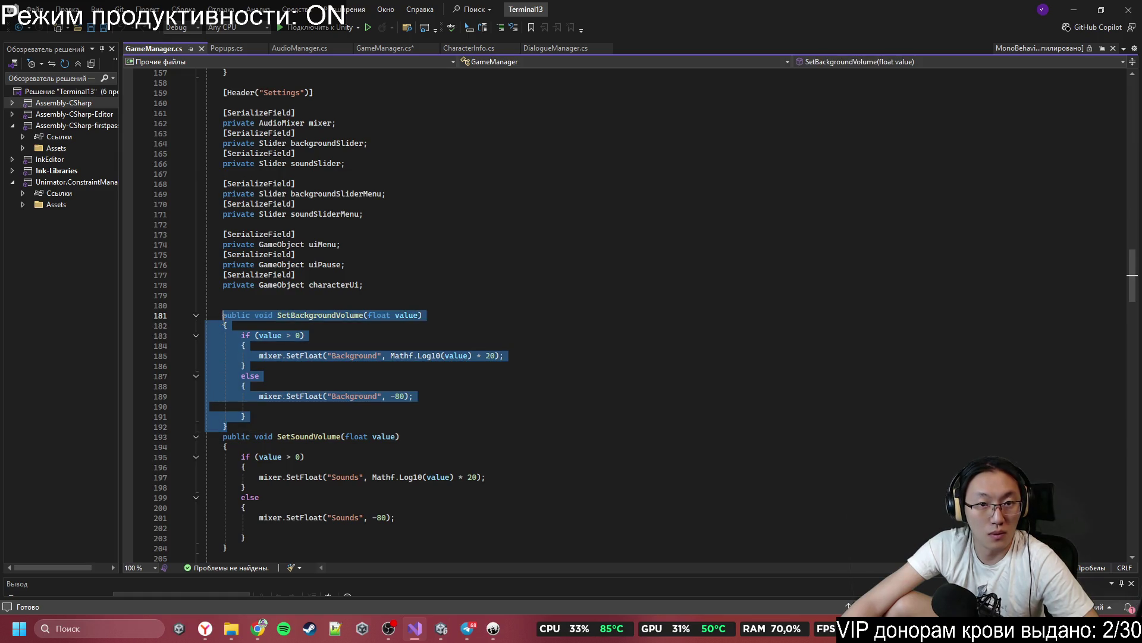
{"action": "left_click", "coordinate": [385, 47]}
{"action": "left_click", "coordinate": [261, 295]}
{"action": "key", "text": "ctrl+v"}
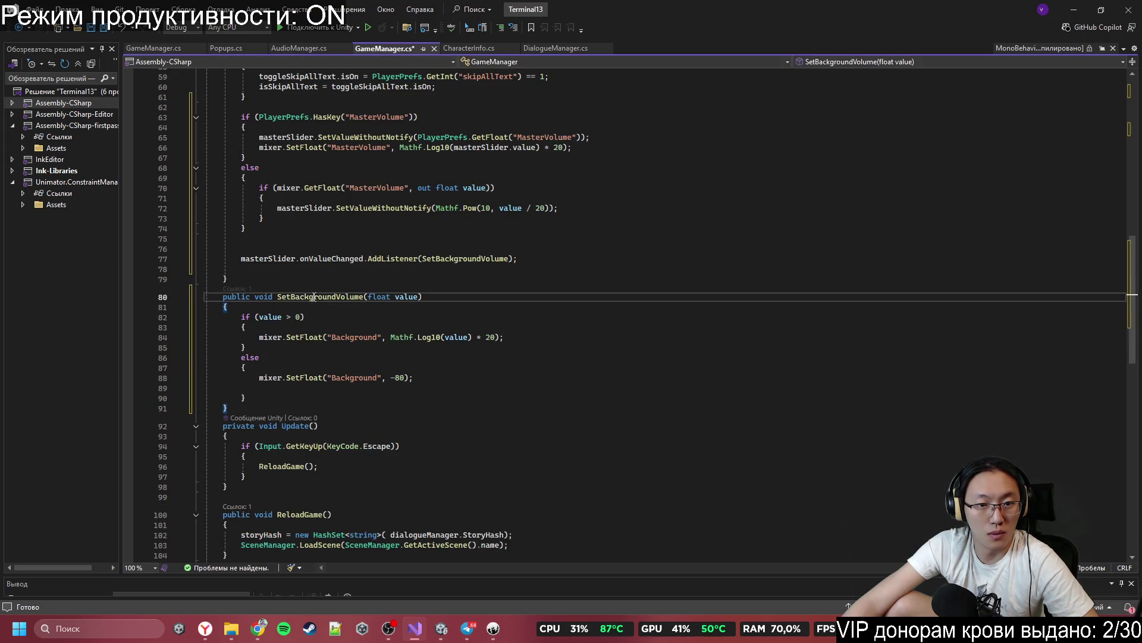
Step: Rename the pasted method and its references to SetMasterVolume and save
{"action": "left_click", "coordinate": [475, 262]}
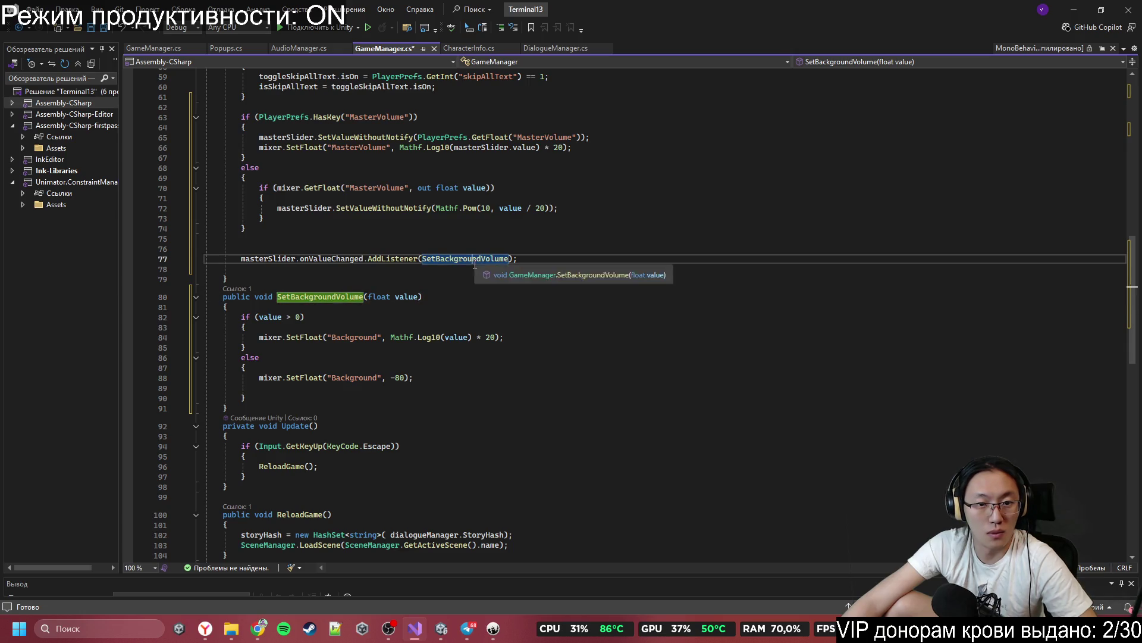
{"action": "left_click", "coordinate": [329, 295]}
{"action": "key", "text": "ctrl+r"}
{"action": "key", "text": "ctrl+r"}
{"action": "type", "text": "SetMasterVolume"}
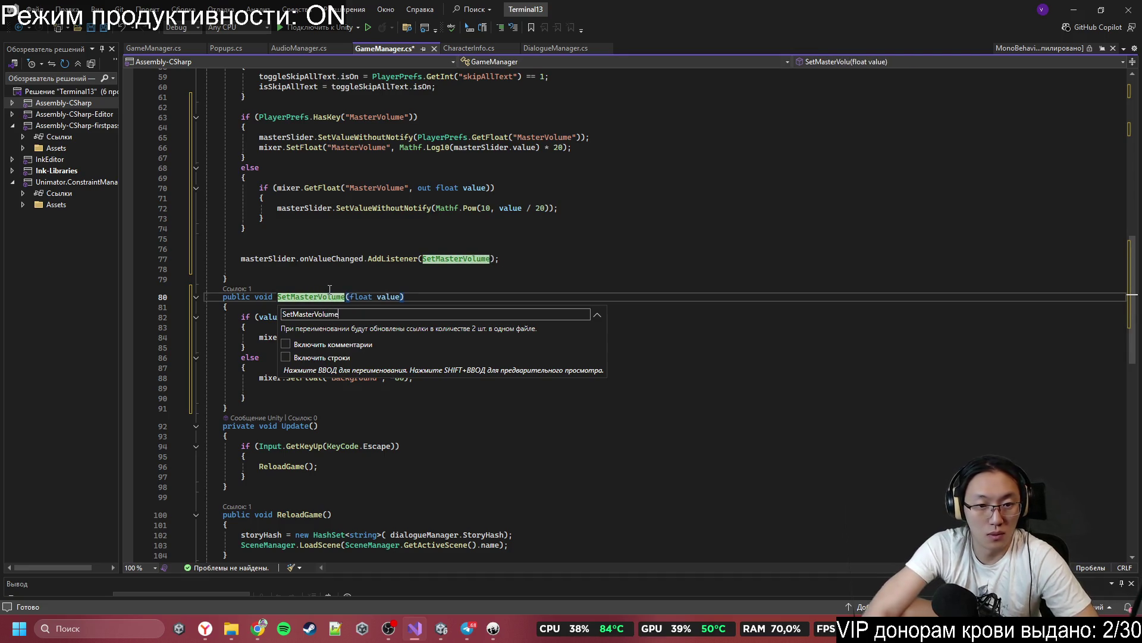
{"action": "key", "text": "Return"}
{"action": "key", "text": "ctrl+s"}
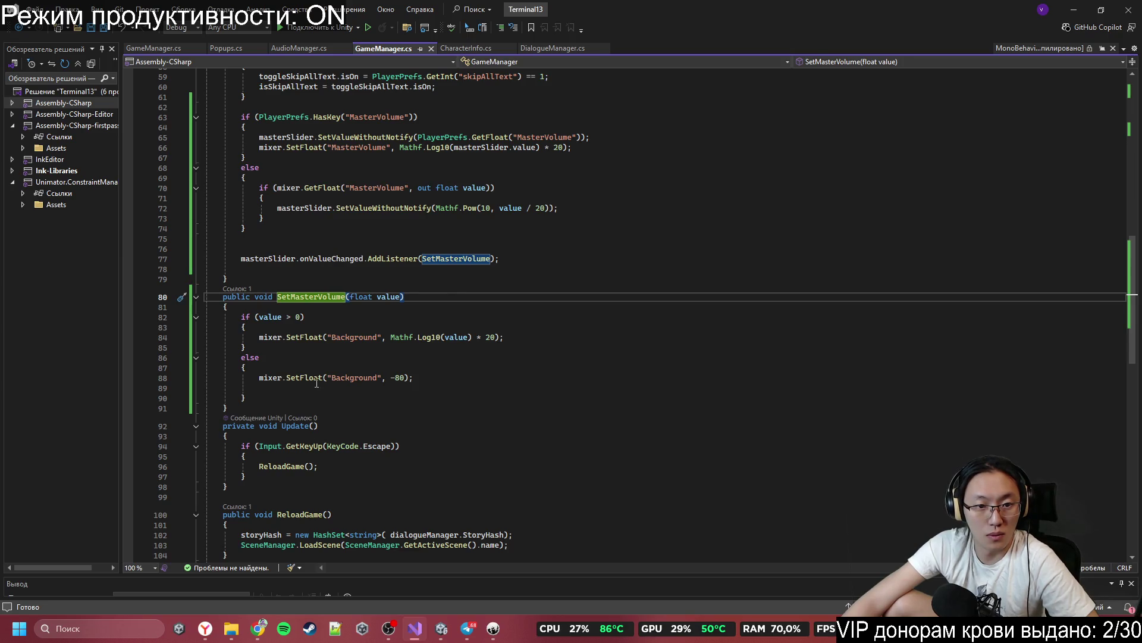
Step: Change Background to MasterVolume in both mixer SetFloat calls and save the script
{"action": "double_click", "coordinate": [369, 337]}
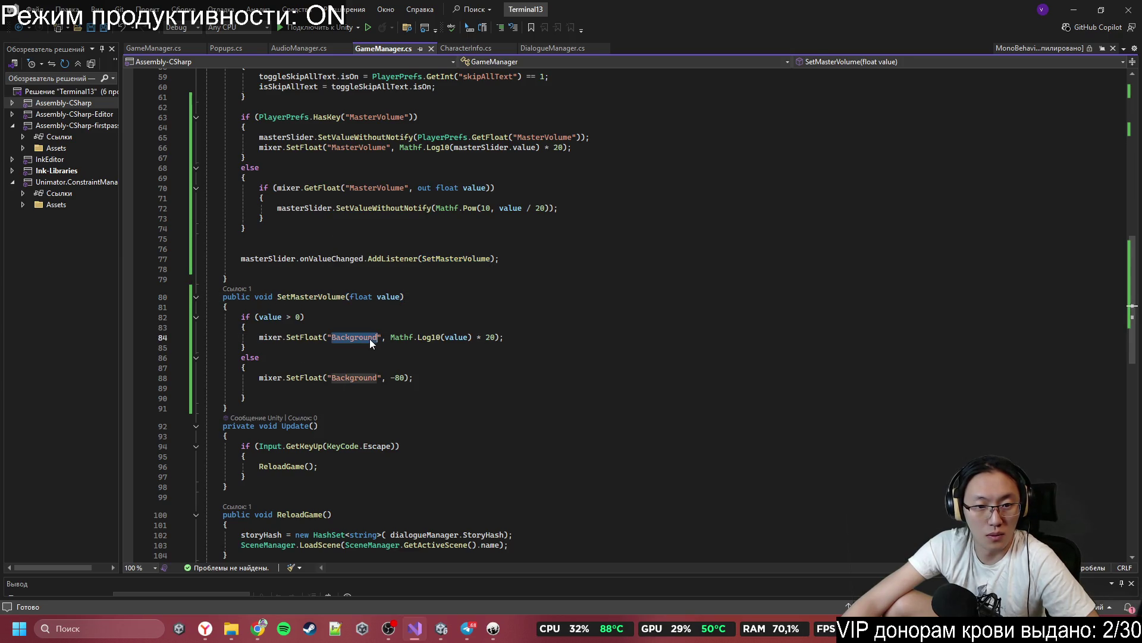
{"action": "key", "text": "ctrl+v"}
{"action": "key", "text": "ctrl+z"}
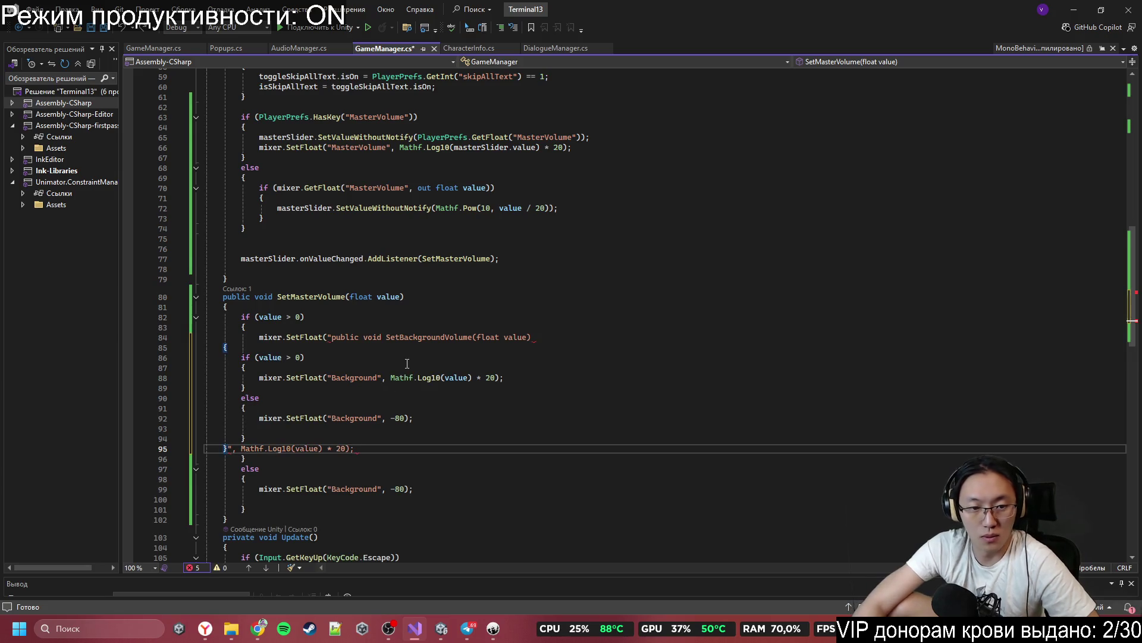
{"action": "key", "text": "ctrl+z"}
{"action": "type", "text": "MasterVolume"}
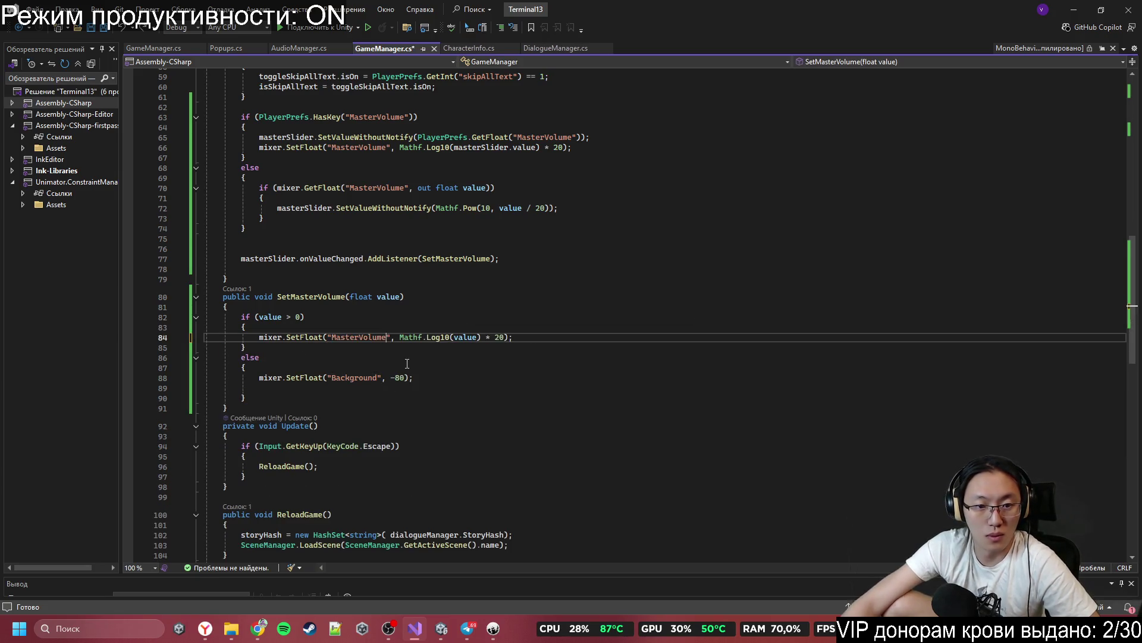
{"action": "double_click", "coordinate": [369, 337]}
{"action": "double_click", "coordinate": [363, 378]}
{"action": "type", "text": "MasterVolume"}
{"action": "left_click", "coordinate": [467, 411]}
{"action": "key", "text": "ctrl+s"}
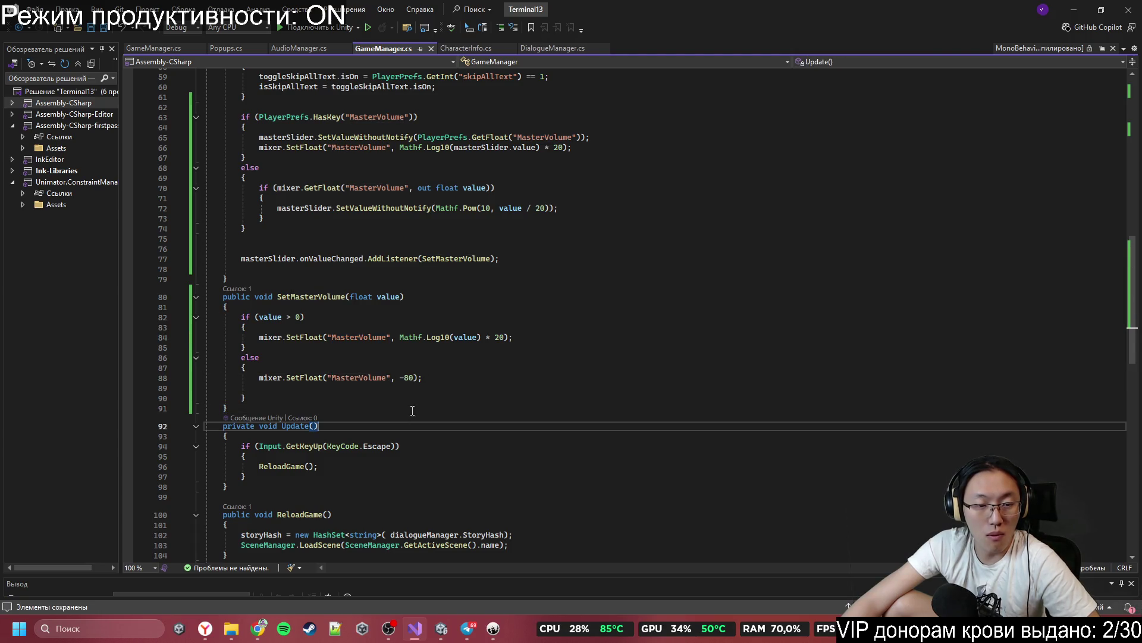
{"action": "scroll", "coordinate": [464, 413], "scroll_direction": "up", "scroll_amount": 3}
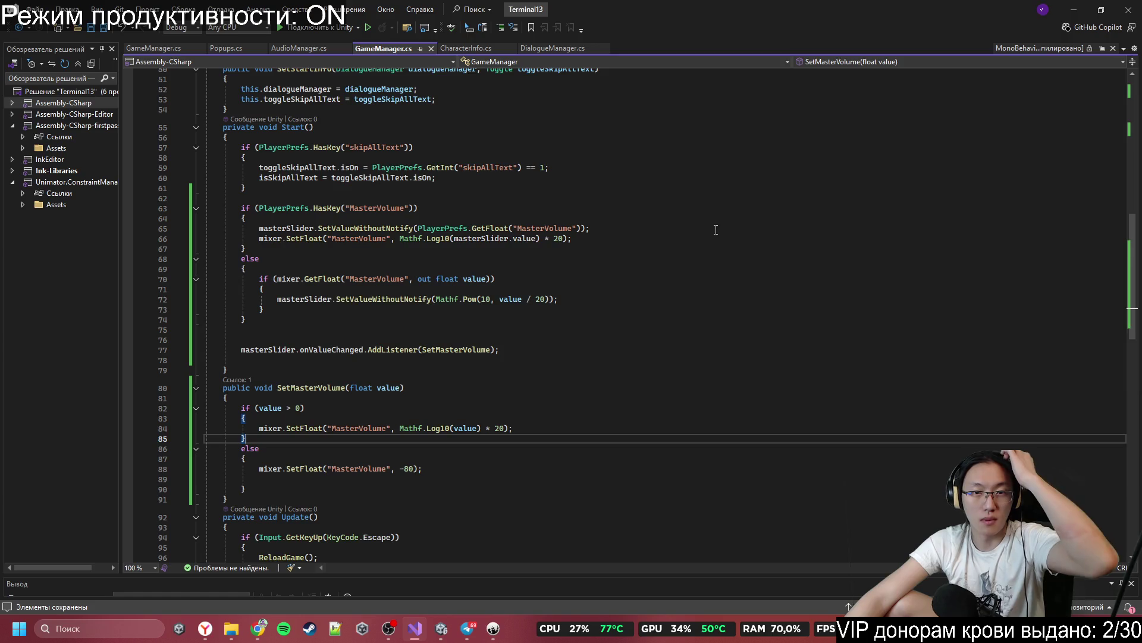
{"action": "left_click", "coordinate": [1074, 10]}
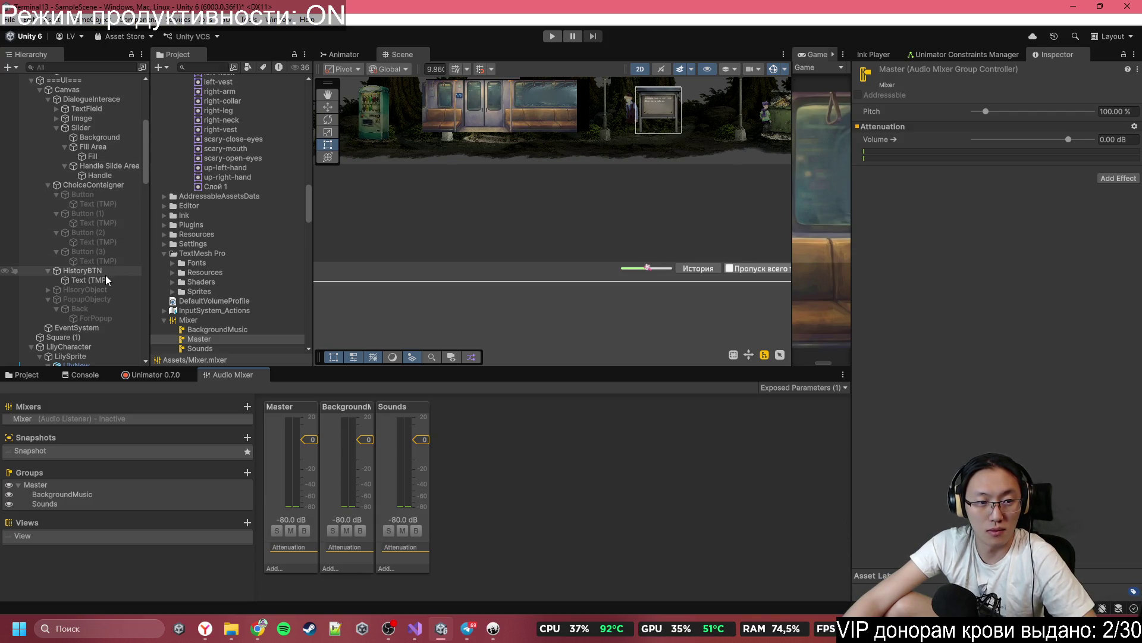
Step: Lower the Master mixer group's fader to about -19 dB
{"action": "scroll", "coordinate": [99, 294], "scroll_direction": "up", "scroll_amount": 3}
{"action": "scroll", "coordinate": [99, 291], "scroll_direction": "up", "scroll_amount": 2}
{"action": "scroll", "coordinate": [99, 237], "scroll_direction": "up", "scroll_amount": 1}
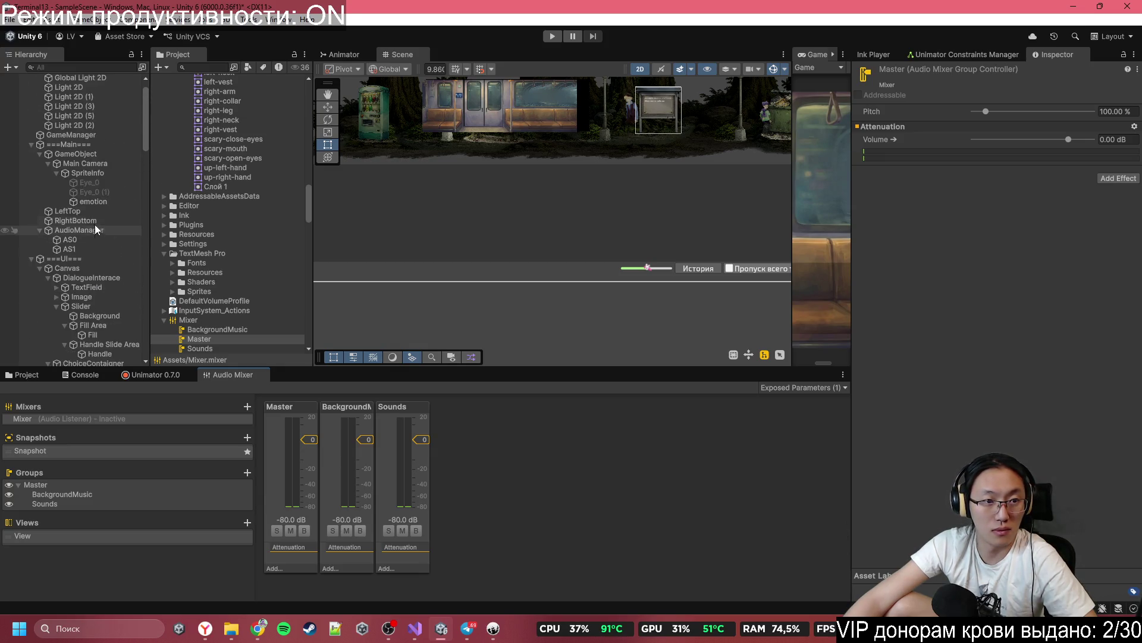
{"action": "scroll", "coordinate": [248, 284], "scroll_direction": "down", "scroll_amount": 4}
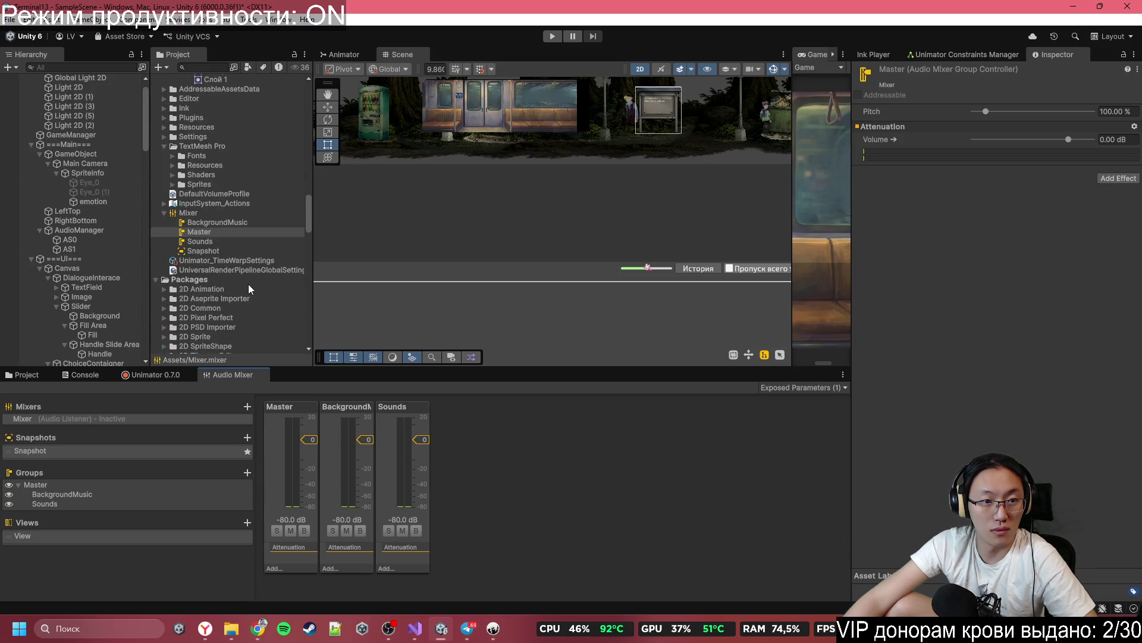
{"action": "scroll", "coordinate": [79, 251], "scroll_direction": "up", "scroll_amount": 1}
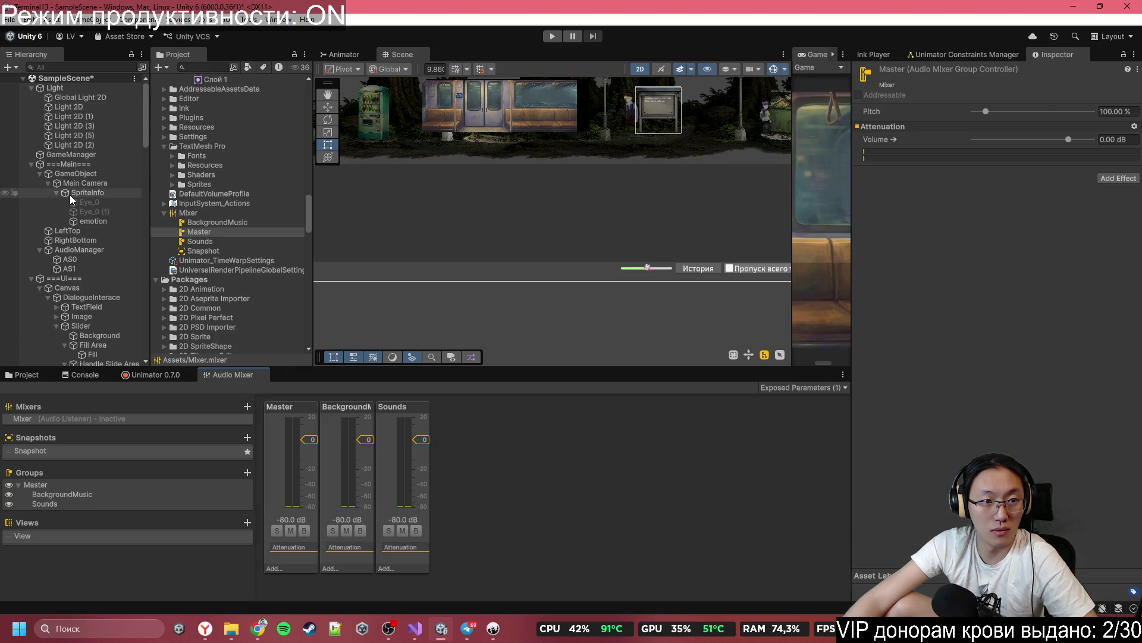
{"action": "left_click", "coordinate": [87, 165]}
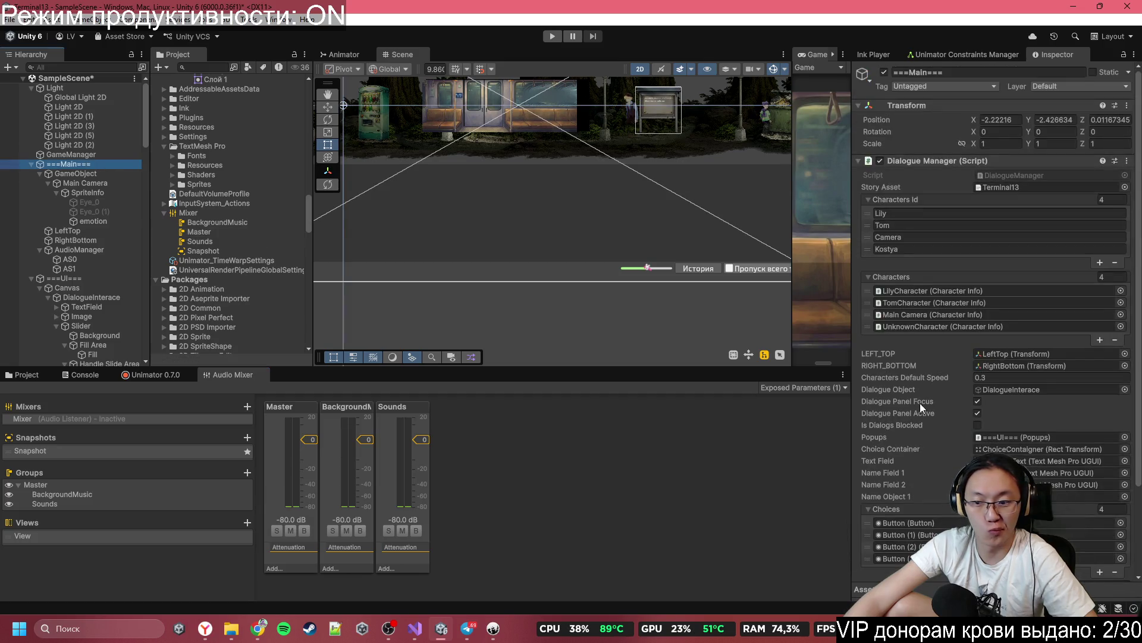
{"action": "scroll", "coordinate": [952, 417], "scroll_direction": "down", "scroll_amount": 3}
{"action": "left_click_drag", "start_coordinate": [312, 440], "coordinate": [320, 470]}
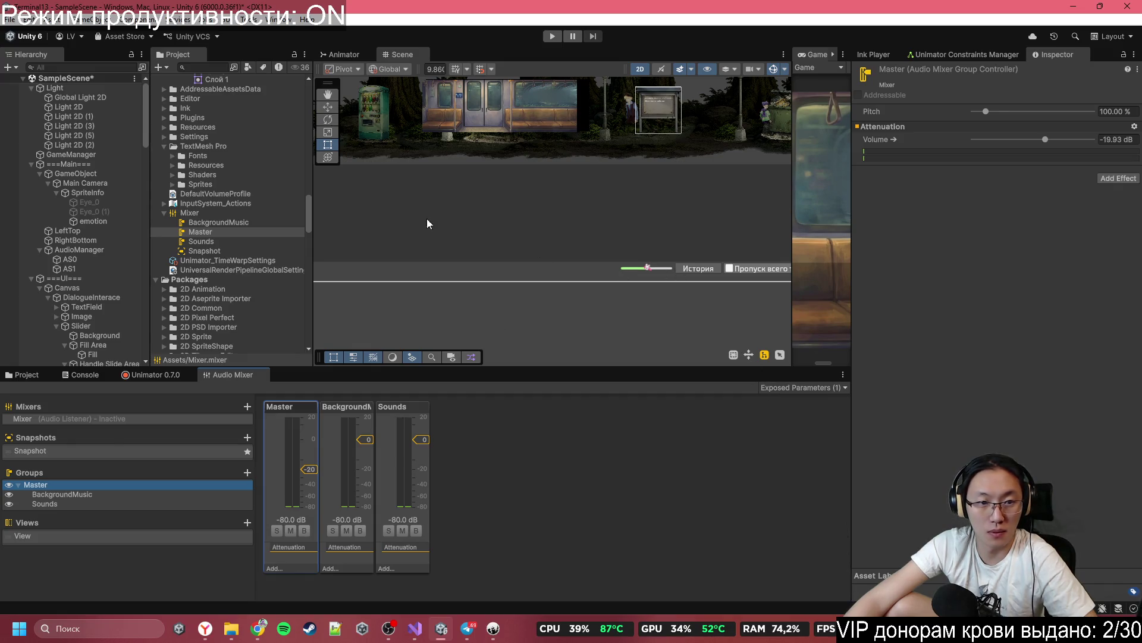
Step: Find the UI Slider in the Hierarchy and set its Value to 0.825
{"action": "left_click", "coordinate": [104, 173]}
{"action": "left_click", "coordinate": [97, 183]}
{"action": "left_click", "coordinate": [93, 202]}
{"action": "left_click", "coordinate": [96, 260]}
{"action": "left_click", "coordinate": [96, 279]}
{"action": "scroll", "coordinate": [95, 280], "scroll_direction": "down", "scroll_amount": 4}
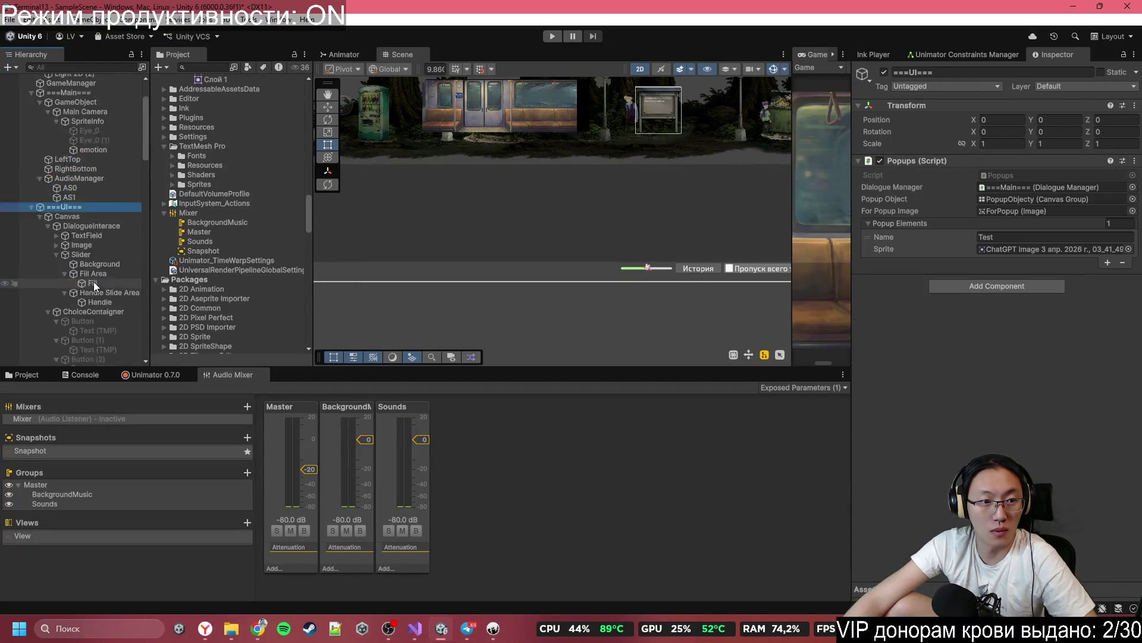
{"action": "left_click", "coordinate": [113, 183]}
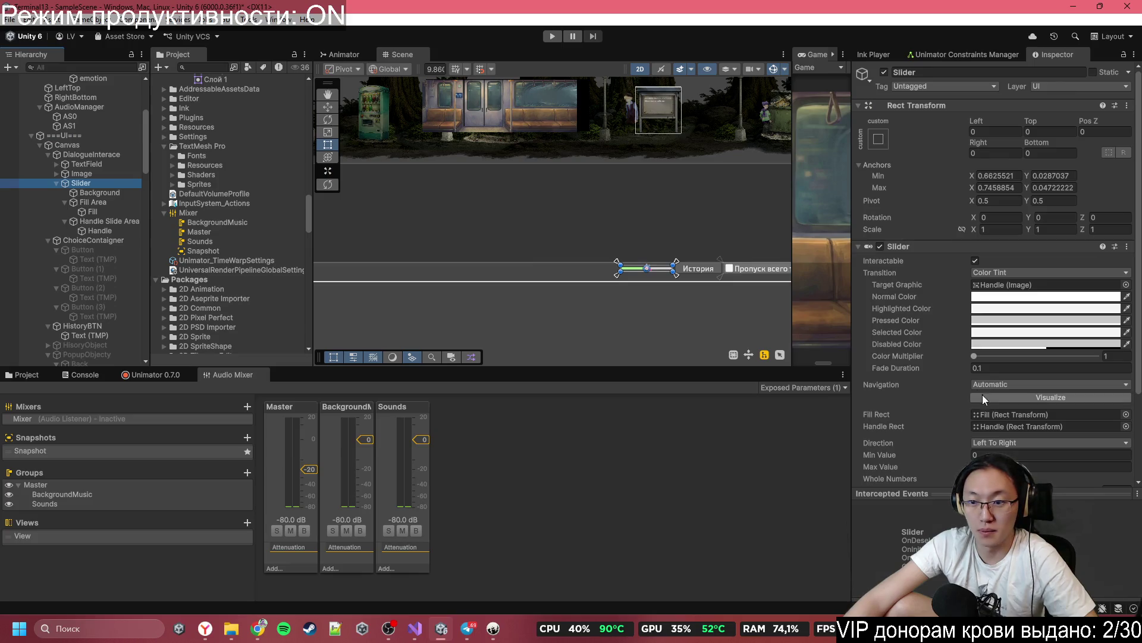
{"action": "scroll", "coordinate": [1018, 372], "scroll_direction": "down", "scroll_amount": 1}
{"action": "scroll", "coordinate": [1017, 372], "scroll_direction": "down", "scroll_amount": 2}
{"action": "left_click_drag", "start_coordinate": [1035, 382], "coordinate": [1076, 382]}
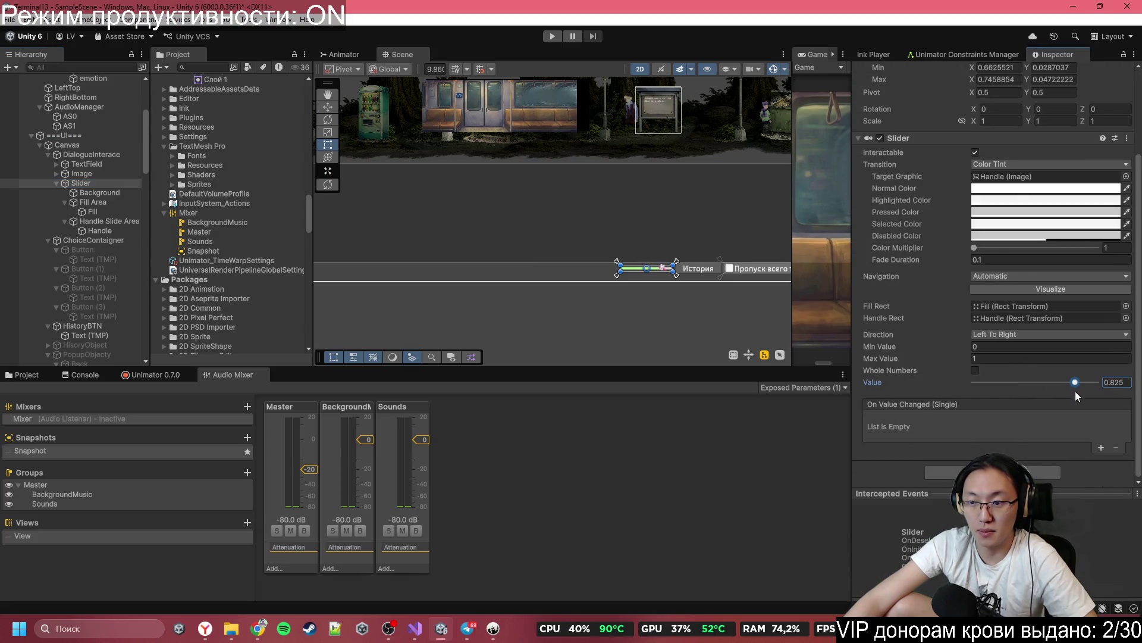
{"action": "scroll", "coordinate": [26, 184], "scroll_direction": "up", "scroll_amount": 4}
{"action": "left_click", "coordinate": [72, 156]}
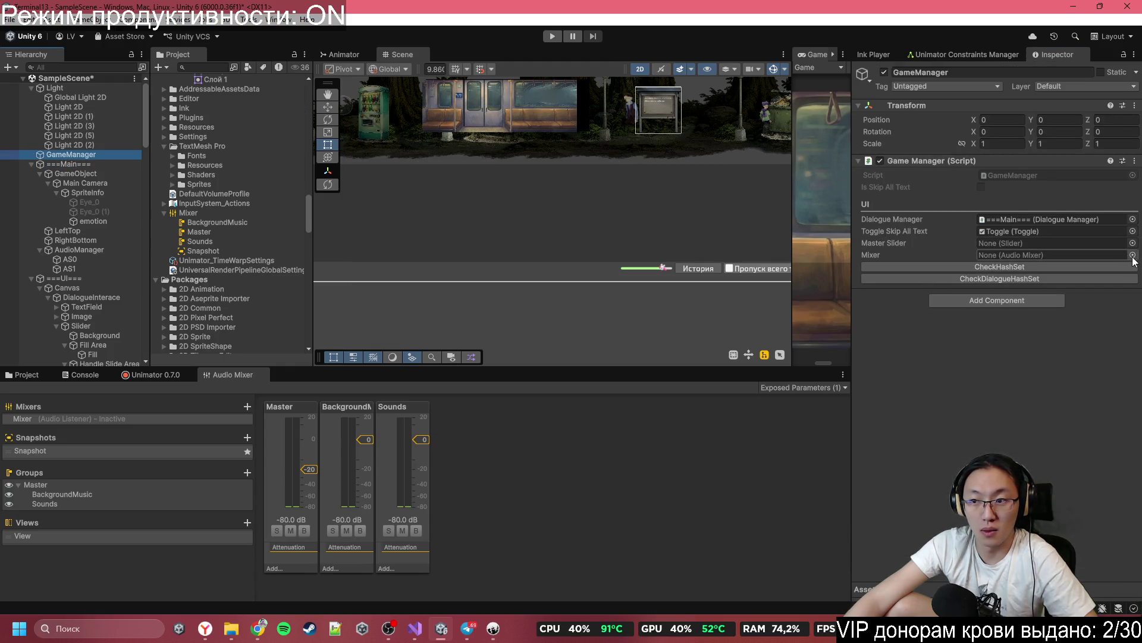
Step: Assign the Mixer asset to GameManager's Mixer field and the UI Slider to Master Slider, then enter Play mode
{"action": "left_click", "coordinate": [1132, 256]}
{"action": "left_click", "coordinate": [713, 311]}
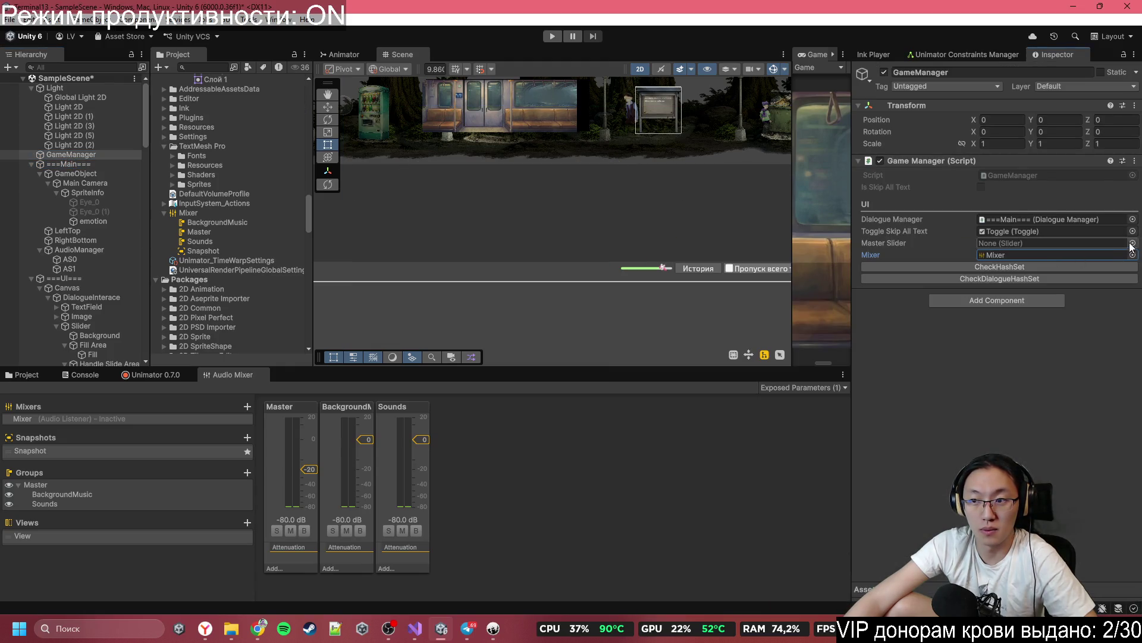
{"action": "left_click", "coordinate": [1133, 243]}
{"action": "double_click", "coordinate": [690, 283]}
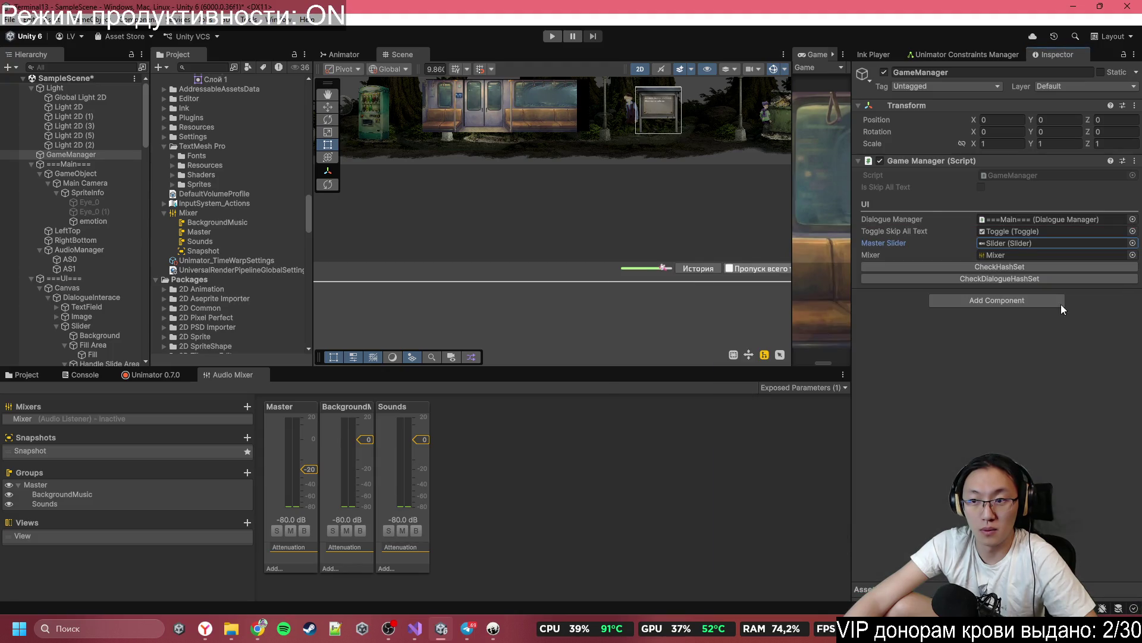
{"action": "mouse_move", "coordinate": [570, 213]}
{"action": "left_mouse_down"}
{"action": "mouse_move", "coordinate": [573, 234]}
{"action": "mouse_move", "coordinate": [537, 252]}
{"action": "mouse_move", "coordinate": [531, 233]}
{"action": "left_mouse_up"}
{"action": "left_click", "coordinate": [553, 36]}
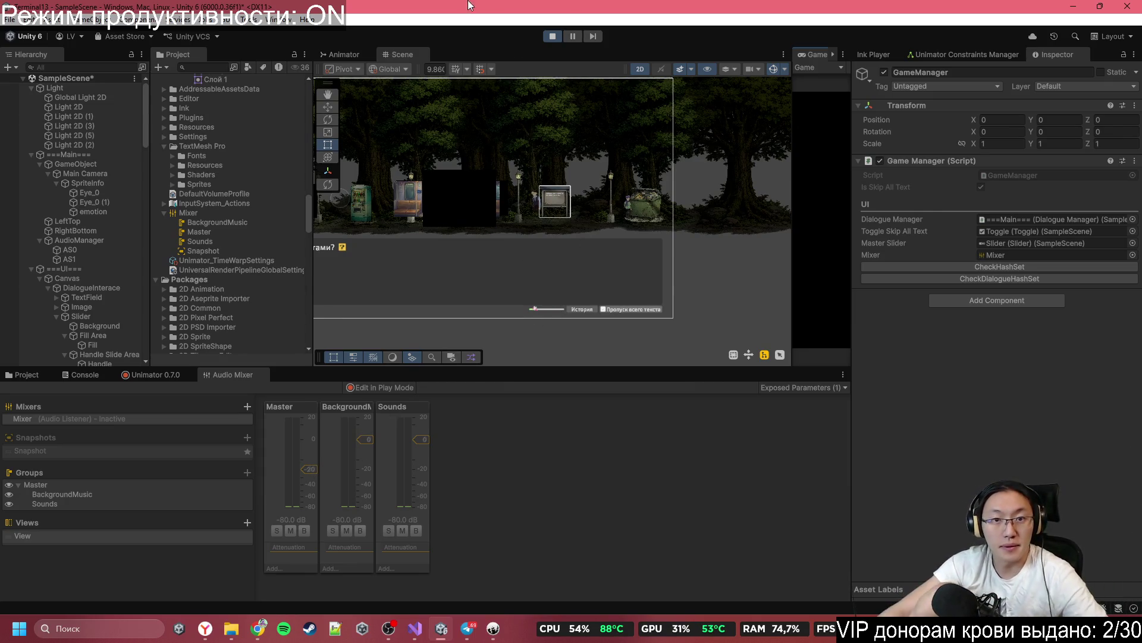
Step: Raise the in-game volume slider in the maximized Game view and check the Mixer levels
{"action": "double_click", "coordinate": [806, 57]}
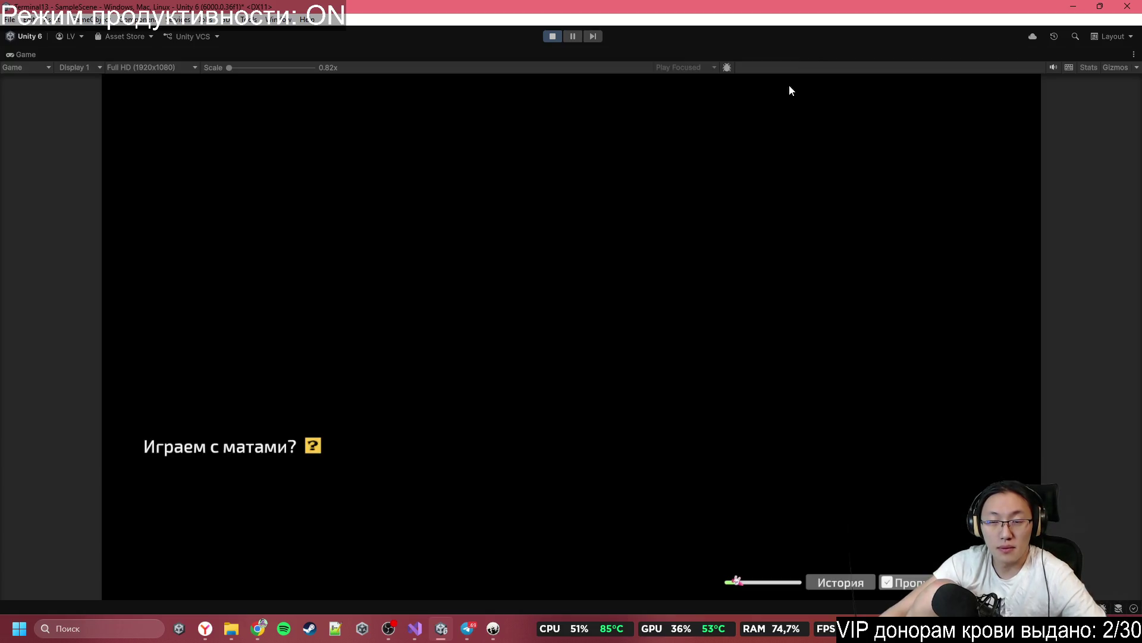
{"action": "left_click_drag", "start_coordinate": [777, 586], "coordinate": [790, 584]}
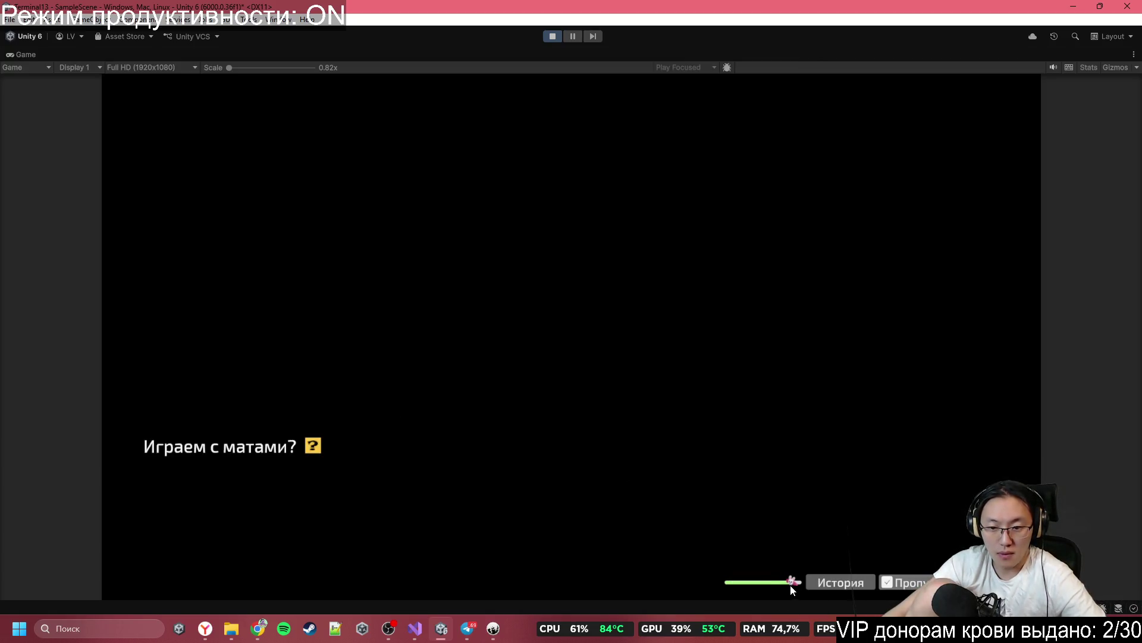
{"action": "double_click", "coordinate": [684, 54]}
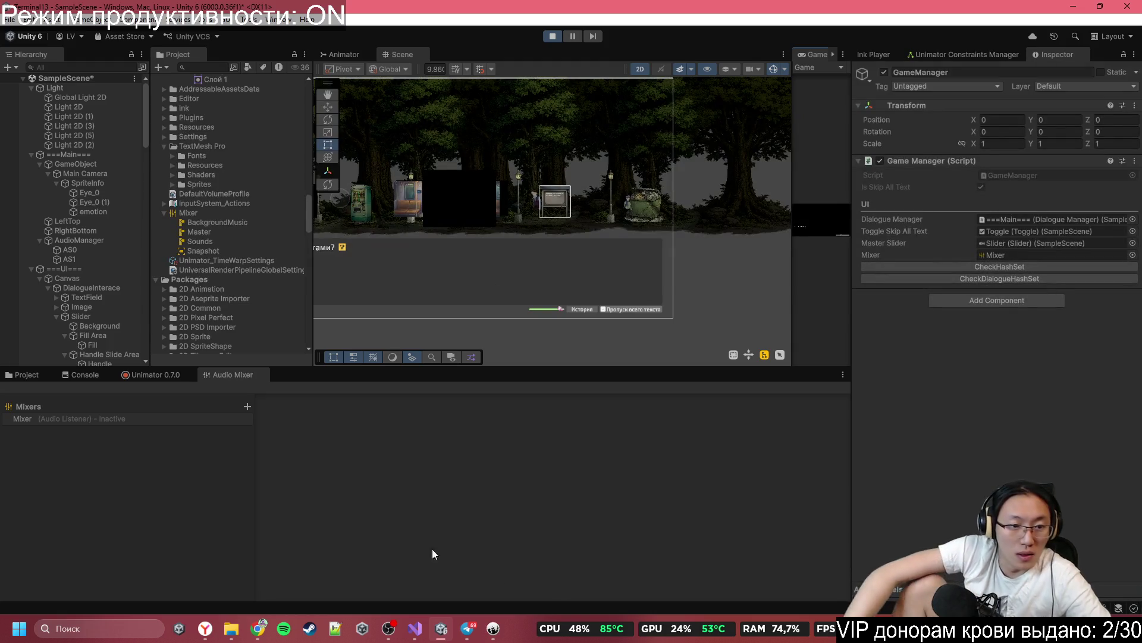
{"action": "left_click", "coordinate": [124, 421]}
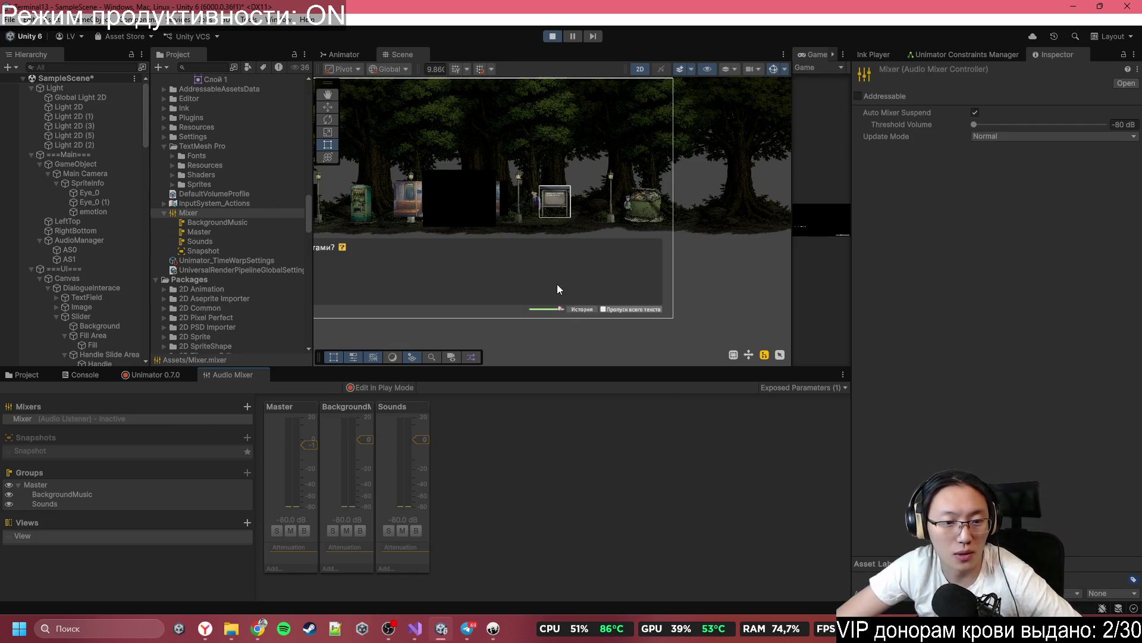
{"action": "double_click", "coordinate": [810, 56]}
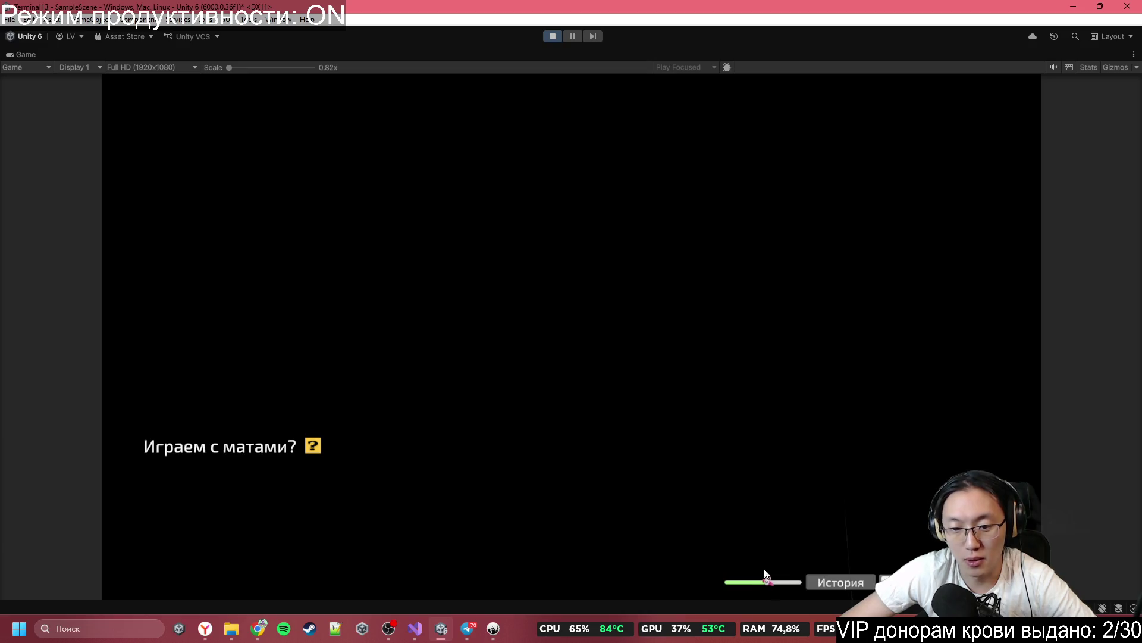
{"action": "double_click", "coordinate": [563, 51]}
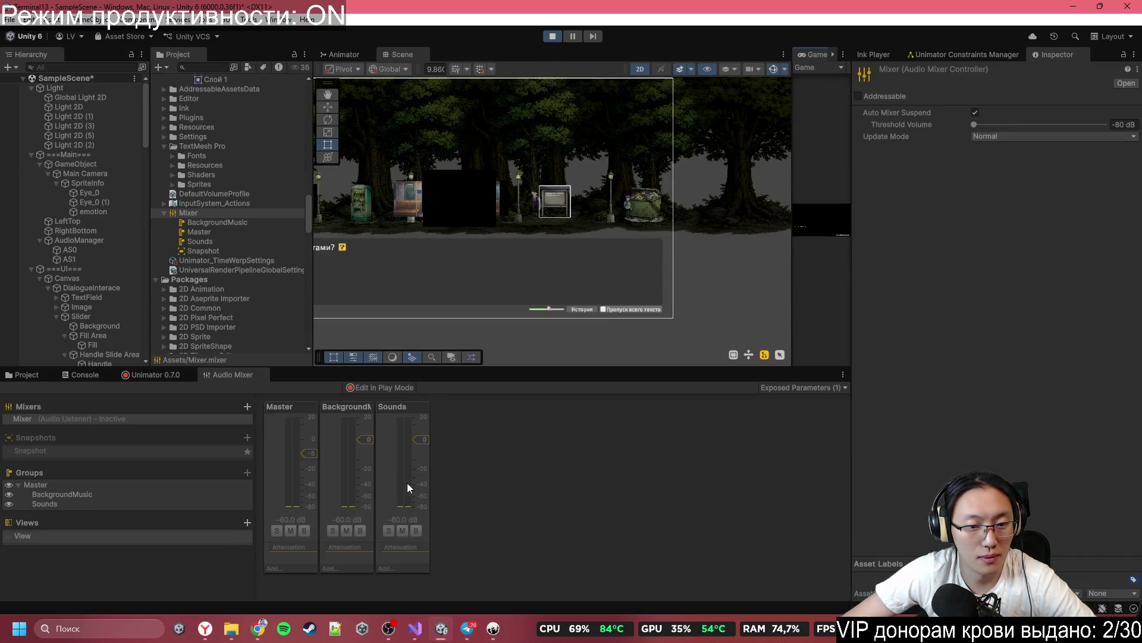
Step: Restart and then stop Play mode, and show the Console output
{"action": "left_click", "coordinate": [552, 35]}
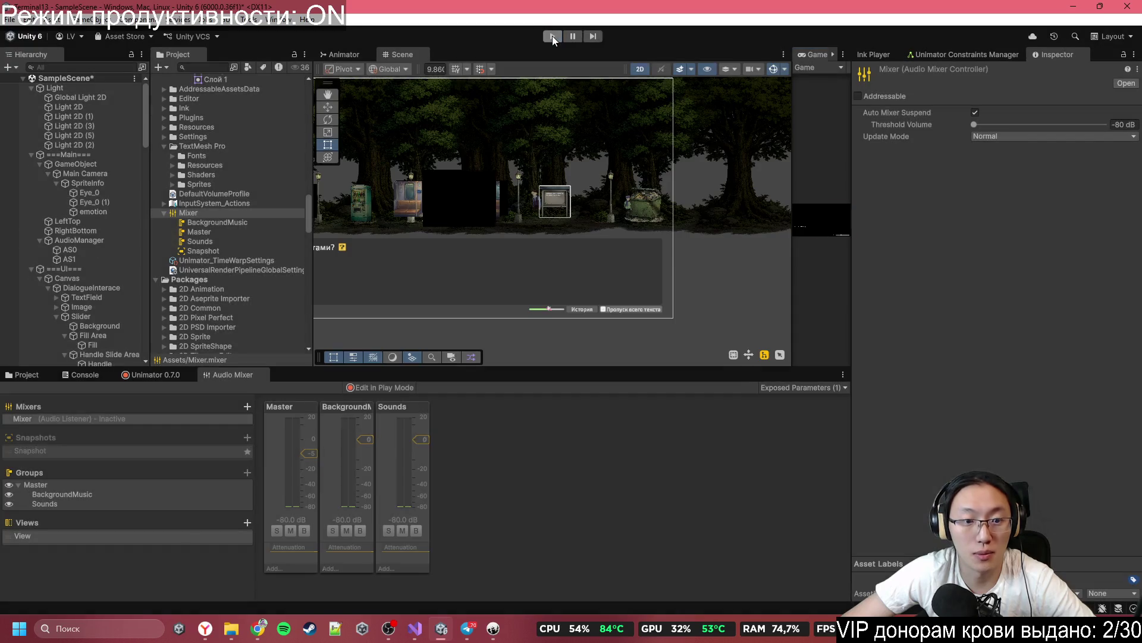
{"action": "left_click", "coordinate": [552, 36]}
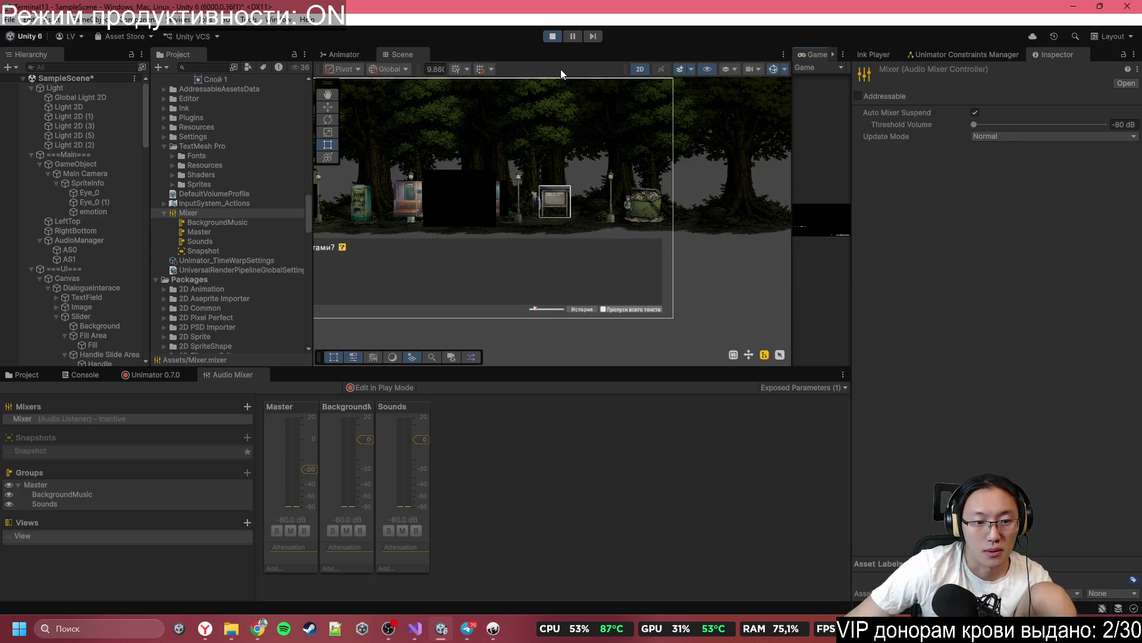
{"action": "left_click", "coordinate": [552, 36]}
{"action": "left_click", "coordinate": [85, 375]}
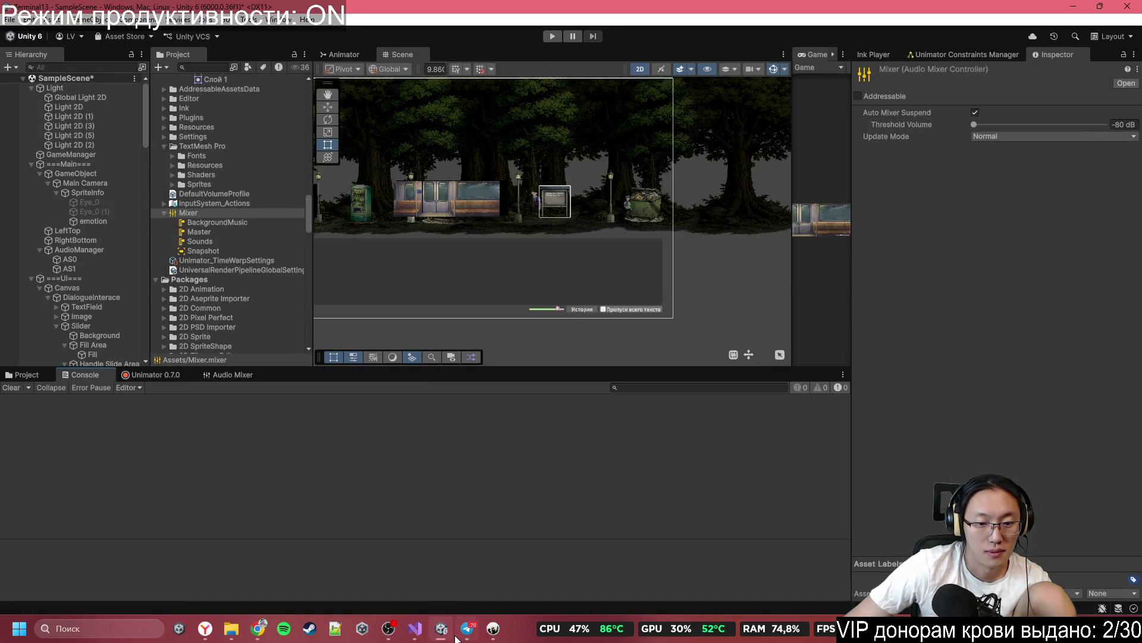
{"action": "left_click", "coordinate": [414, 629]}
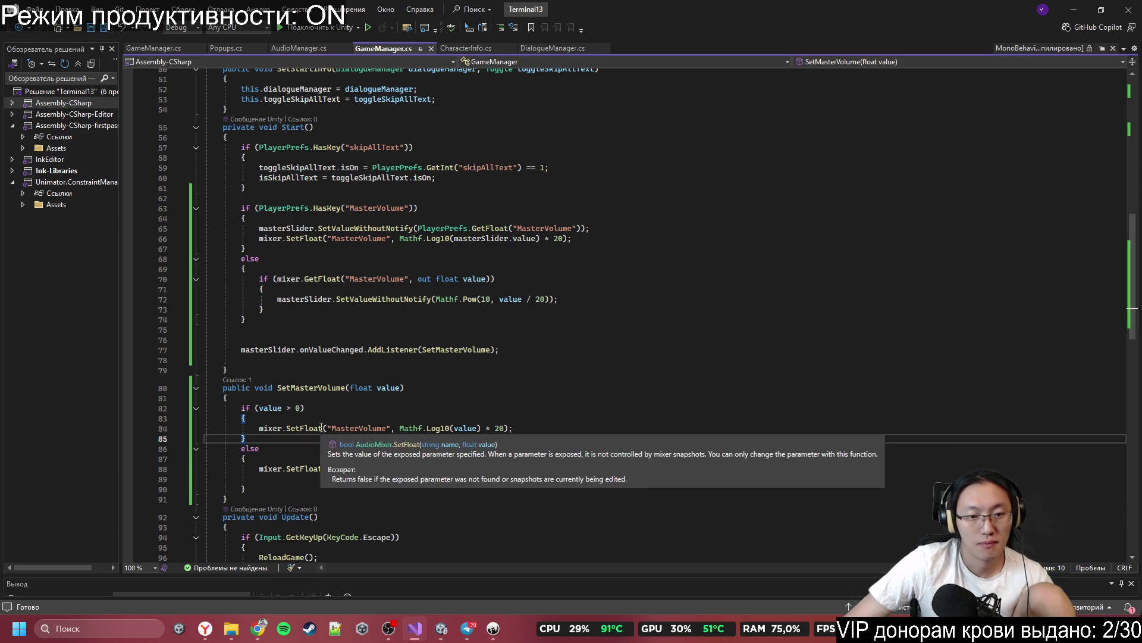
Step: Review the masterSlider lines in Start and add an empty line after SetMasterVolume's SetFloat call
{"action": "left_click_drag", "start_coordinate": [258, 239], "coordinate": [574, 239]}
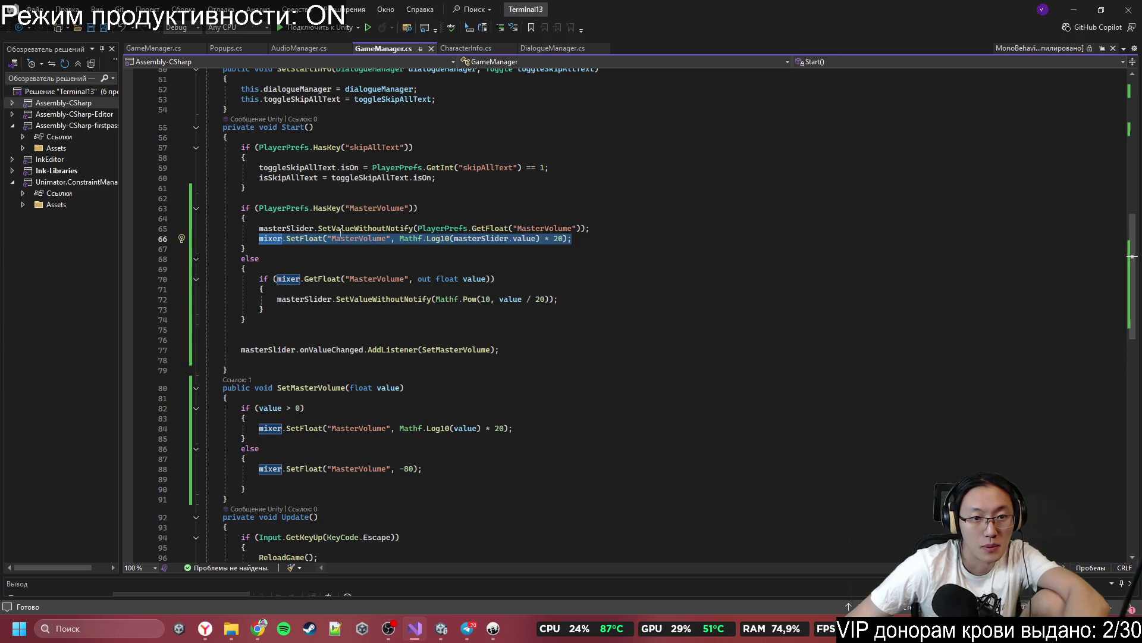
{"action": "left_click", "coordinate": [307, 229]}
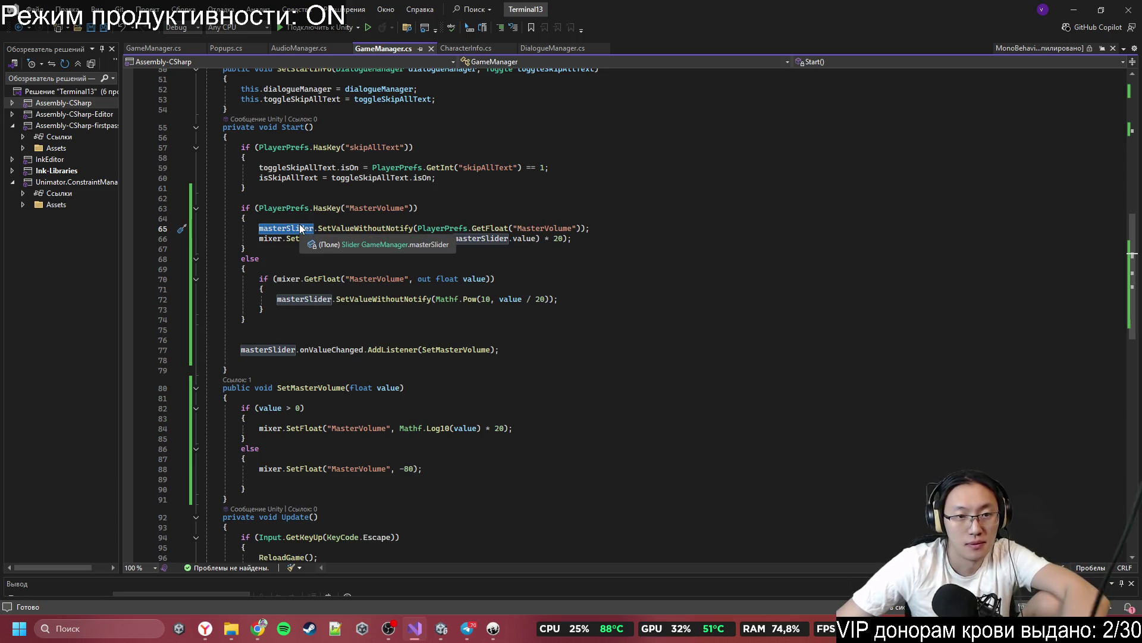
{"action": "mouse_move", "coordinate": [301, 226]}
{"action": "left_mouse_down"}
{"action": "mouse_move", "coordinate": [249, 218]}
{"action": "mouse_move", "coordinate": [269, 240]}
{"action": "mouse_move", "coordinate": [572, 240]}
{"action": "left_mouse_up"}
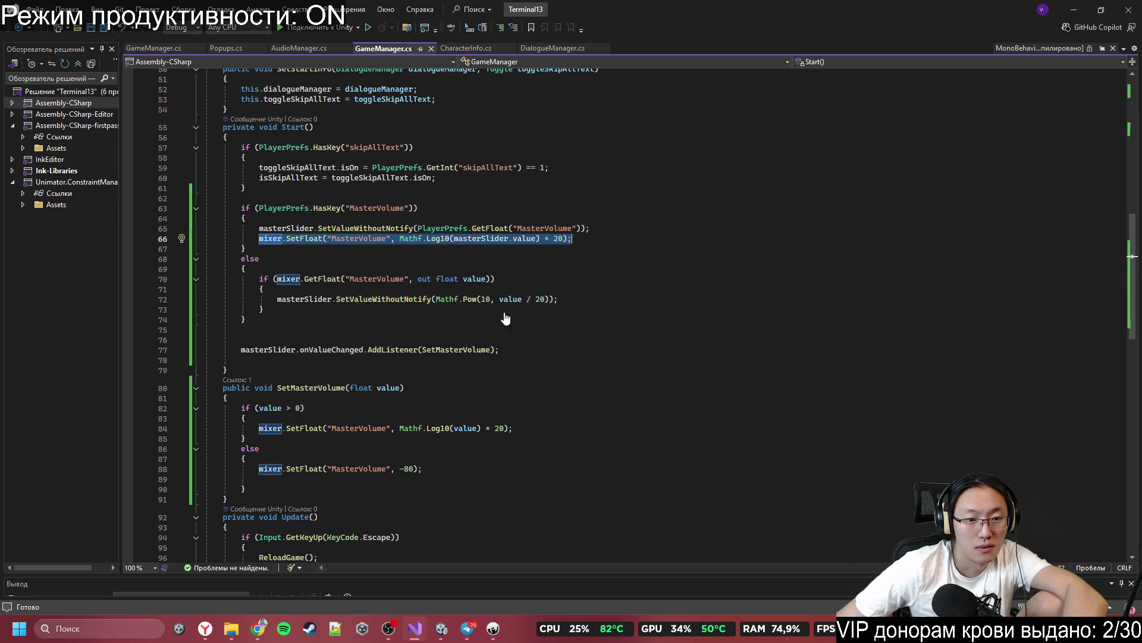
{"action": "left_click", "coordinate": [539, 428]}
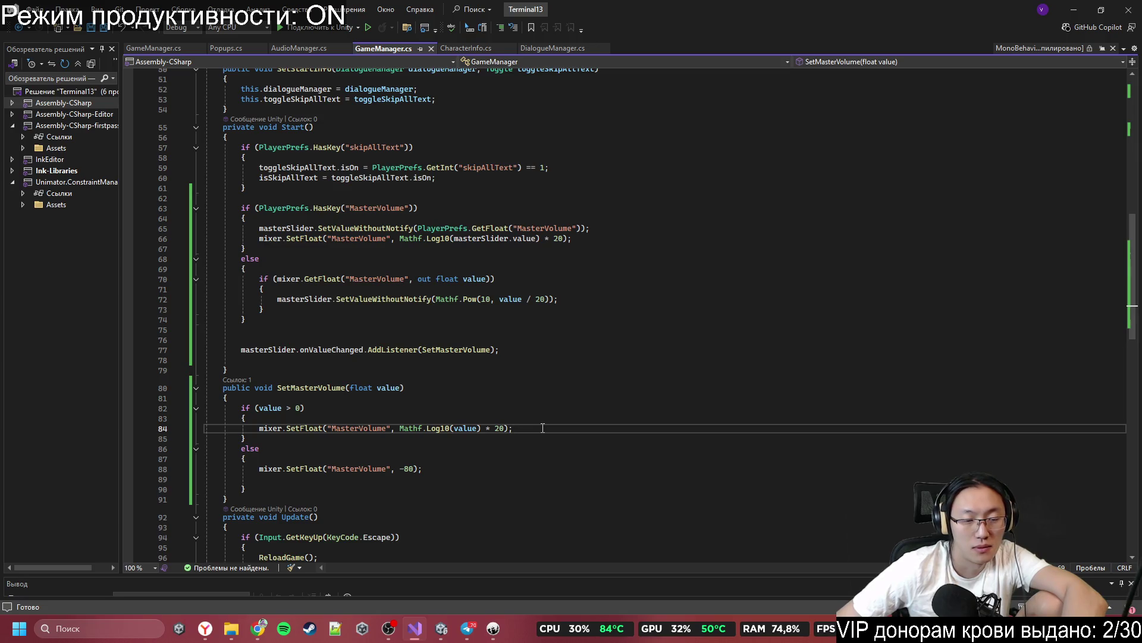
{"action": "key", "text": "Return"}
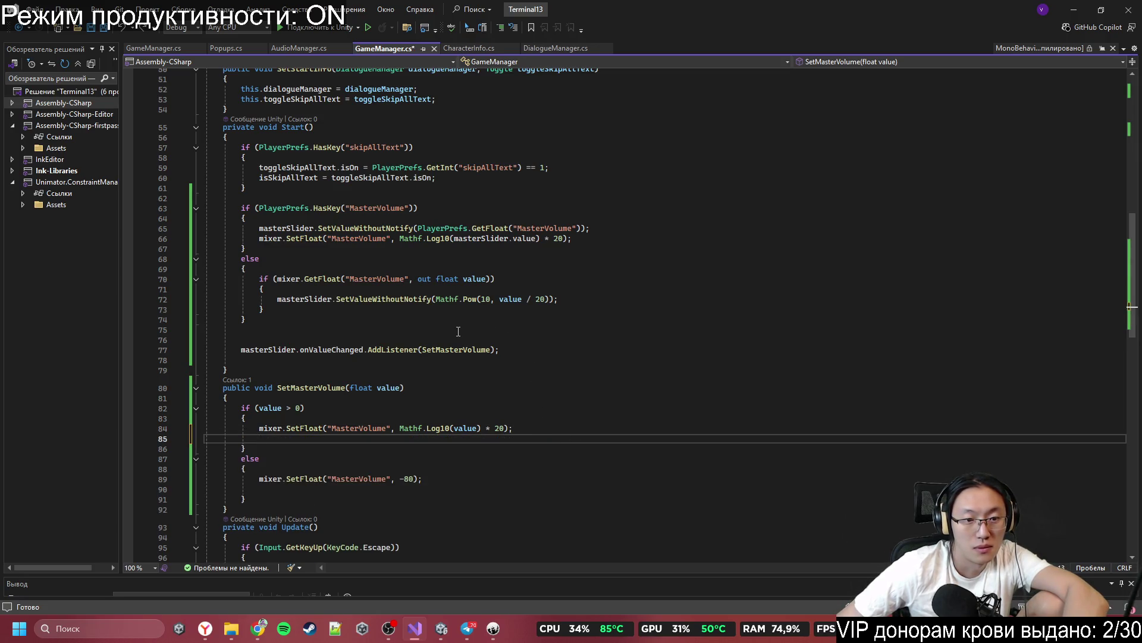
Step: Compare with SetBackgroundVolume in the other GameManager.cs, then go to the end of SetMasterVolume
{"action": "left_click", "coordinate": [152, 44]}
{"action": "scroll", "coordinate": [409, 363], "scroll_direction": "down", "scroll_amount": 8}
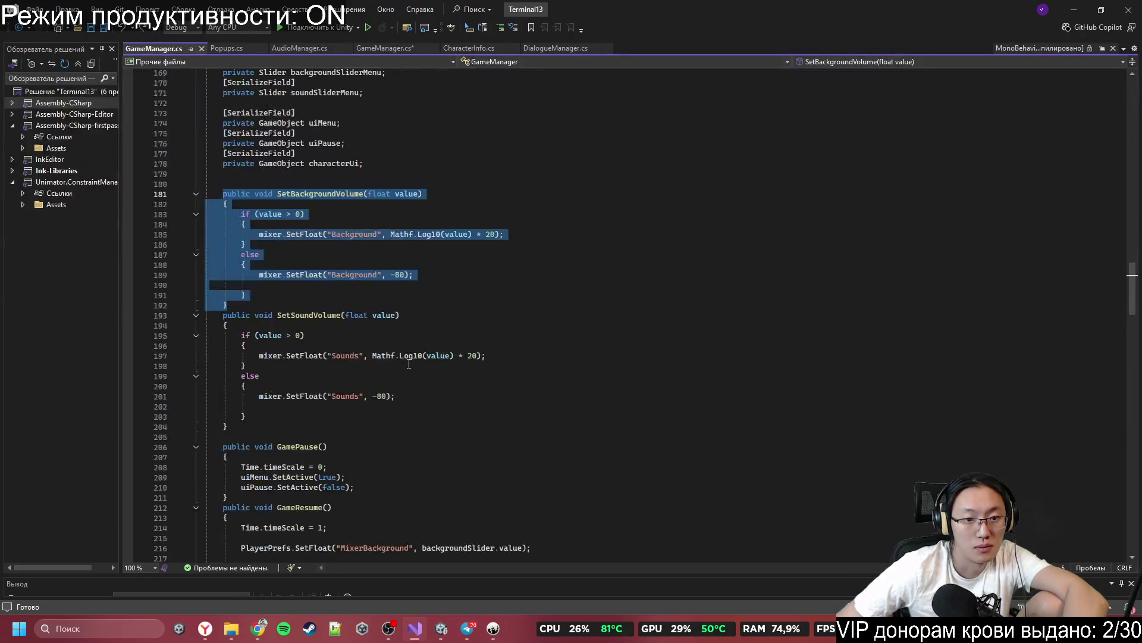
{"action": "scroll", "coordinate": [409, 363], "scroll_direction": "down", "scroll_amount": 1}
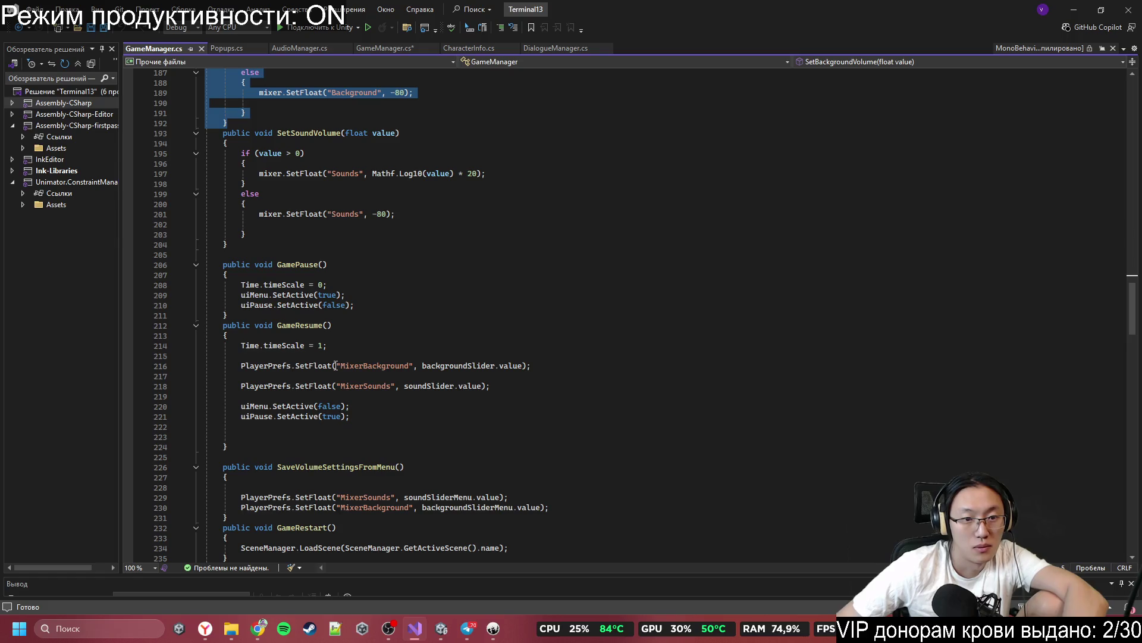
{"action": "scroll", "coordinate": [335, 365], "scroll_direction": "down", "scroll_amount": 2}
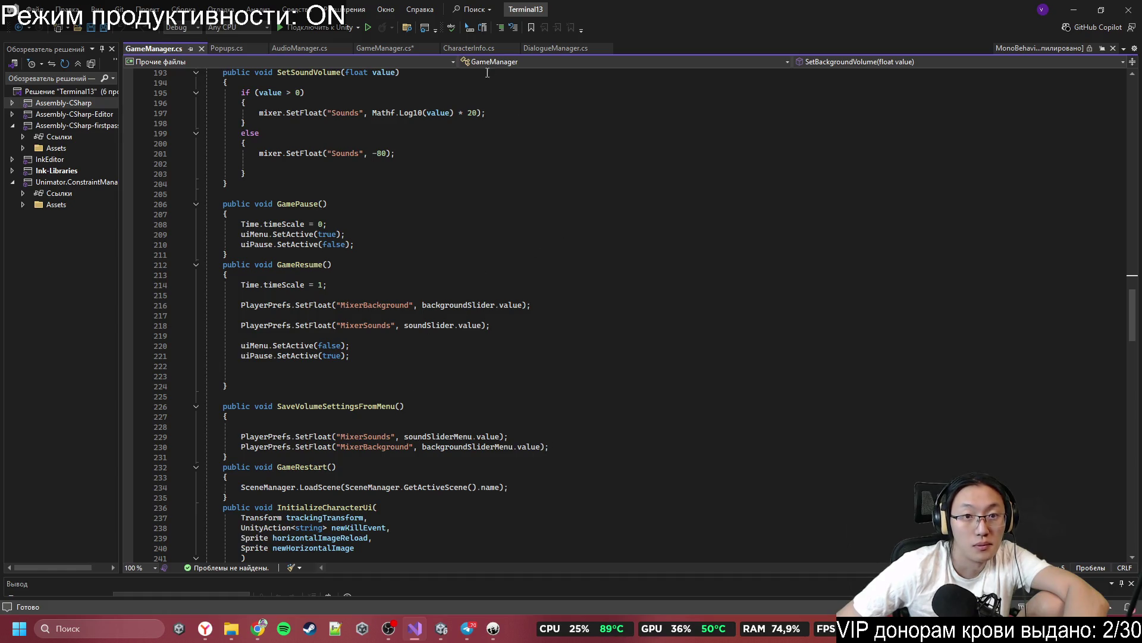
{"action": "left_click", "coordinate": [379, 48]}
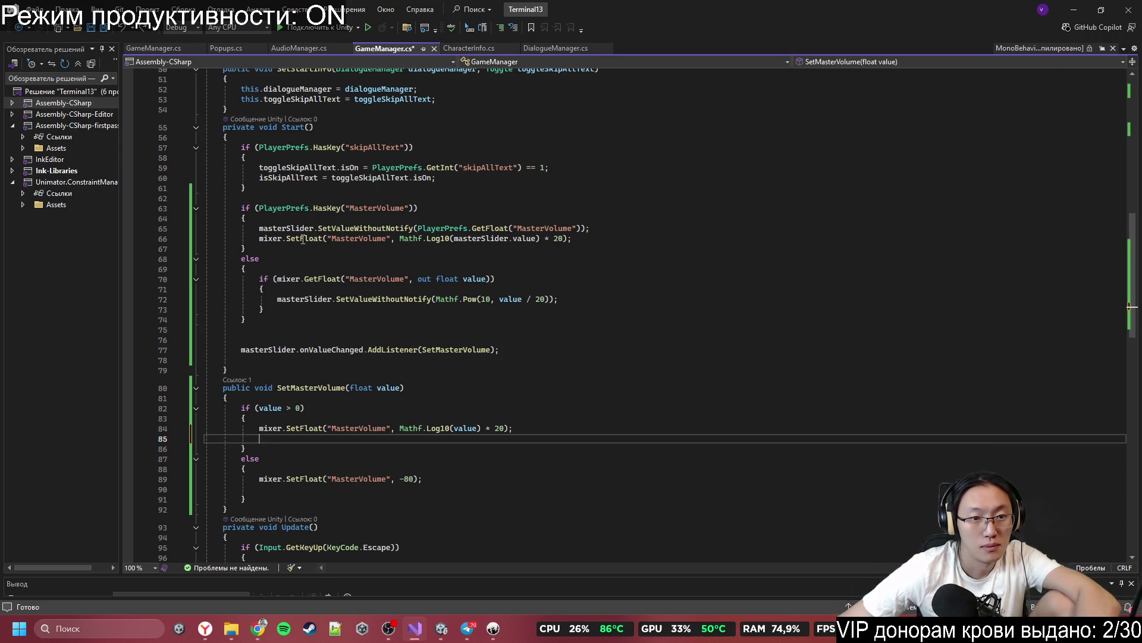
{"action": "left_click_drag", "start_coordinate": [259, 239], "coordinate": [548, 246]}
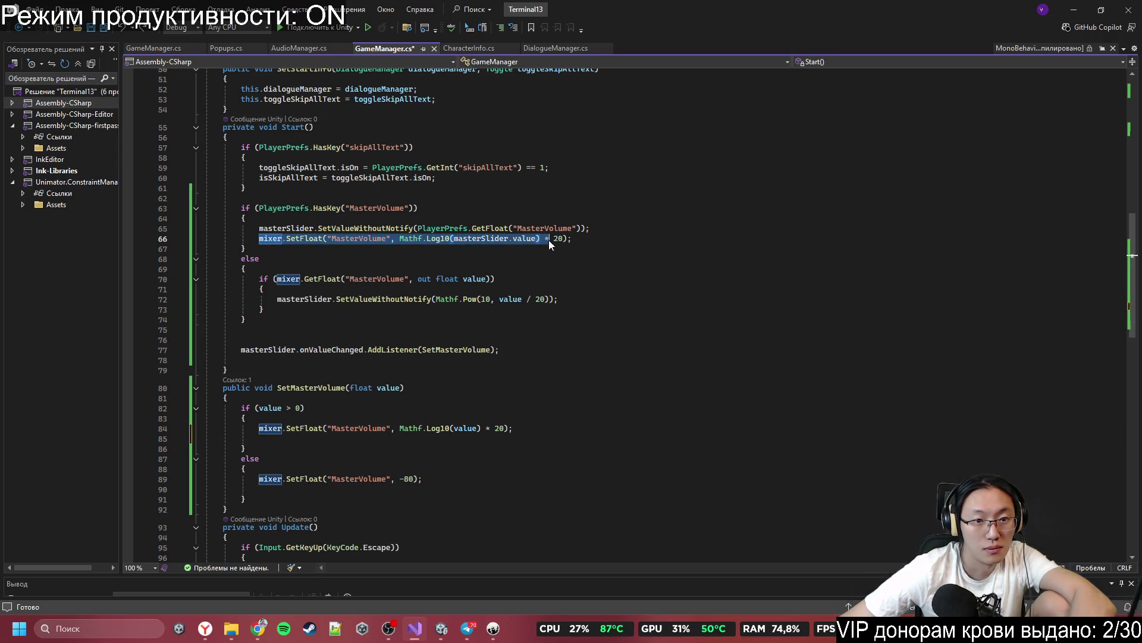
{"action": "left_click", "coordinate": [595, 237]}
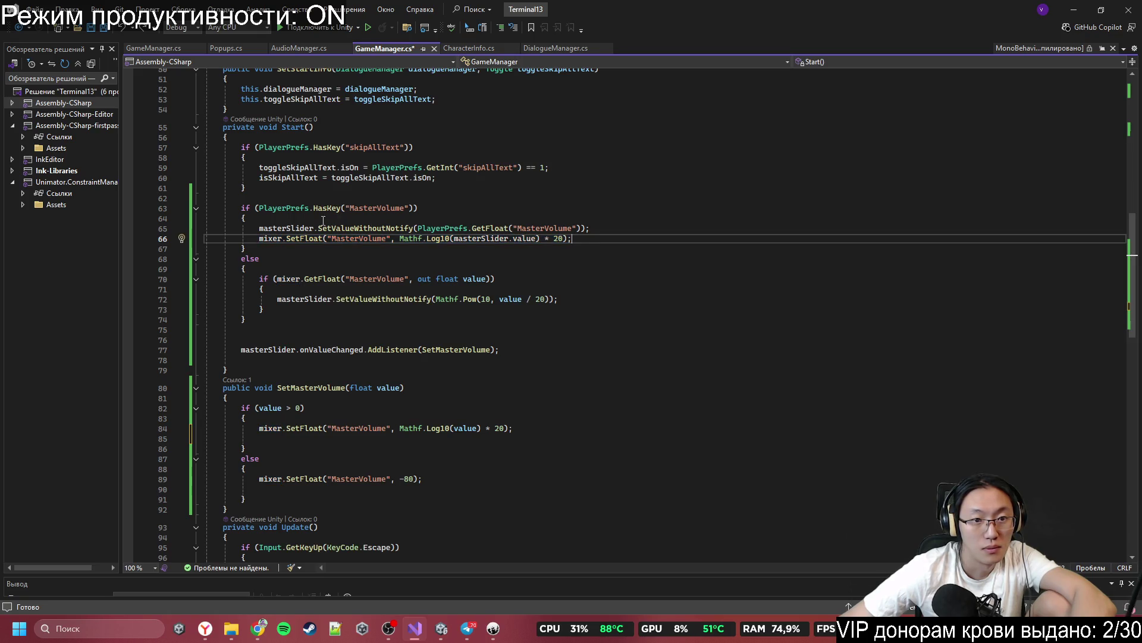
{"action": "left_click", "coordinate": [345, 499]}
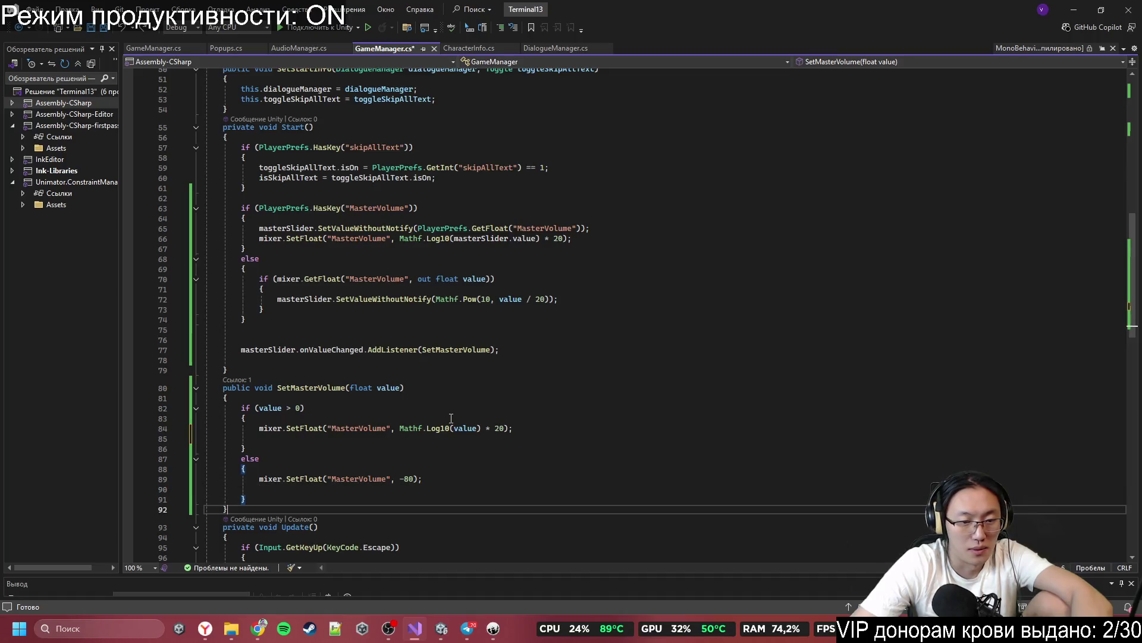
Step: Add PlayerPrefs.SetFloat("MasterVolume", masterSlider.value); after the if/else in SetMasterVolume
{"action": "key", "text": "Return"}
{"action": "type", "text": "Pla"}
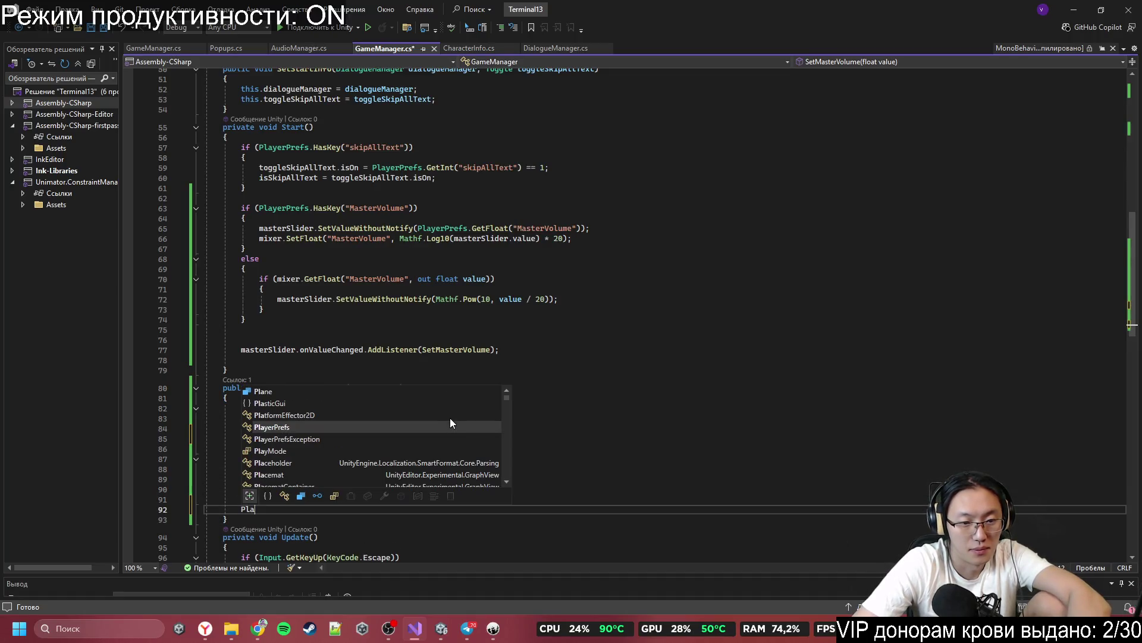
{"action": "type", "text": "yerPrefs.SetFloat"}
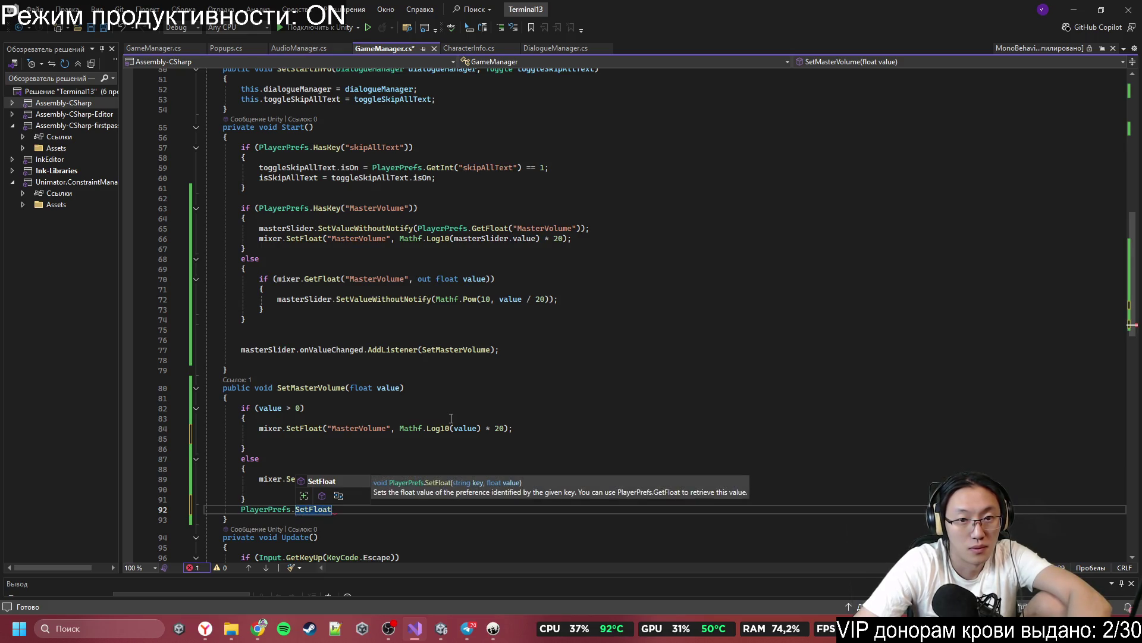
{"action": "type", "text": "(\""}
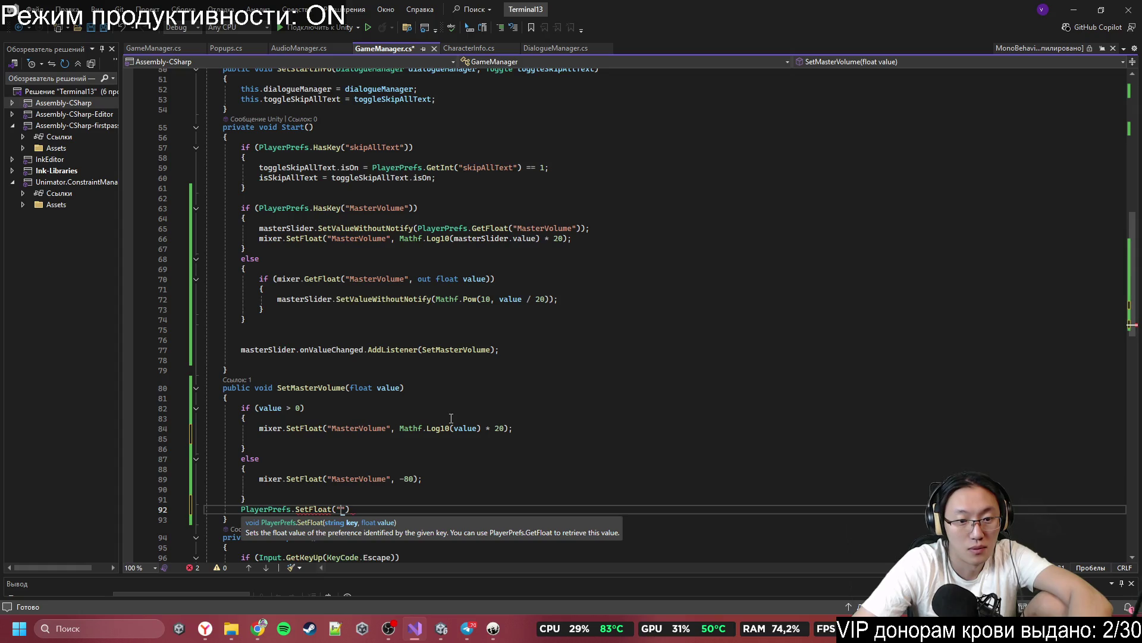
{"action": "key", "text": "ctrl+shift+Up"}
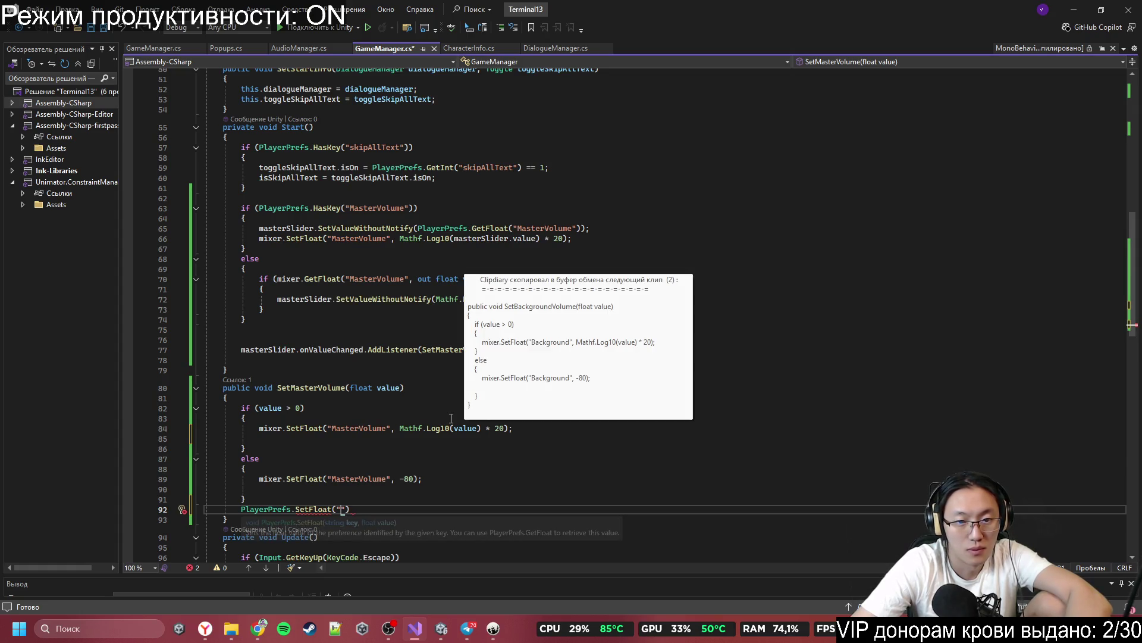
{"action": "key", "text": "ctrl+v"}
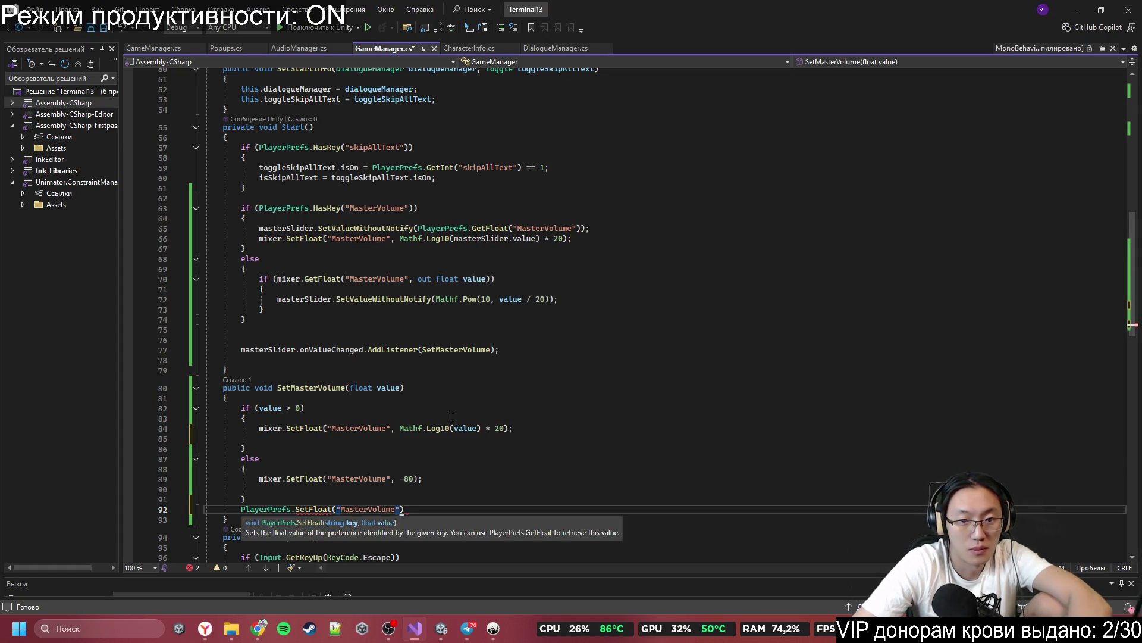
{"action": "type", "text": ", sl"}
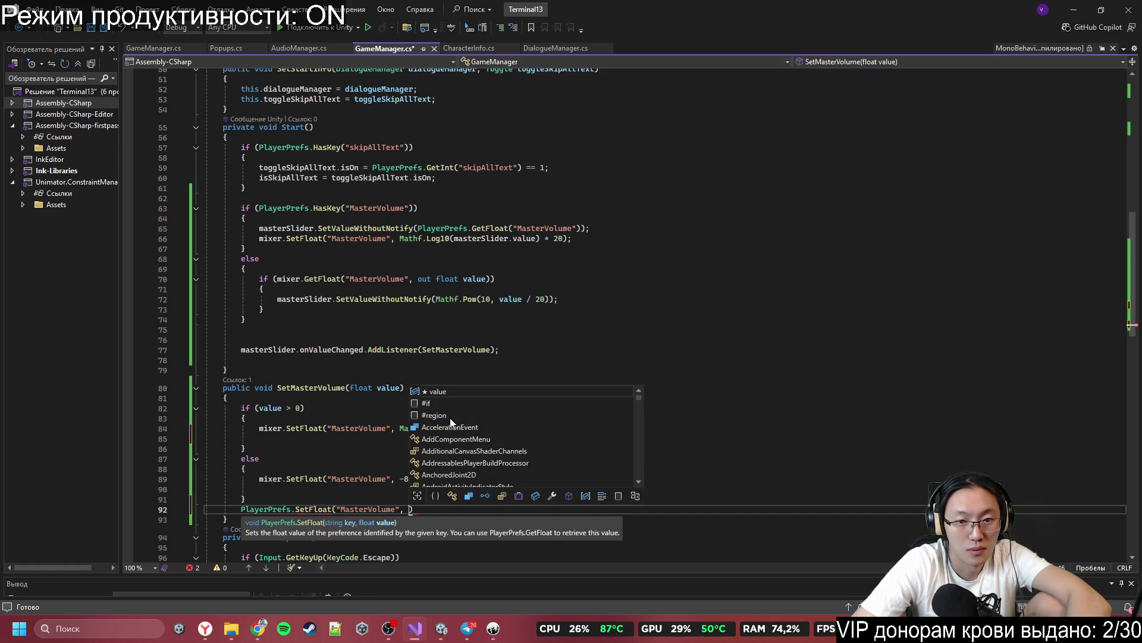
{"action": "type", "text": "ider"}
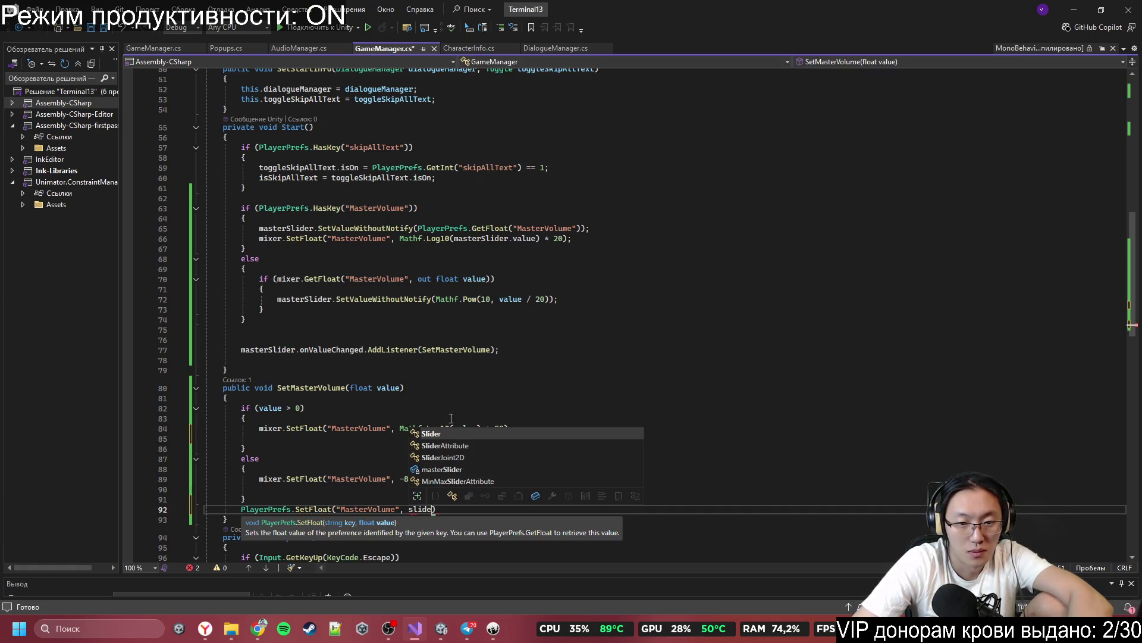
{"action": "key", "text": "Down"}
{"action": "key", "text": "Down"}
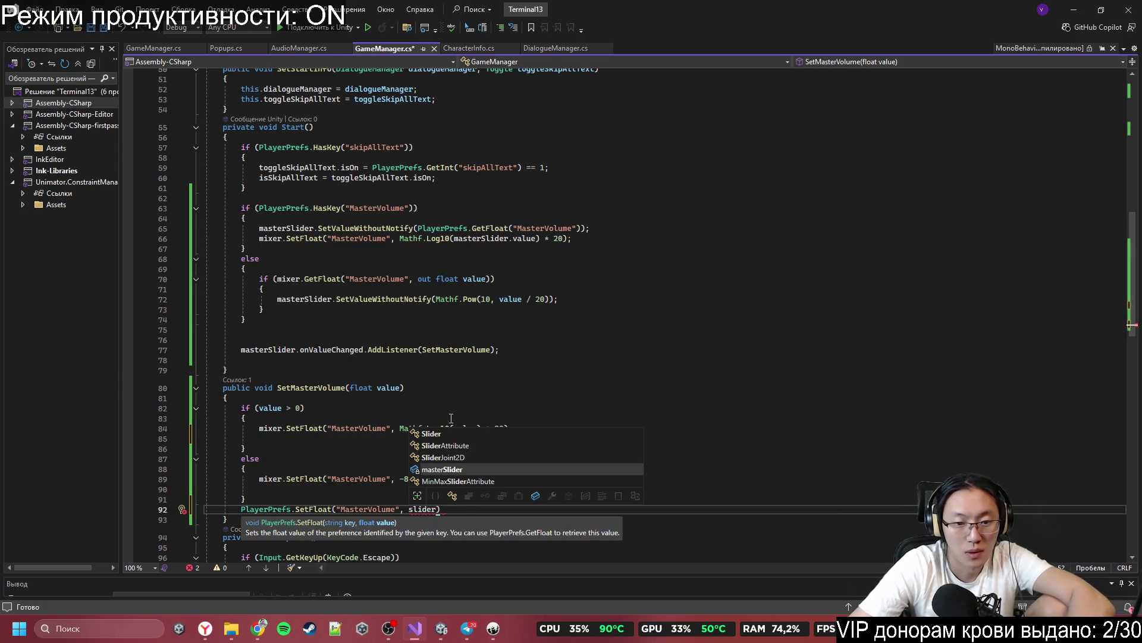
{"action": "key", "text": "Tab"}
{"action": "type", "text": ".va"}
{"action": "key", "text": "Tab"}
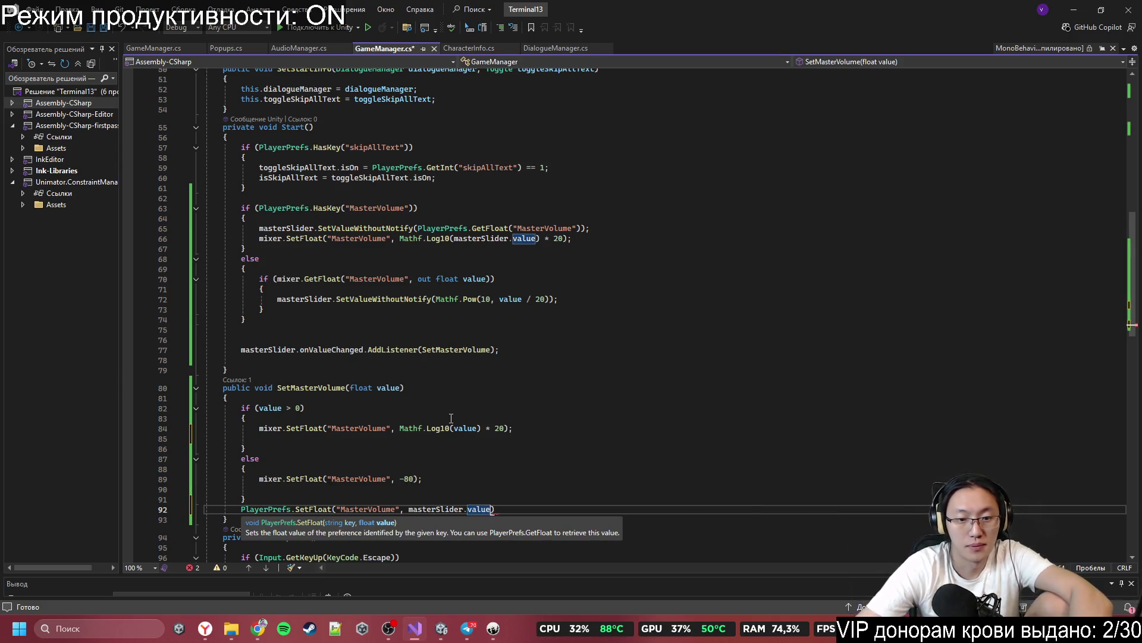
{"action": "type", "text": ";"}
Step: Save GameManager.cs and return to Unity so it recompiles
{"action": "key", "text": "ctrl+s"}
{"action": "left_click", "coordinate": [451, 419]}
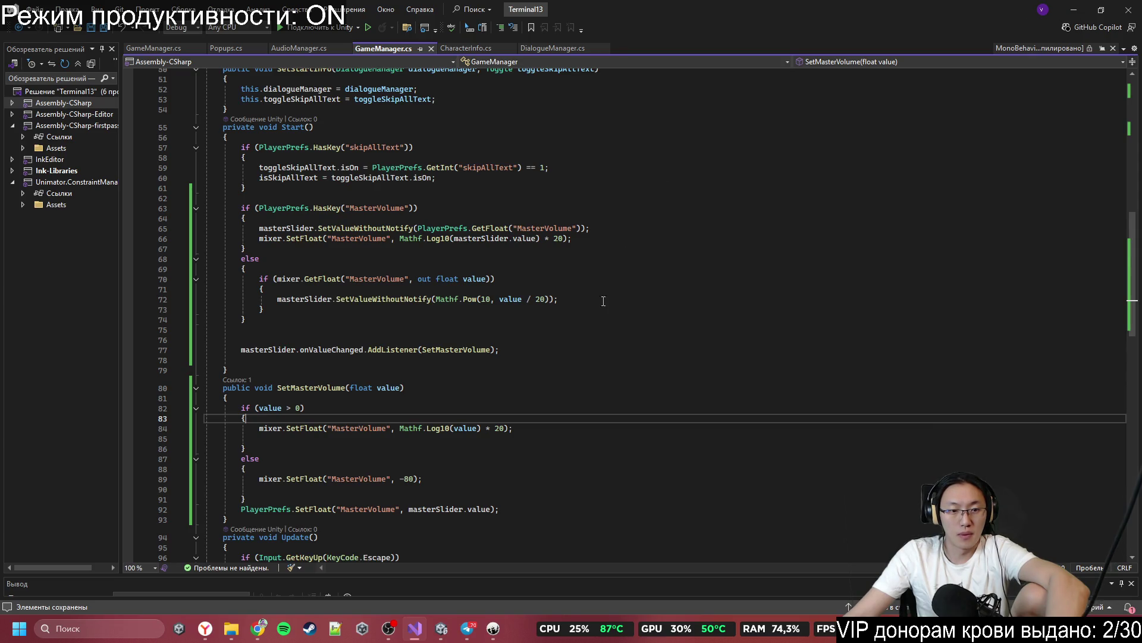
{"action": "left_click", "coordinate": [1065, 15]}
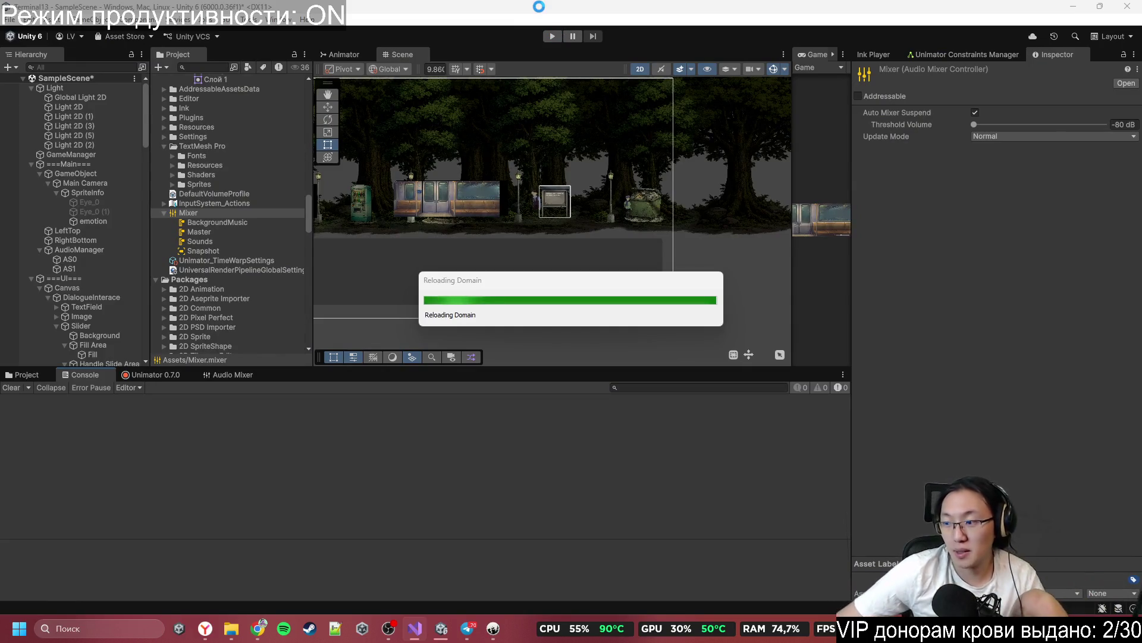
{"action": "mouse_move", "coordinate": [457, 629]}
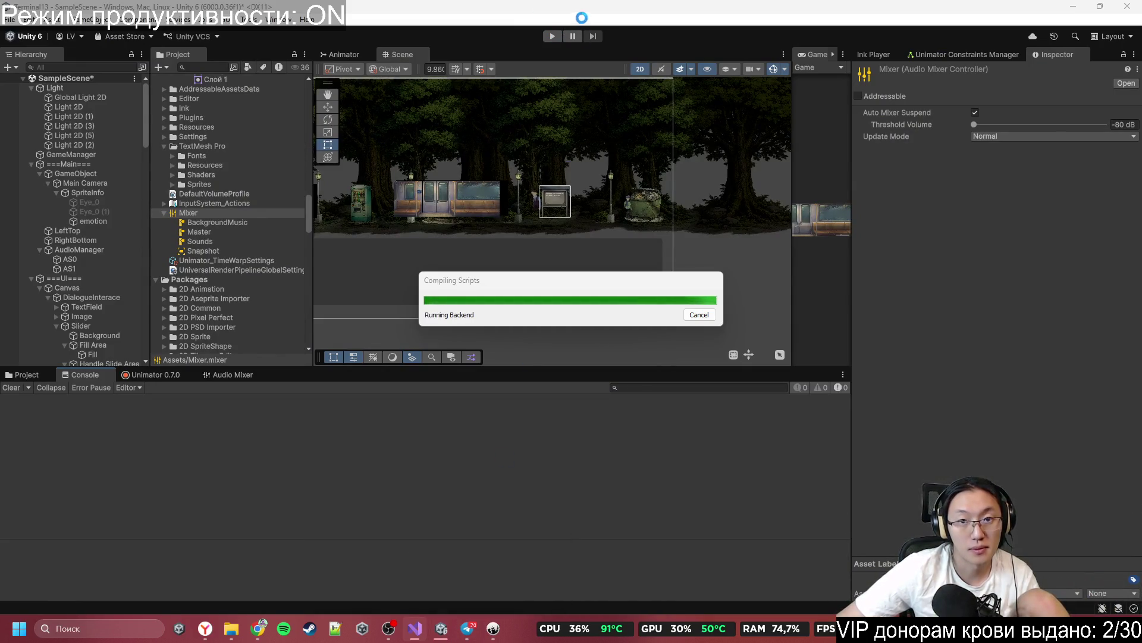
Step: Bring Visual Studio back to recheck the master-volume saving code, then return to Unity
{"action": "left_click", "coordinate": [415, 628]}
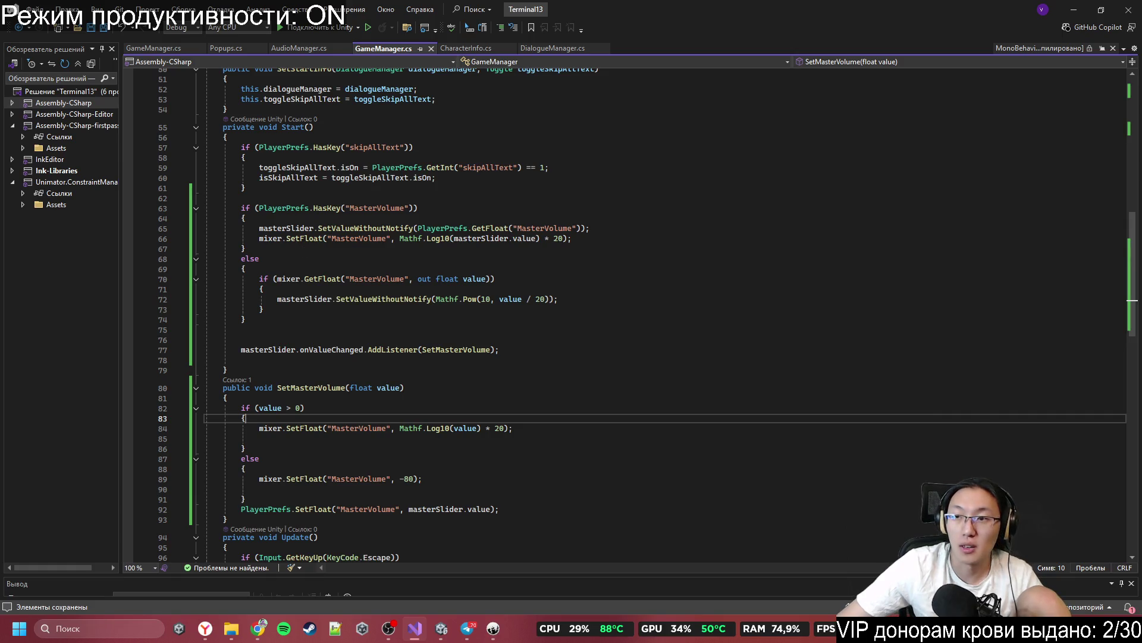
{"action": "left_click", "coordinate": [1074, 10]}
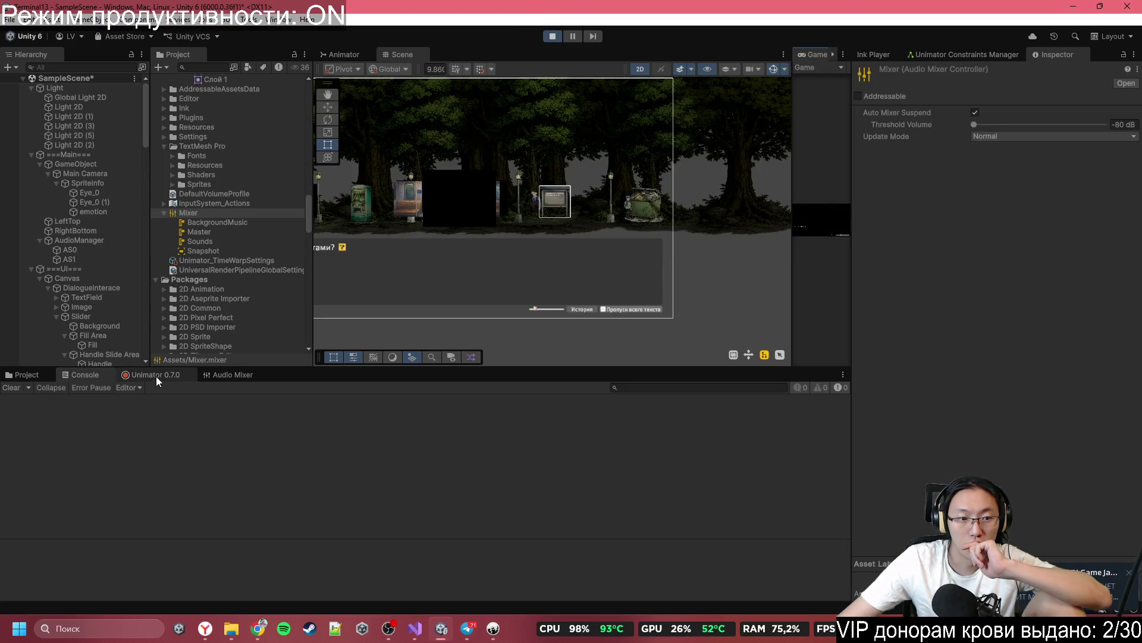
Step: Show the Audio Mixer, widen the Game view, and raise then lower the in-game volume slider
{"action": "left_click", "coordinate": [225, 375]}
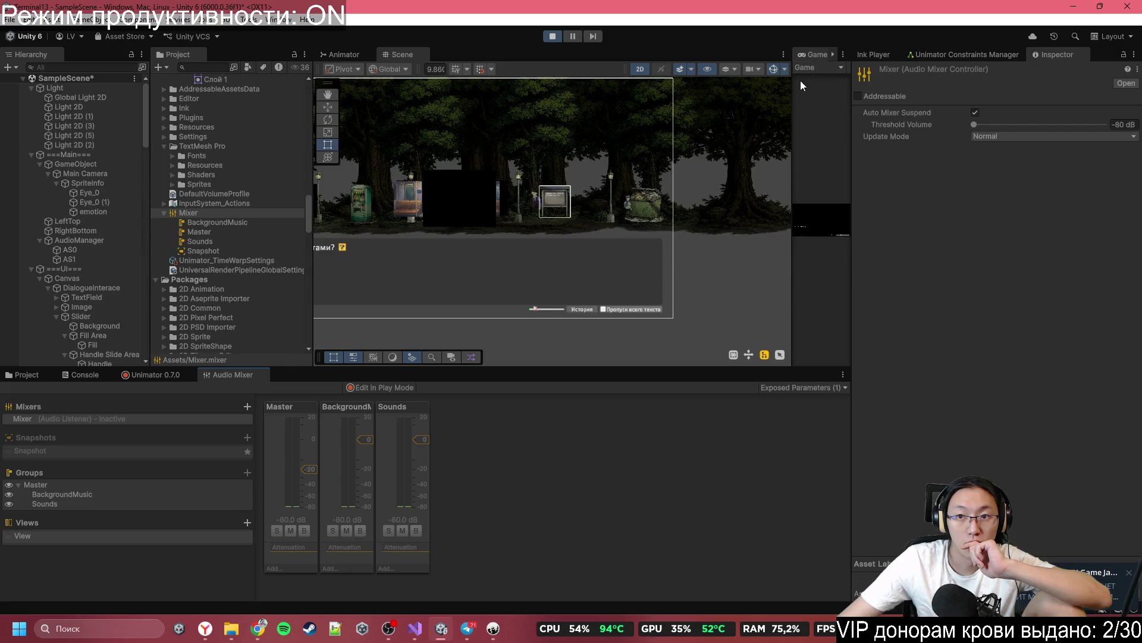
{"action": "left_click_drag", "start_coordinate": [793, 84], "coordinate": [373, 84]}
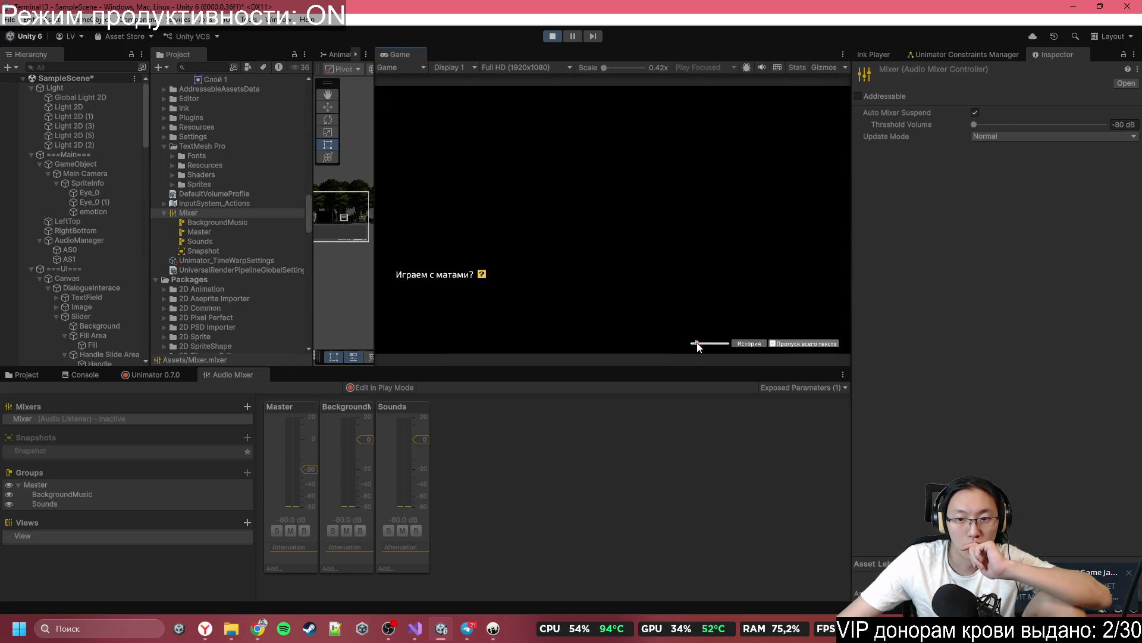
{"action": "left_click_drag", "start_coordinate": [709, 347], "coordinate": [715, 349]}
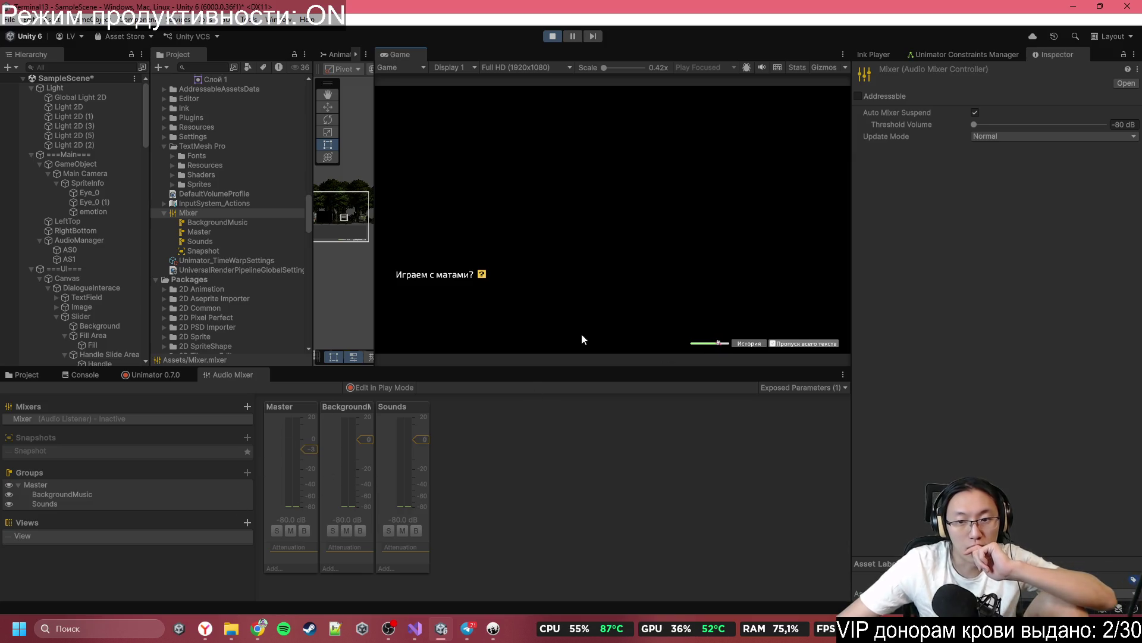
{"action": "left_click", "coordinate": [554, 37]}
{"action": "left_click", "coordinate": [553, 37]}
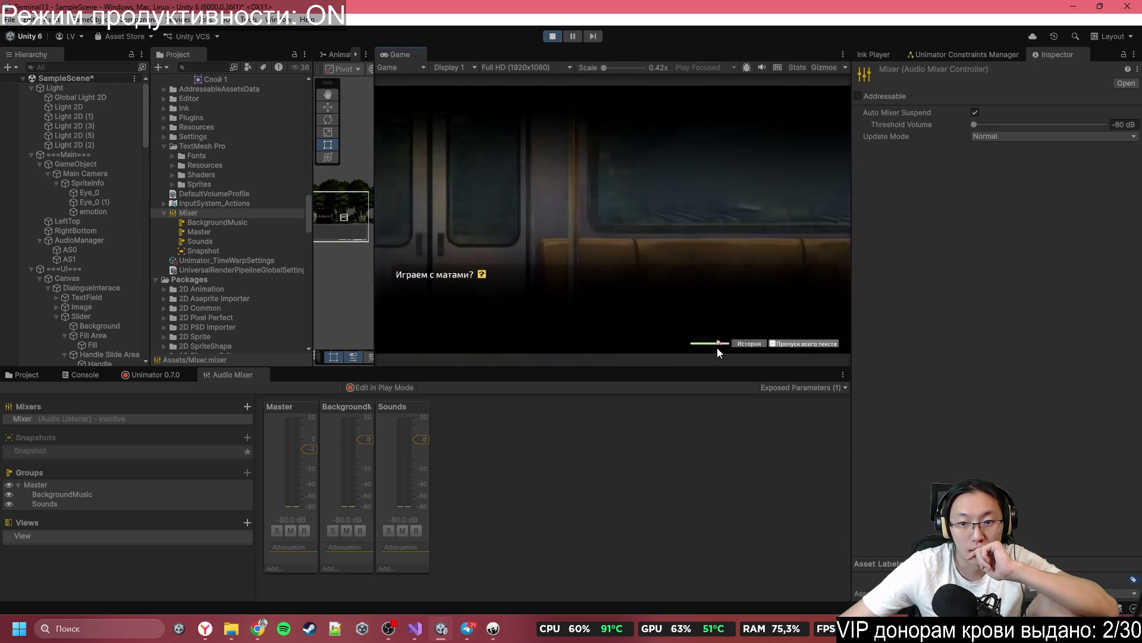
{"action": "left_click_drag", "start_coordinate": [720, 344], "coordinate": [703, 344]}
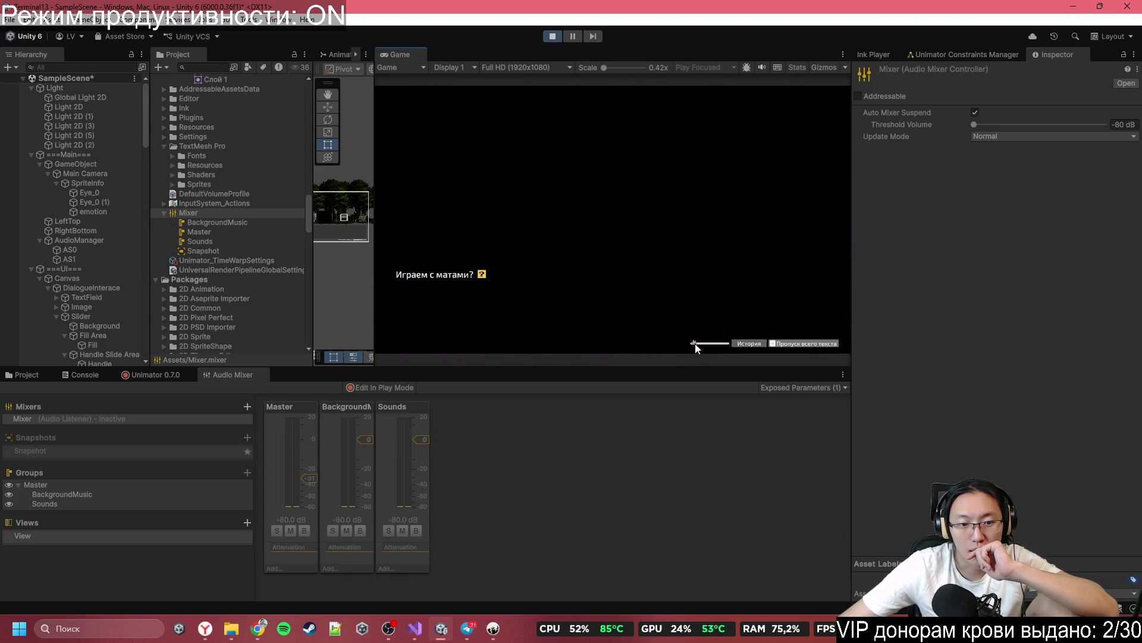
Step: Restart the game, play through the dialogue, and turn the master volume back up to about 0 dB
{"action": "left_click", "coordinate": [551, 40]}
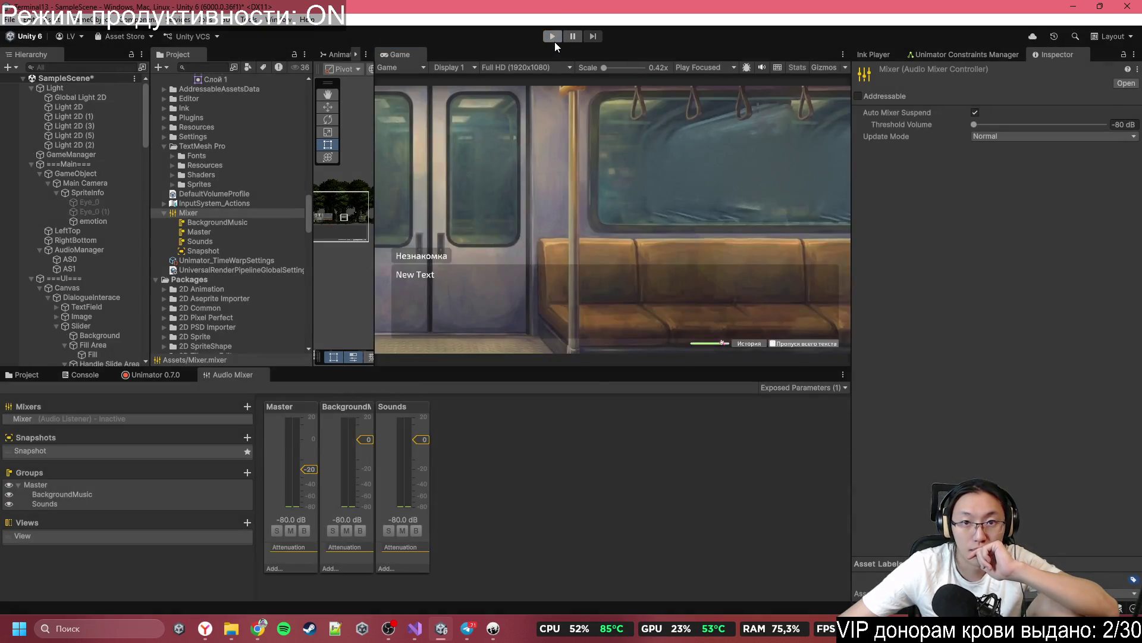
{"action": "left_click", "coordinate": [553, 39]}
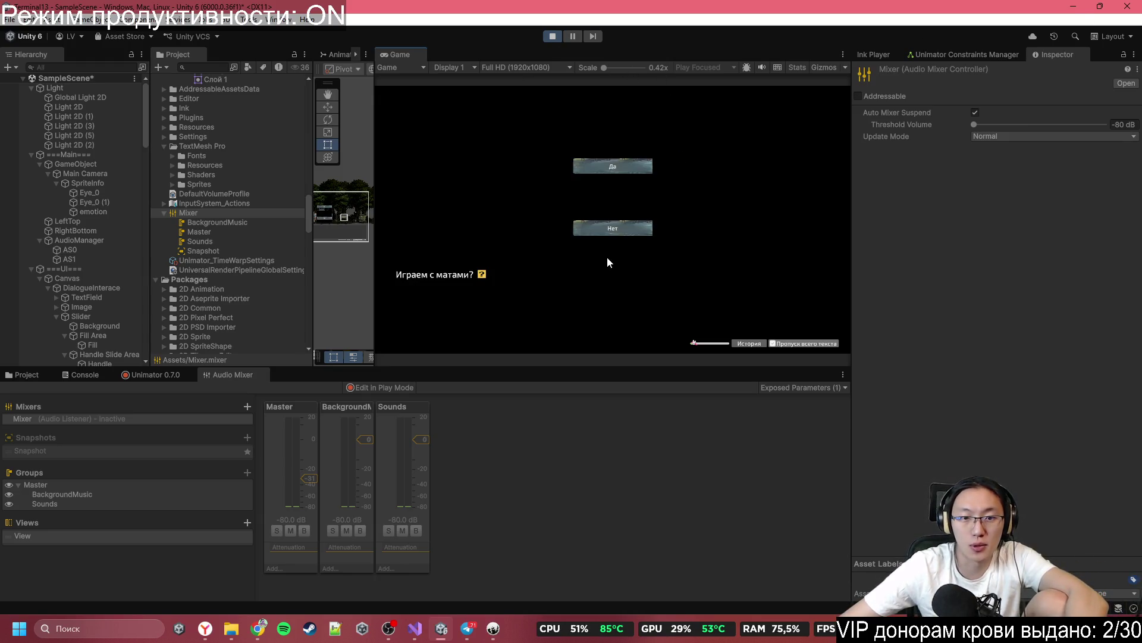
{"action": "left_click", "coordinate": [628, 226]}
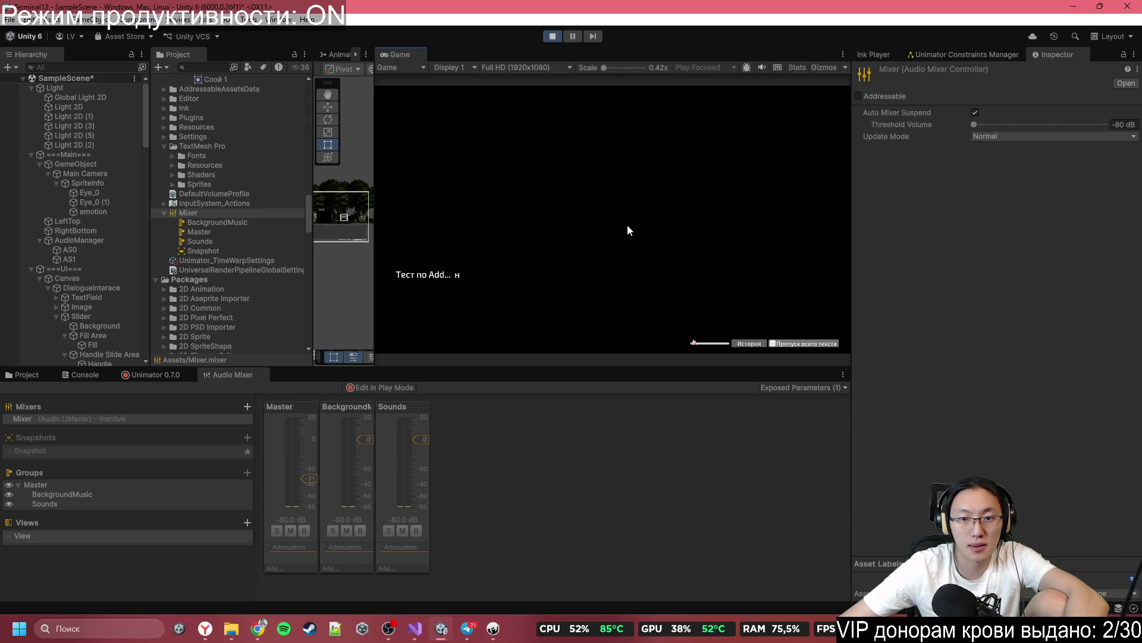
{"action": "left_click", "coordinate": [539, 260]}
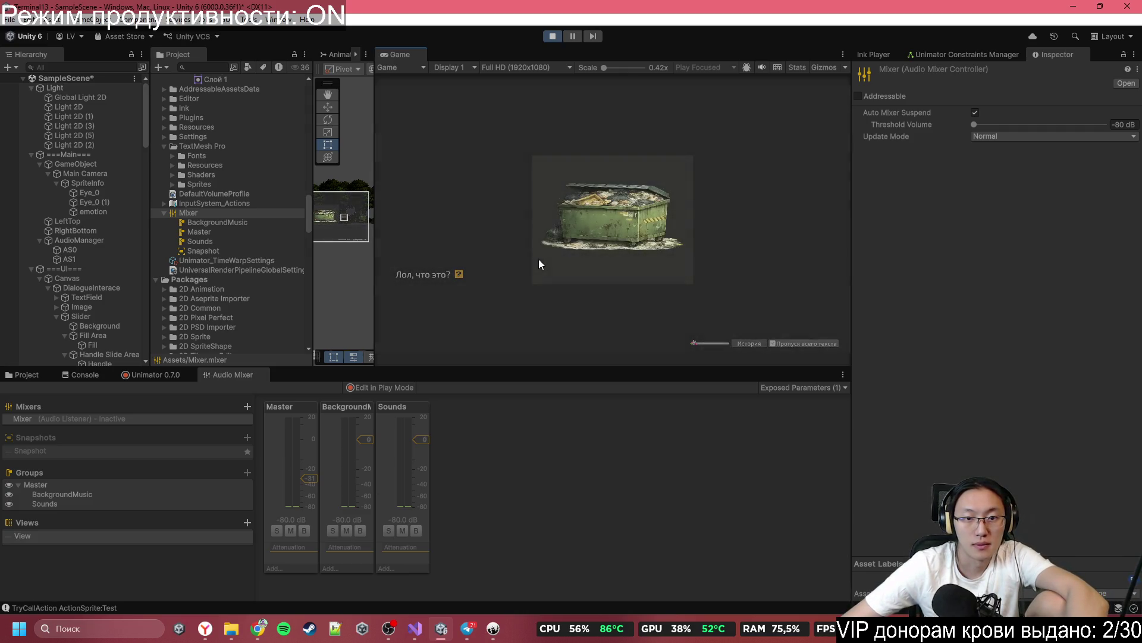
{"action": "left_click", "coordinate": [533, 262]}
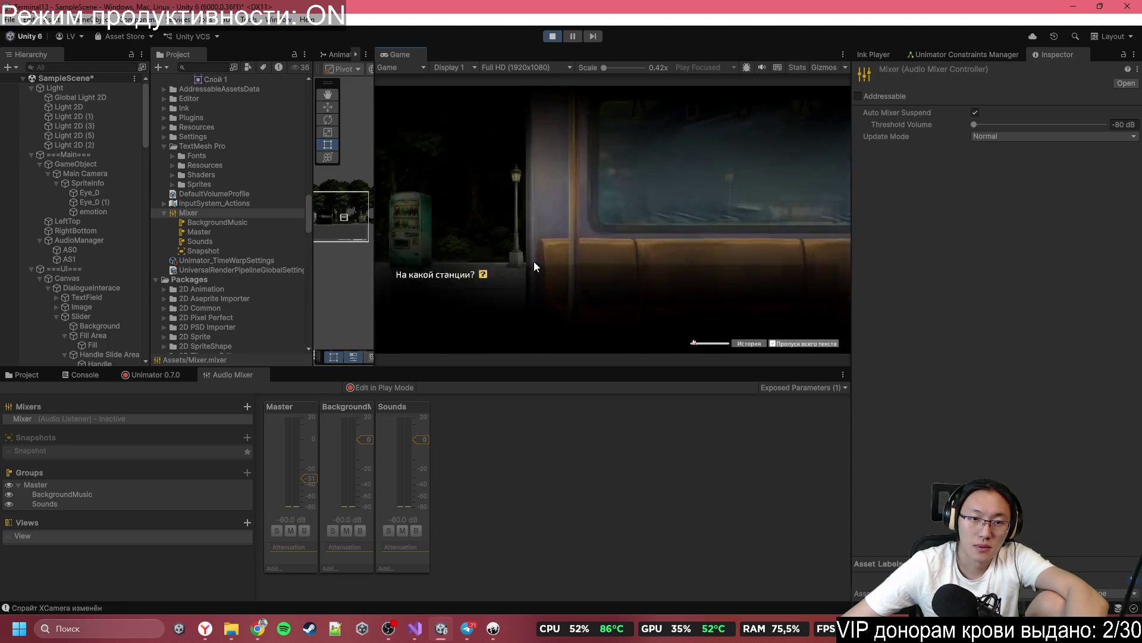
{"action": "left_click", "coordinate": [534, 262]}
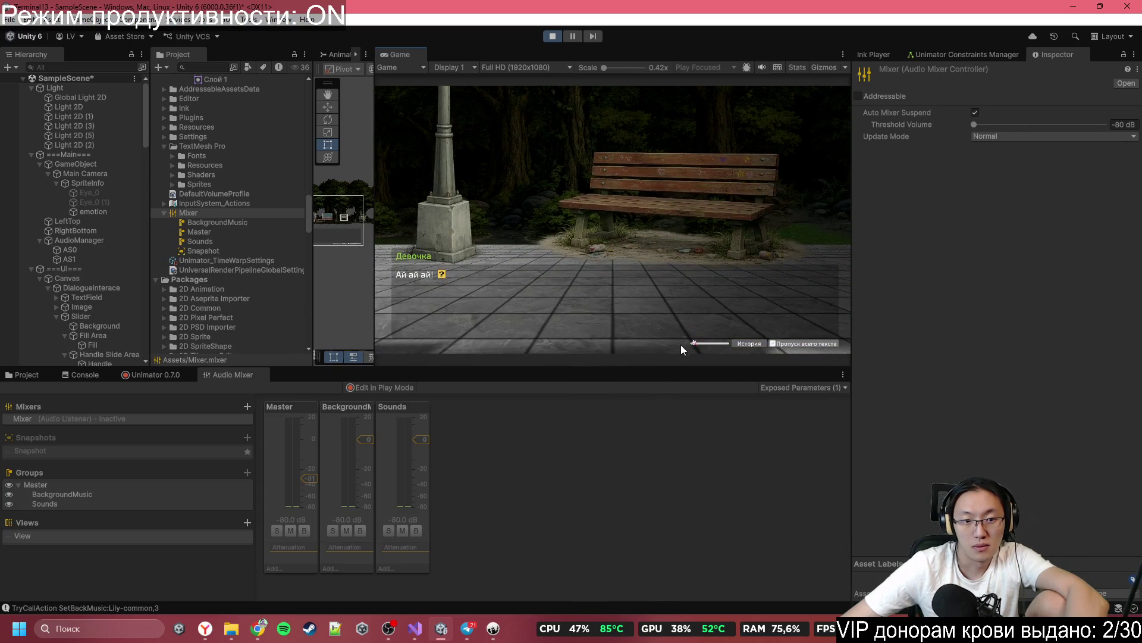
{"action": "left_click_drag", "start_coordinate": [700, 344], "coordinate": [726, 344]}
Step: Route the AS0 and AS1 audio sources under AudioManager to the BackgroundMusic mixer group
{"action": "left_click", "coordinate": [99, 244]}
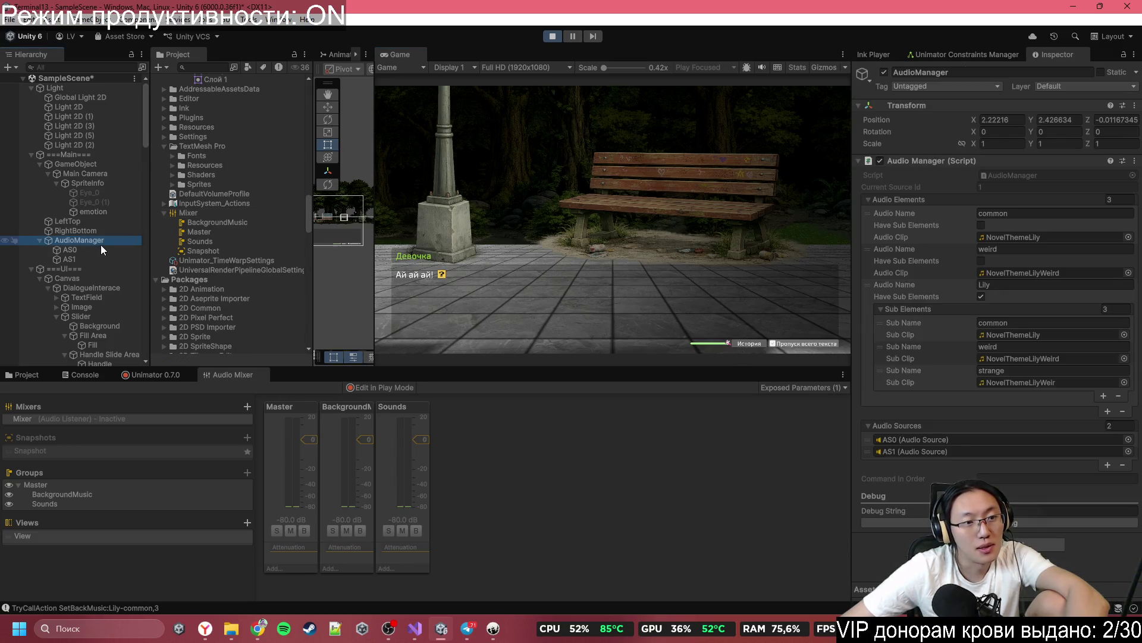
{"action": "left_click", "coordinate": [100, 249]}
{"action": "left_click", "coordinate": [93, 258], "text": "shift"}
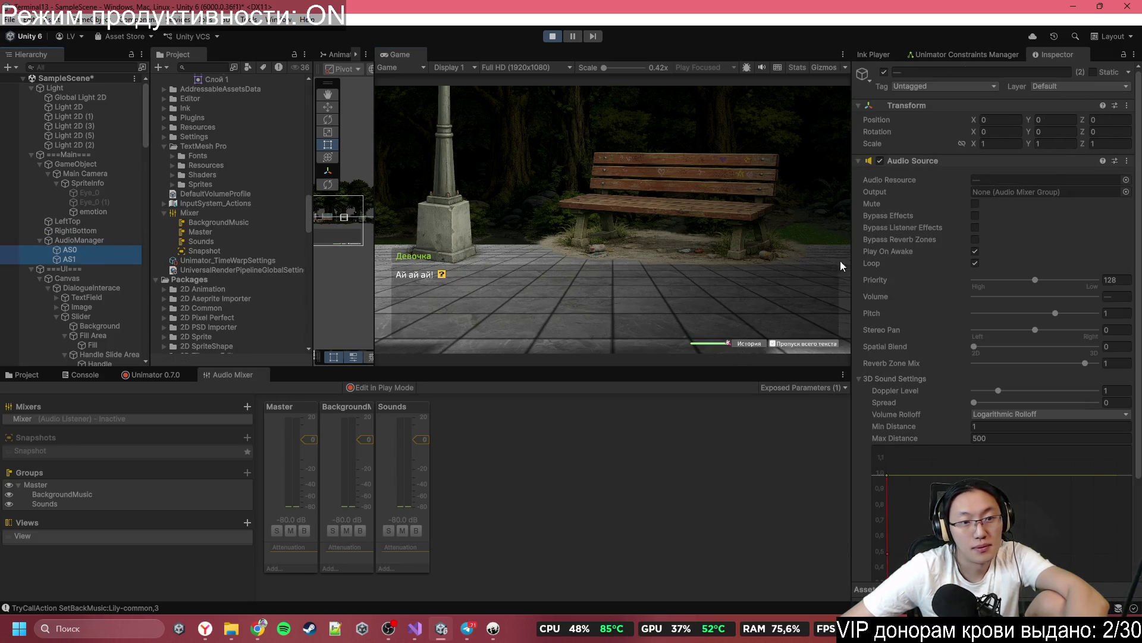
{"action": "left_click", "coordinate": [1126, 191]}
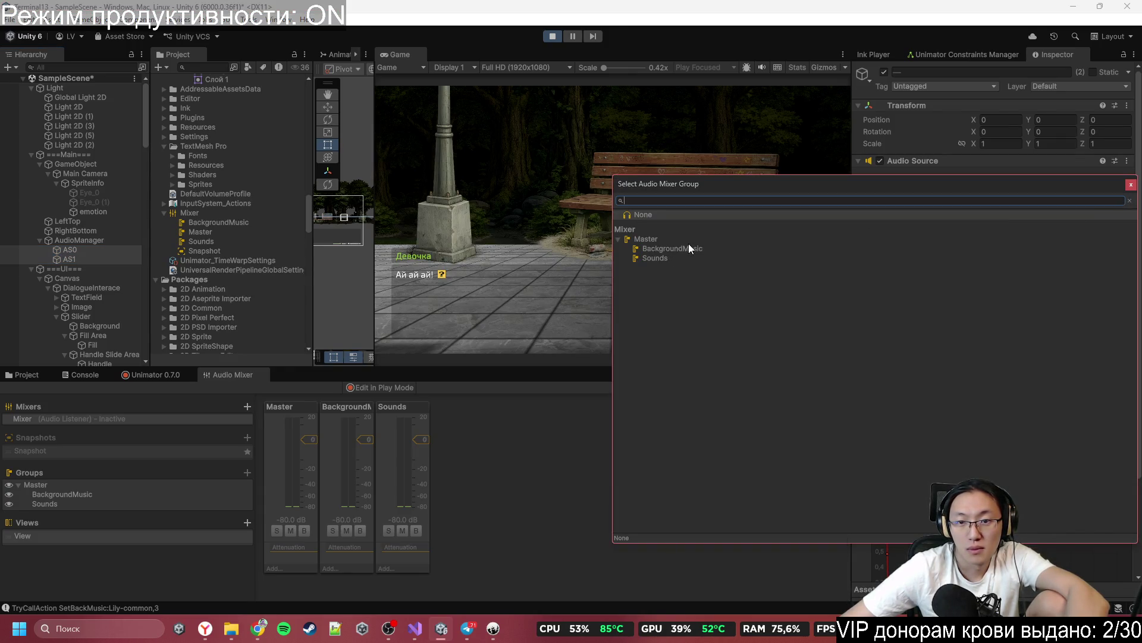
{"action": "double_click", "coordinate": [688, 245]}
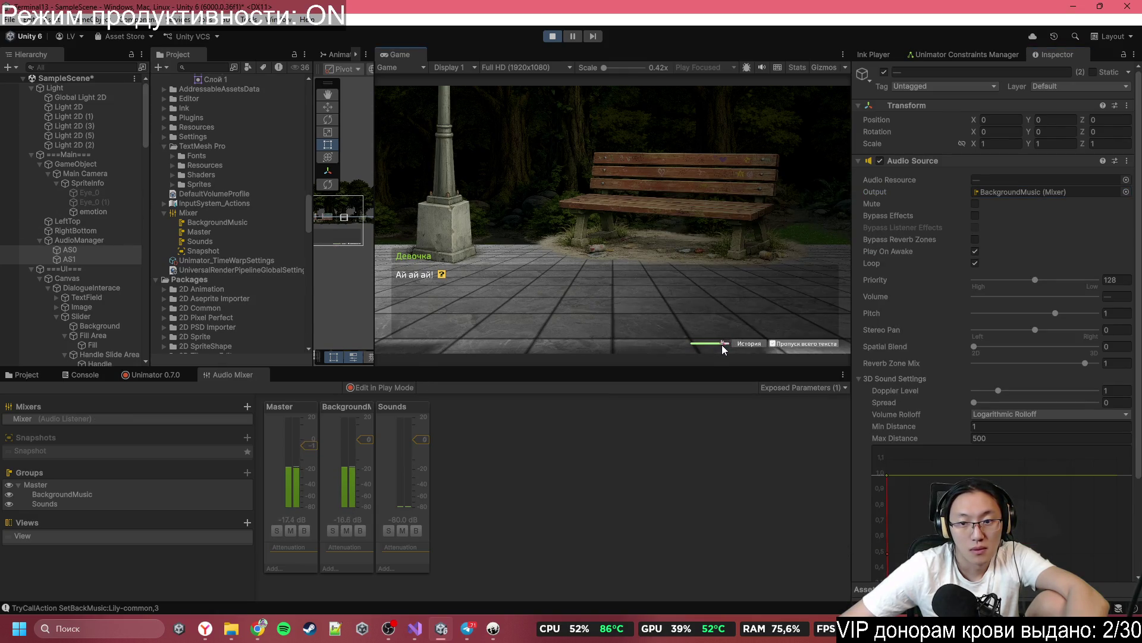
Step: Lower the in-game master volume slider to test the mixer routing
{"action": "left_click_drag", "start_coordinate": [716, 345], "coordinate": [742, 341]}
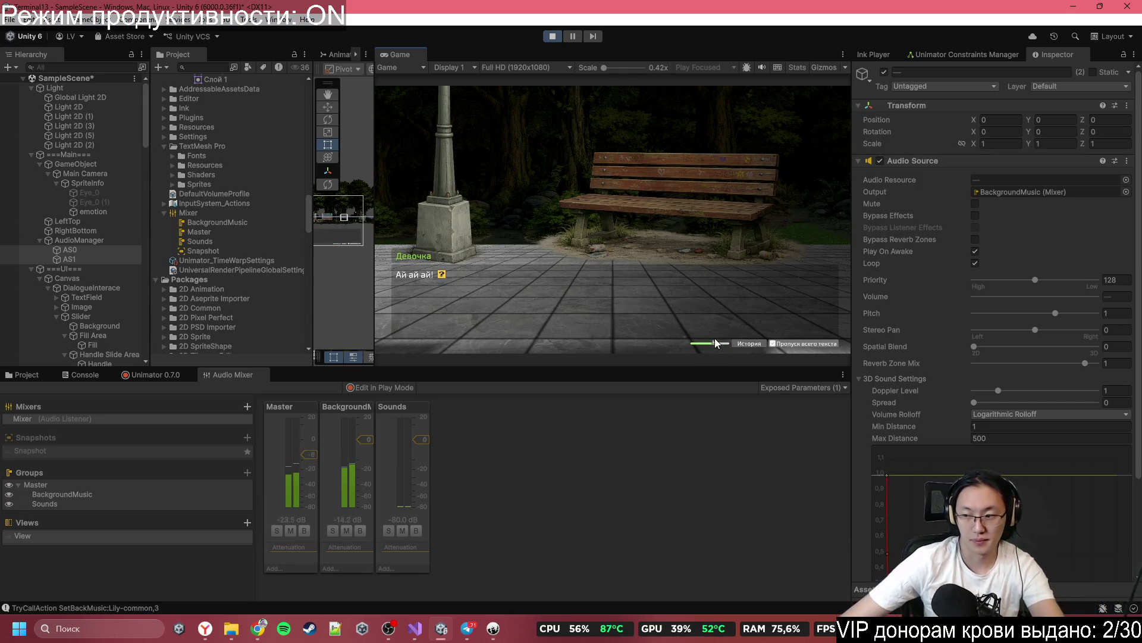
{"action": "left_click", "coordinate": [718, 342]}
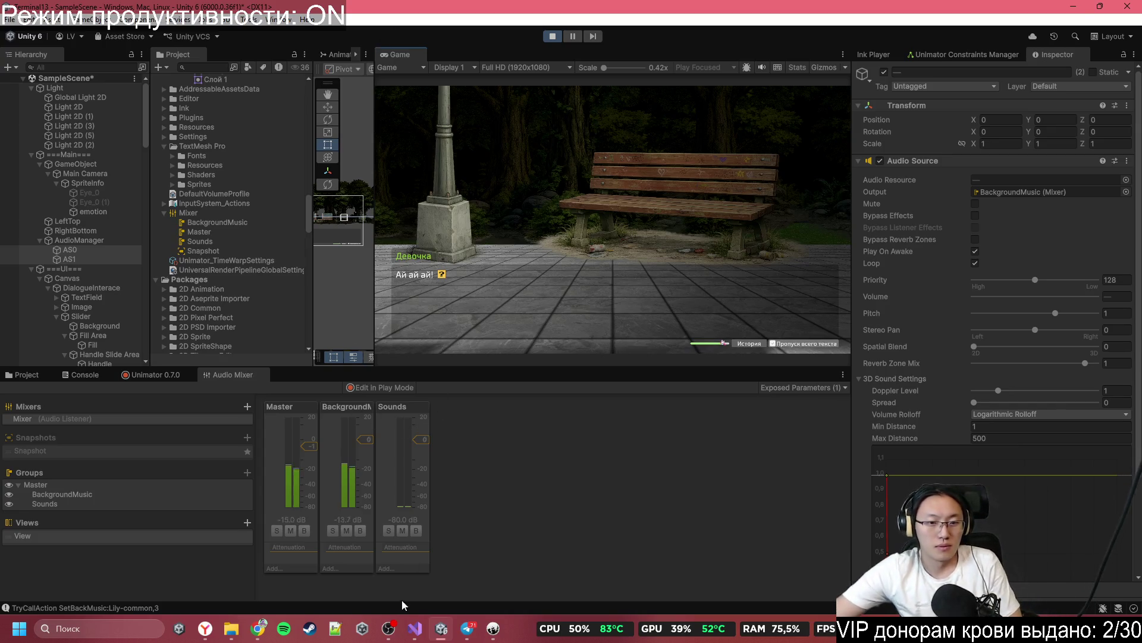
{"action": "left_click", "coordinate": [424, 632]}
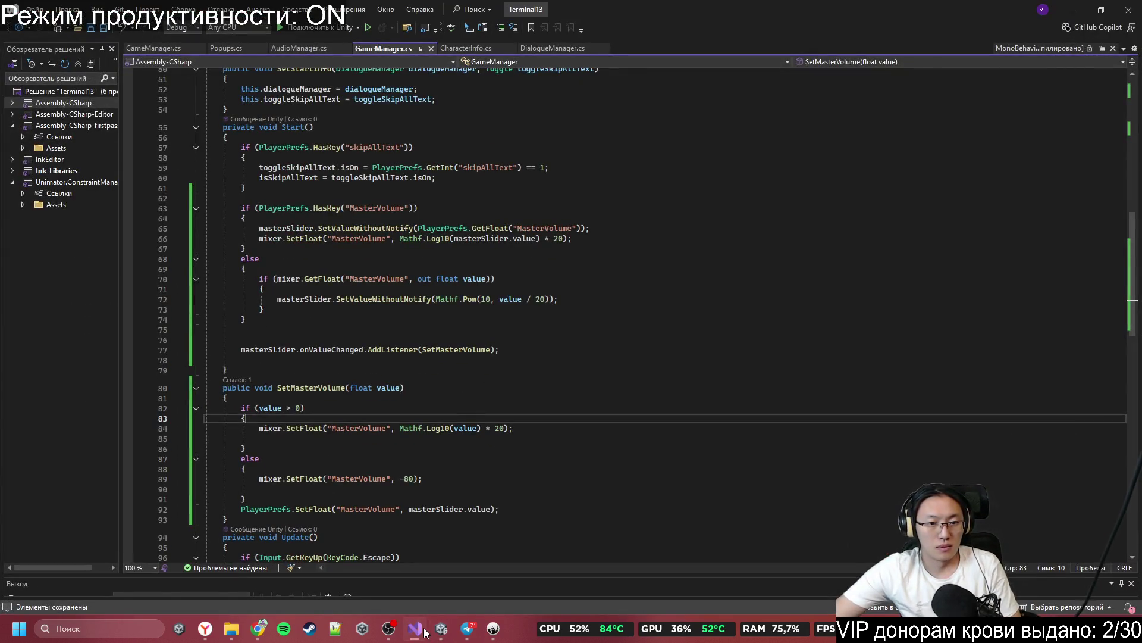
Step: Stop Play mode in the Unity editor and return to GameManager.cs in Visual Studio
{"action": "scroll", "coordinate": [444, 421], "scroll_direction": "down", "scroll_amount": 4}
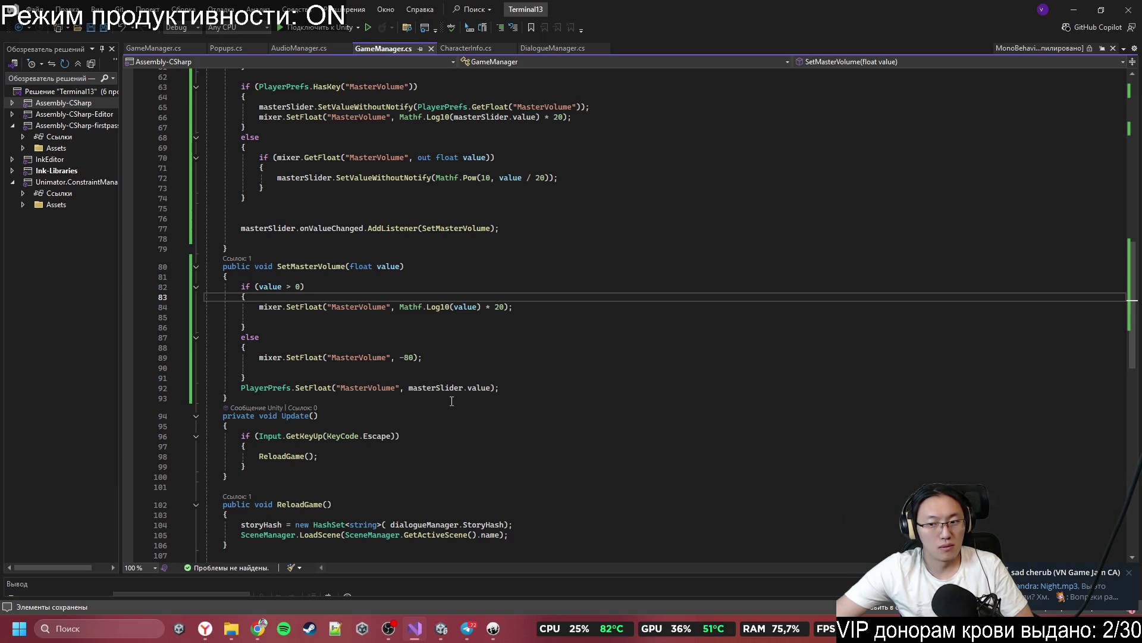
{"action": "left_click", "coordinate": [1074, 10]}
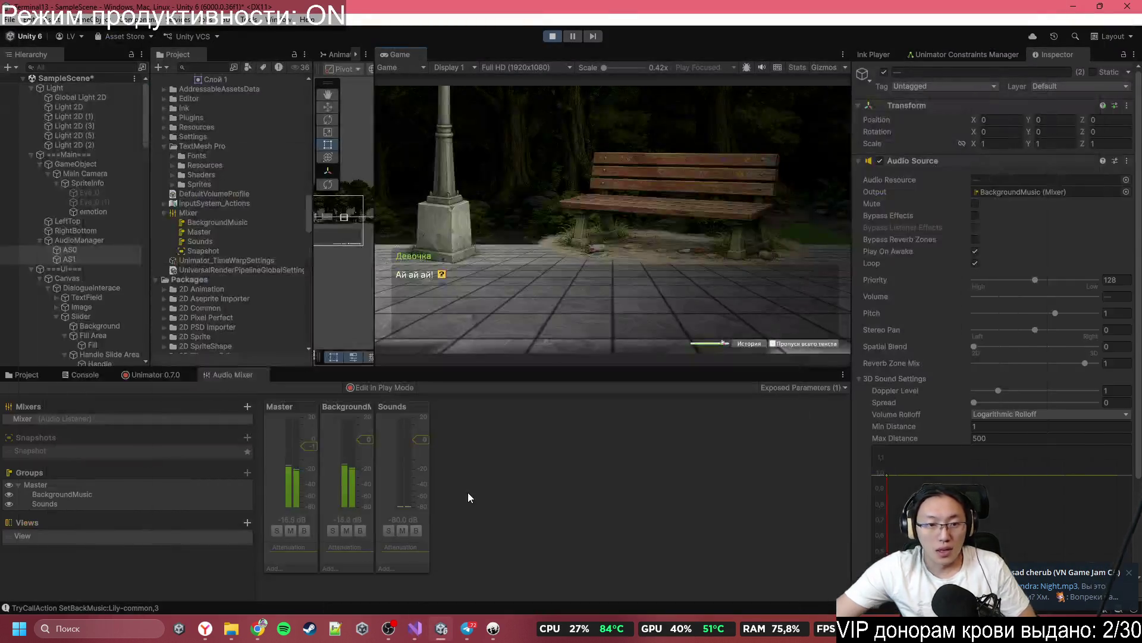
{"action": "left_click", "coordinate": [551, 36]}
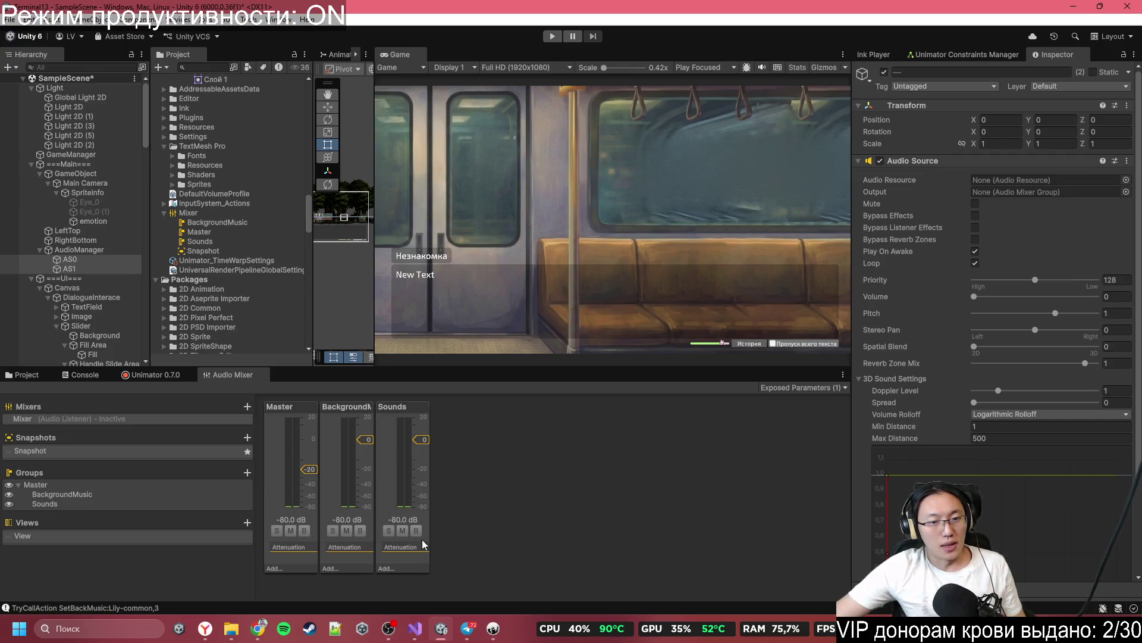
{"action": "mouse_move", "coordinate": [485, 635]}
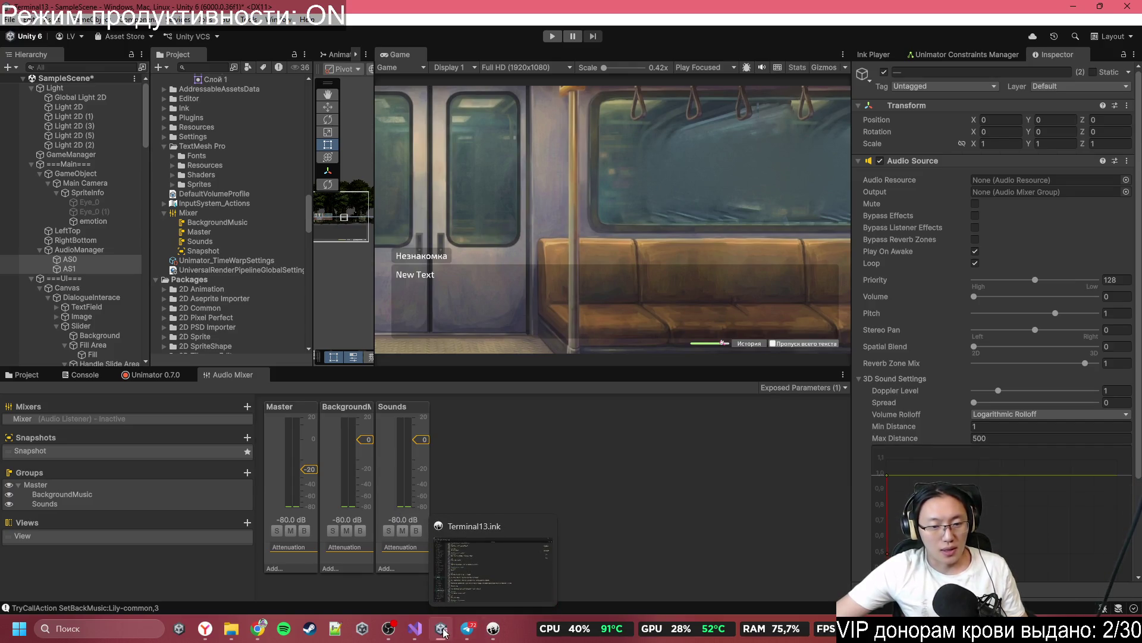
{"action": "mouse_move", "coordinate": [416, 627]}
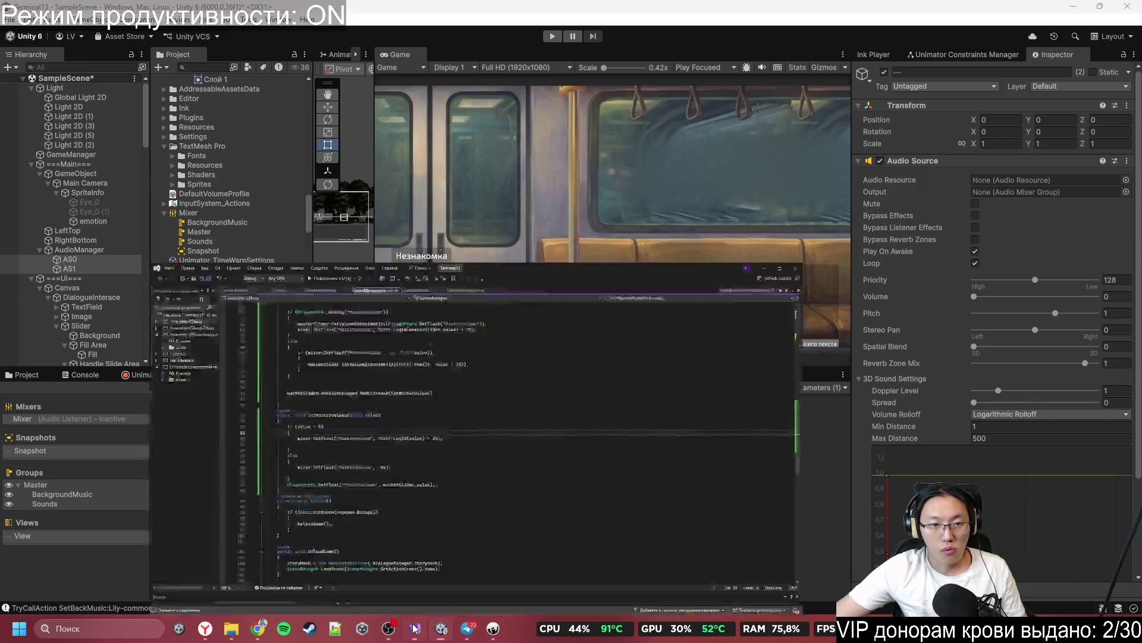
{"action": "left_click", "coordinate": [415, 628]}
{"action": "left_click", "coordinate": [529, 263]}
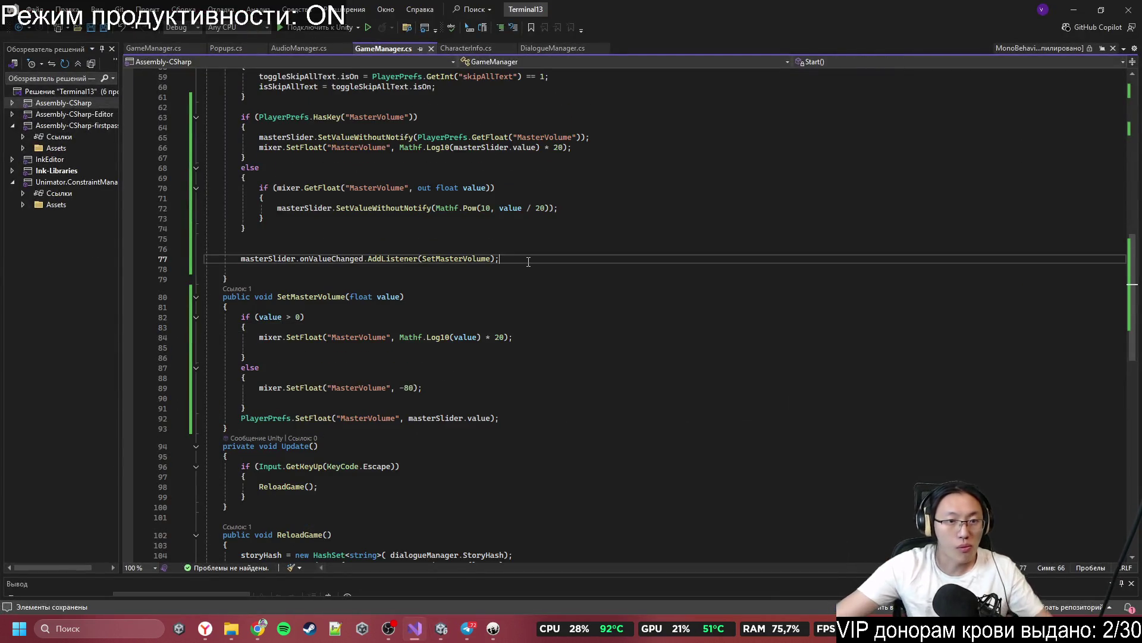
{"action": "key", "text": "Return"}
{"action": "type", "text": "masterSlider"}
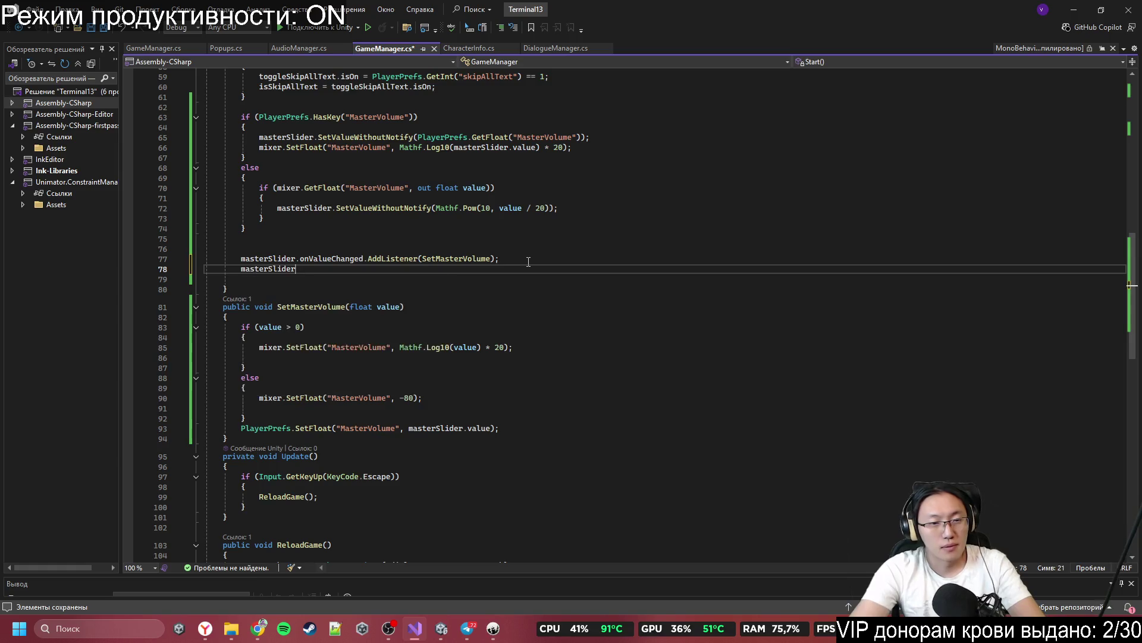
{"action": "type", "text": ".on"}
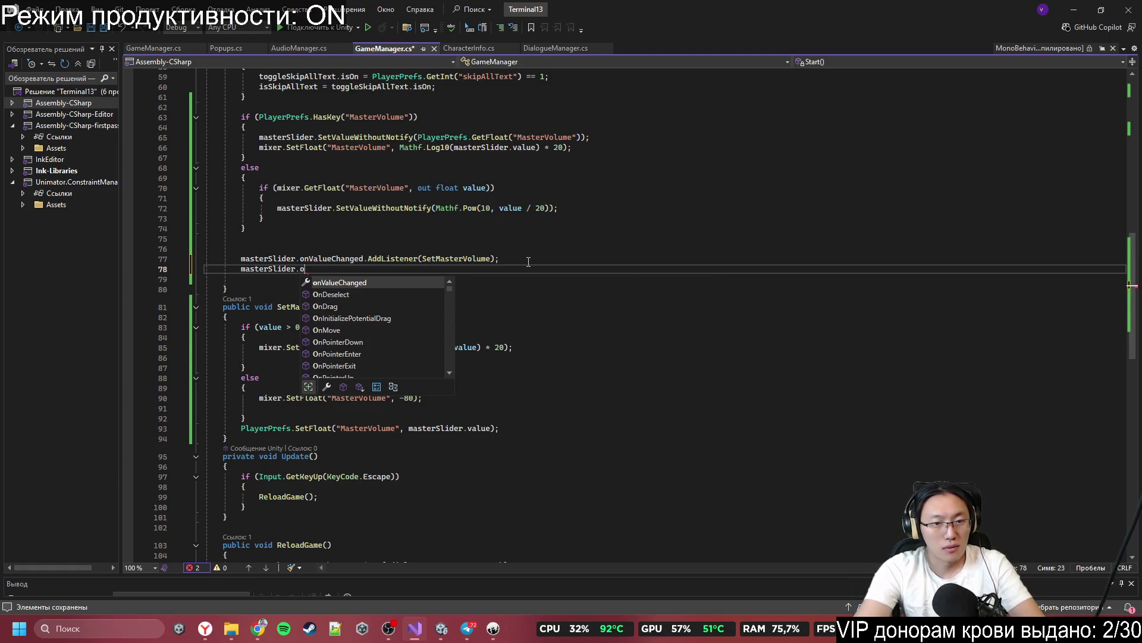
{"action": "key", "text": "Down"}
{"action": "key", "text": "Down"}
{"action": "key", "text": "Down"}
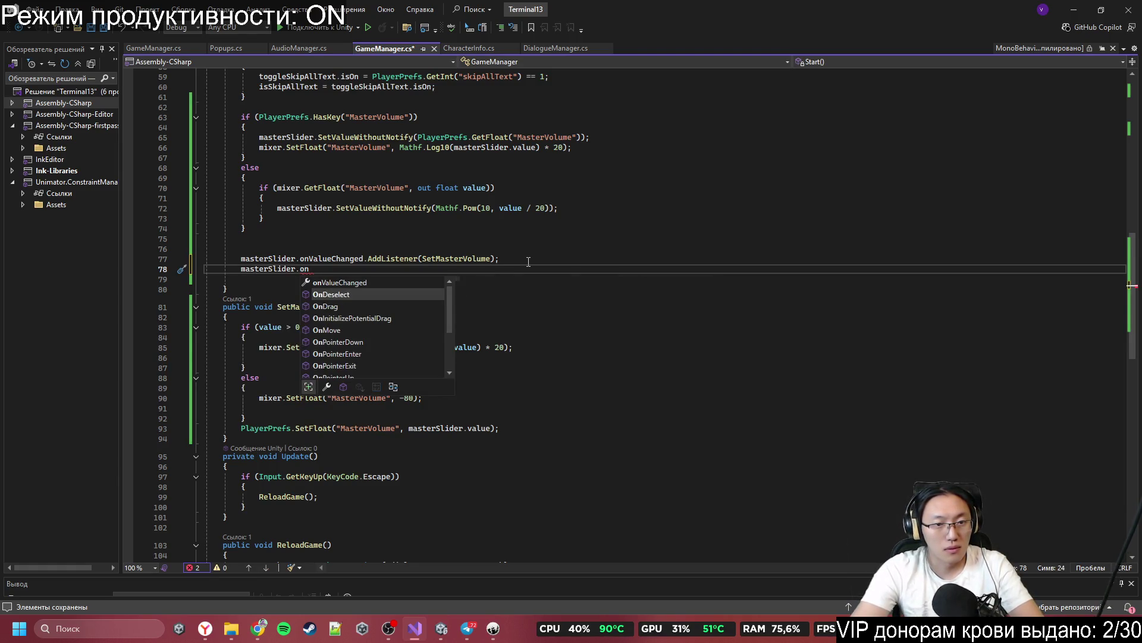
{"action": "key", "text": "Up"}
{"action": "key", "text": "Up"}
{"action": "key", "text": "Up"}
{"action": "key", "text": "Down"}
{"action": "key", "text": "Down"}
{"action": "key", "text": "Down"}
{"action": "key", "text": "Down"}
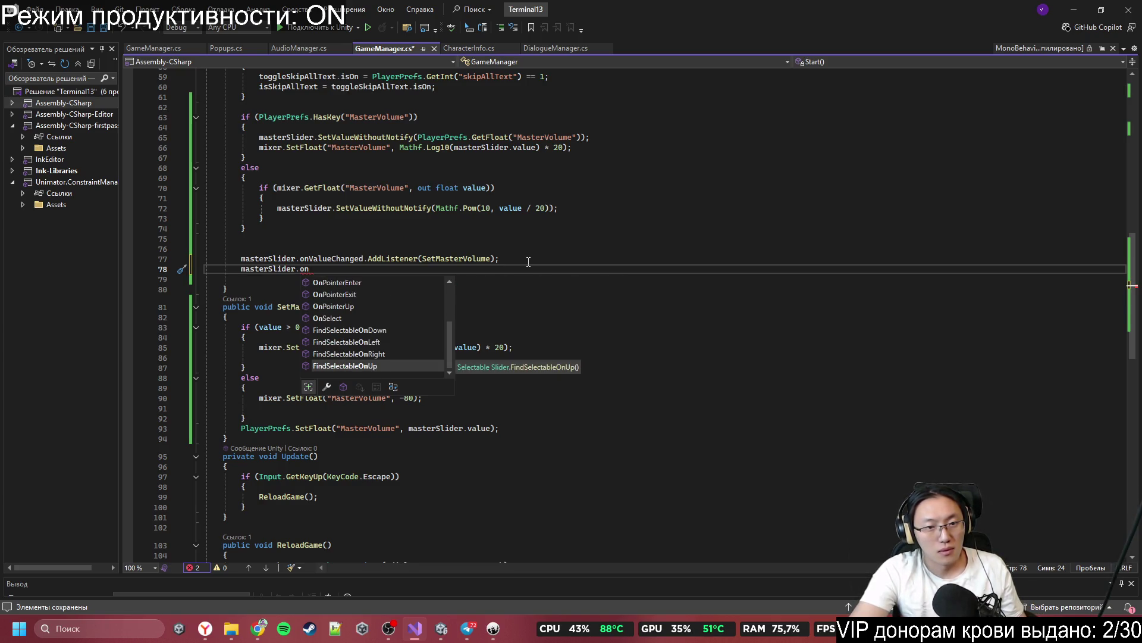
{"action": "key", "text": "Up"}
{"action": "key", "text": "Up"}
{"action": "key", "text": "Up"}
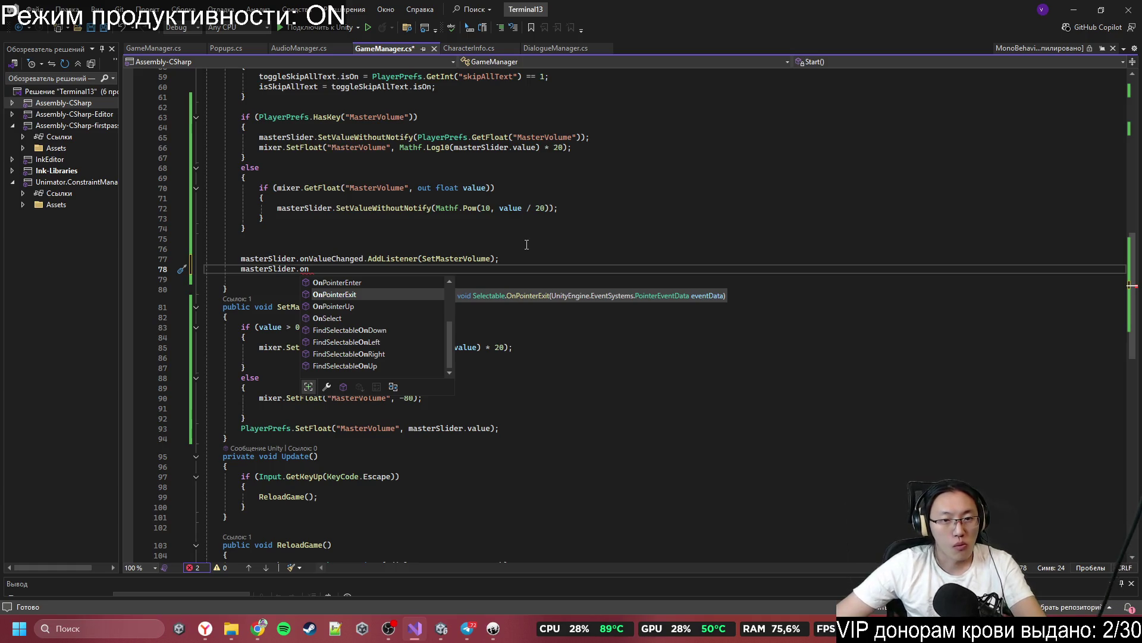
{"action": "key", "text": "Escape"}
{"action": "key", "text": "Up"}
{"action": "key", "text": "Up"}
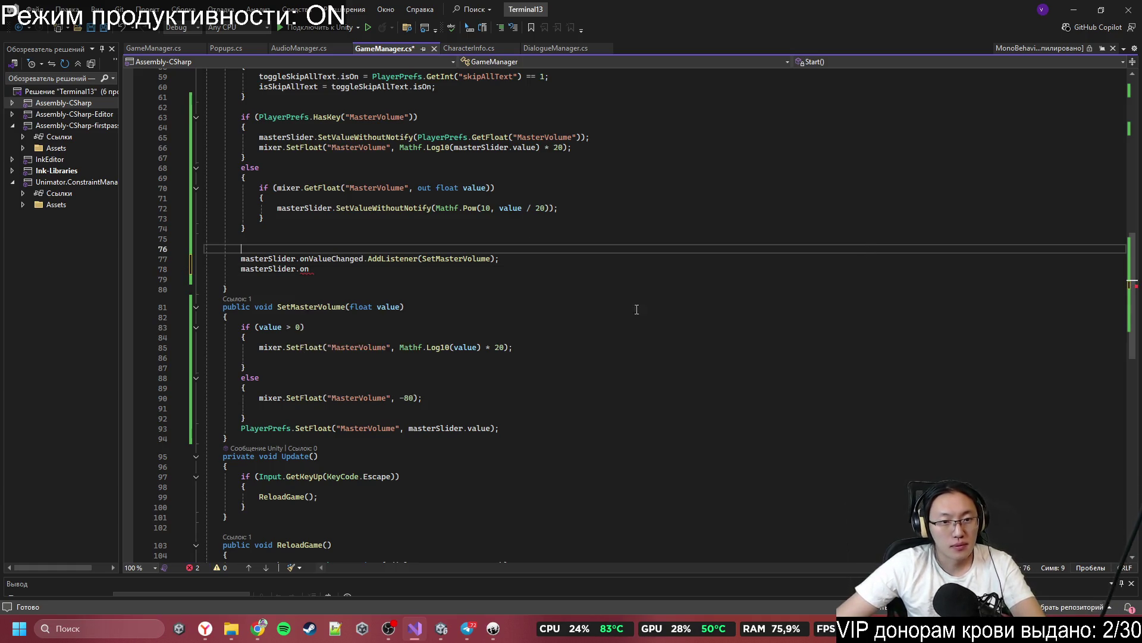
{"action": "left_click", "coordinate": [320, 275]}
{"action": "key", "text": "shift+Up"}
{"action": "key", "text": "shift+Up"}
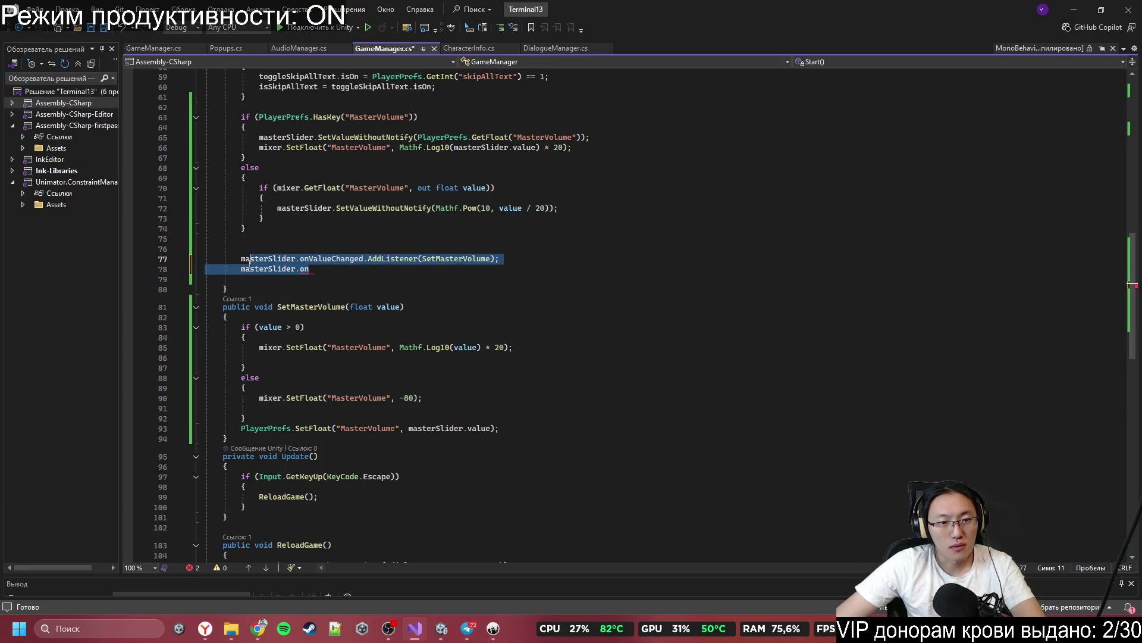
{"action": "left_click", "coordinate": [244, 270]}
{"action": "key", "text": "shift+End"}
{"action": "key", "text": "Delete"}
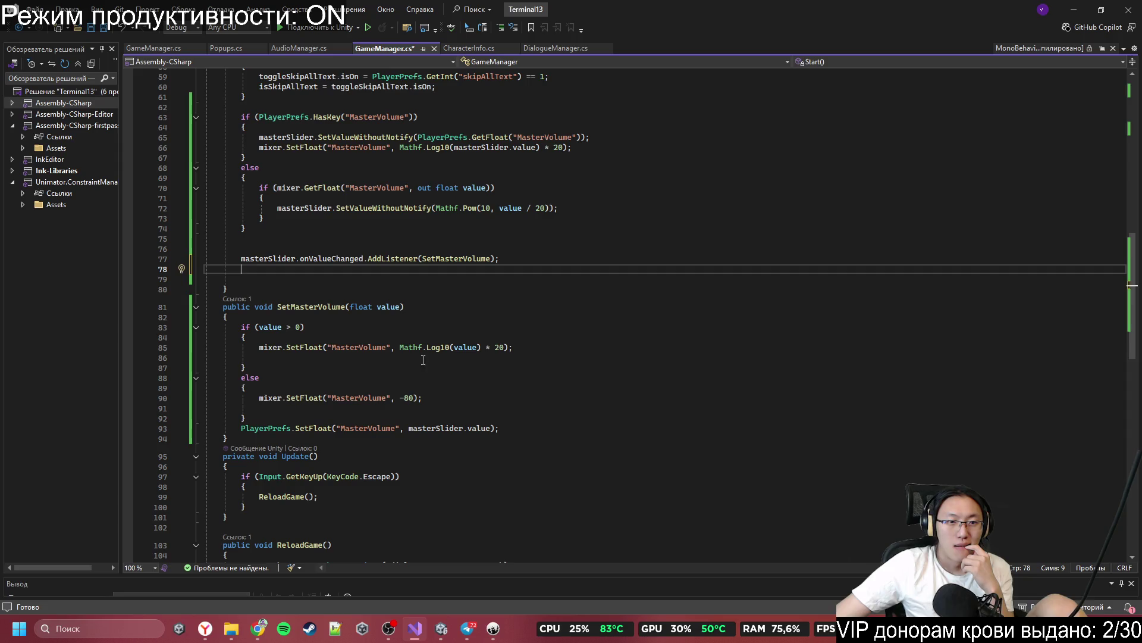
Step: Collapse the blank lines above the masterSlider listener call in Start into one line
{"action": "scroll", "coordinate": [271, 357], "scroll_direction": "up", "scroll_amount": 3}
{"action": "mouse_move", "coordinate": [240, 341]}
{"action": "left_mouse_down"}
{"action": "mouse_move", "coordinate": [232, 336]}
{"action": "mouse_move", "coordinate": [285, 334]}
{"action": "mouse_move", "coordinate": [238, 327]}
{"action": "mouse_move", "coordinate": [309, 324]}
{"action": "left_mouse_up"}
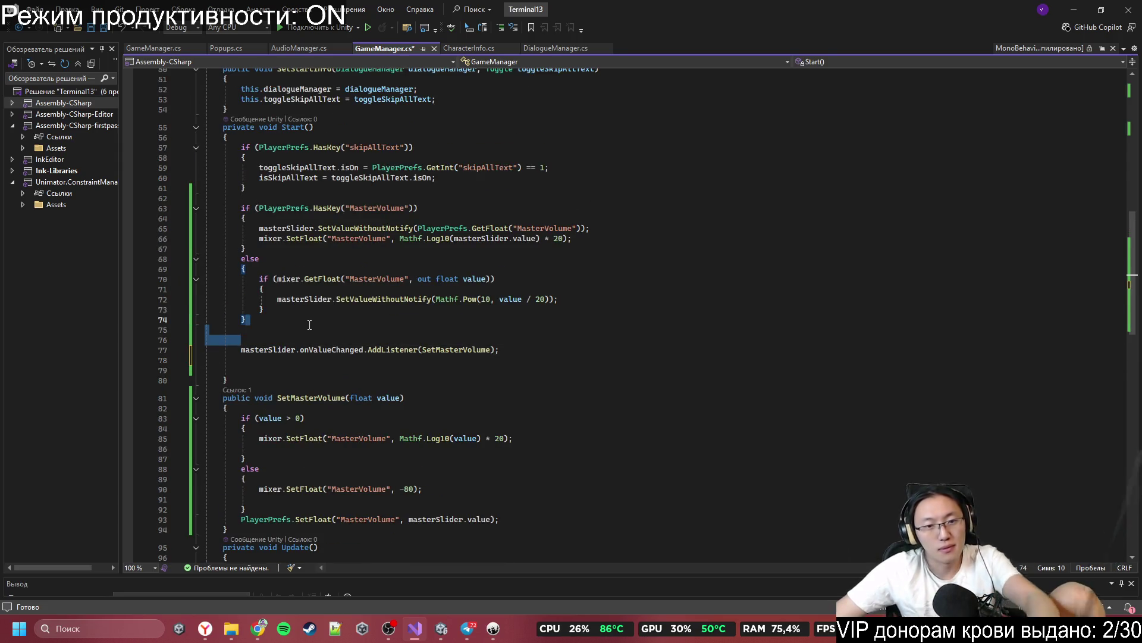
{"action": "key", "text": "Return"}
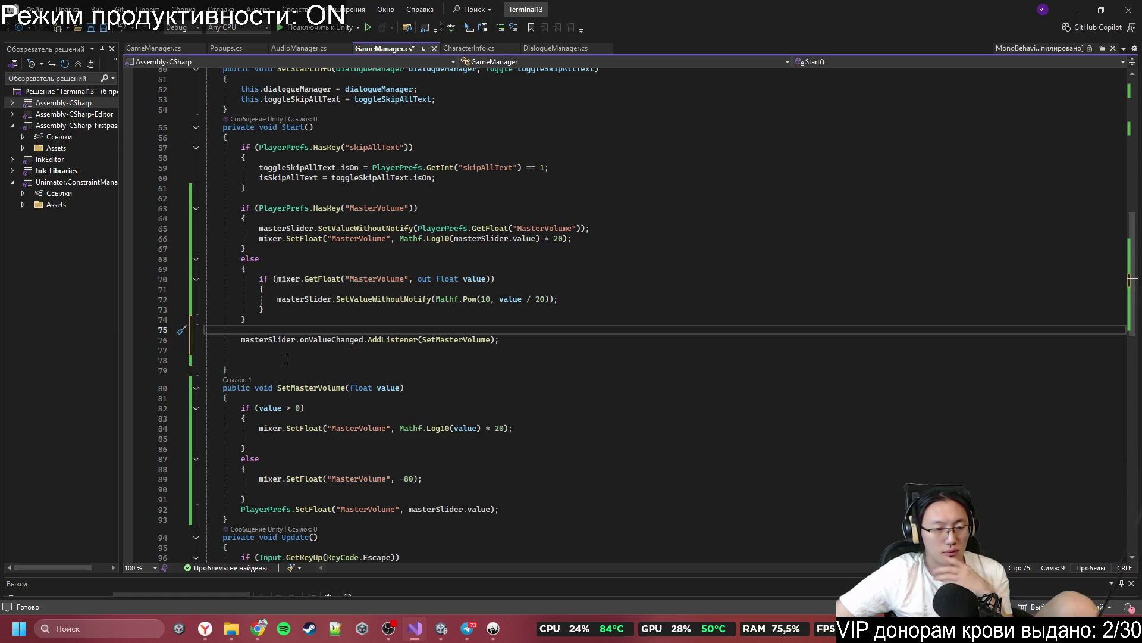
{"action": "scroll", "coordinate": [287, 358], "scroll_direction": "down", "scroll_amount": 1}
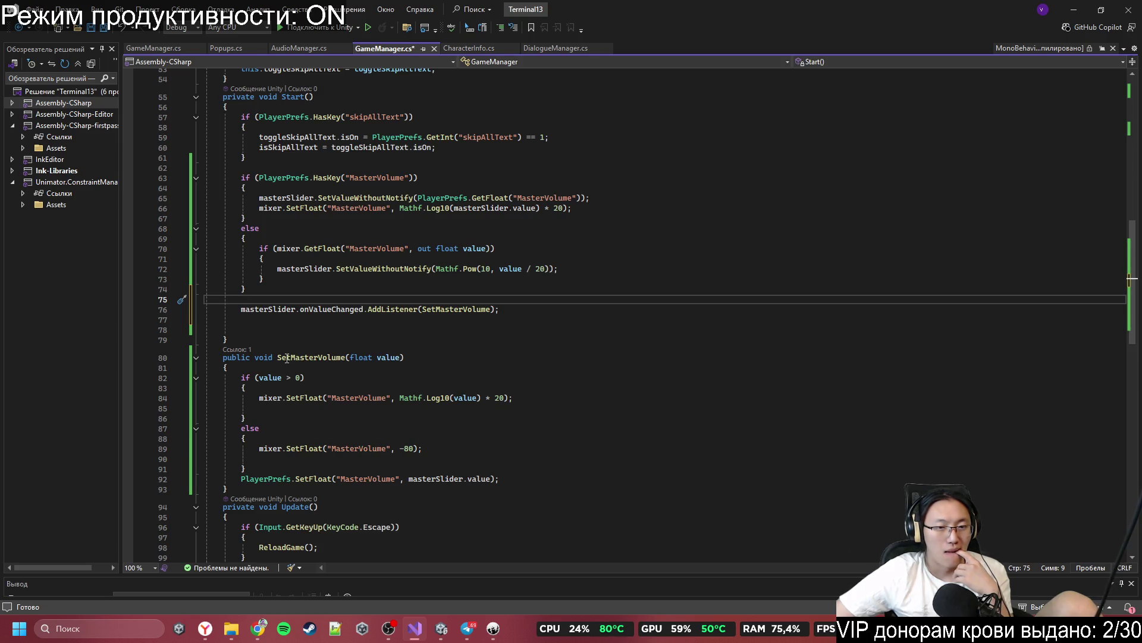
{"action": "scroll", "coordinate": [287, 358], "scroll_direction": "down", "scroll_amount": 2}
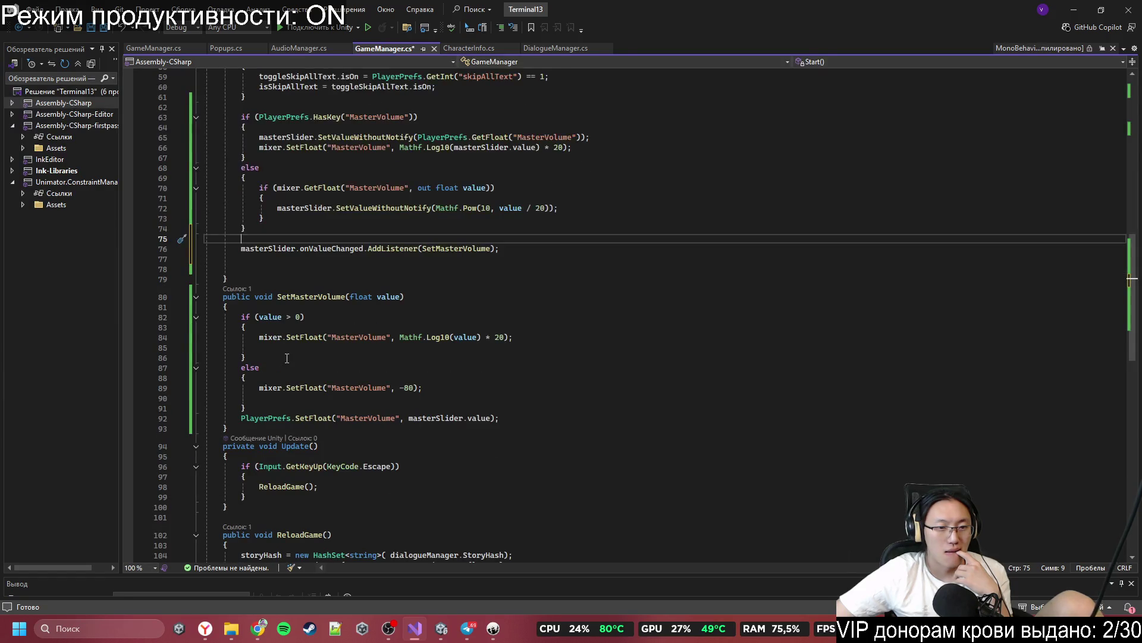
{"action": "scroll", "coordinate": [286, 358], "scroll_direction": "down", "scroll_amount": 2}
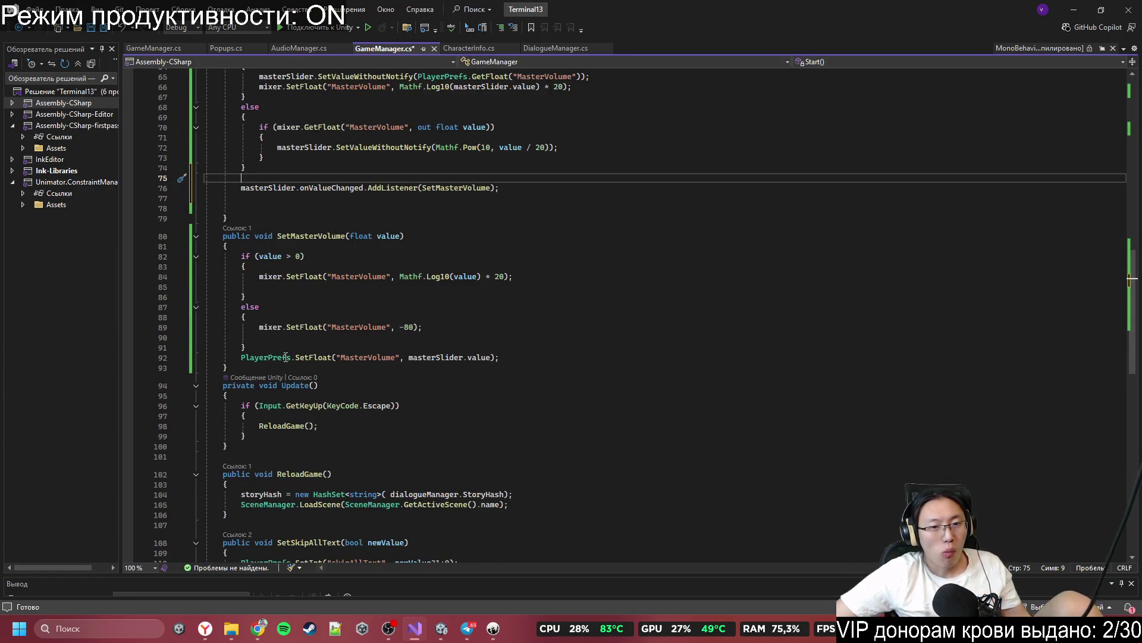
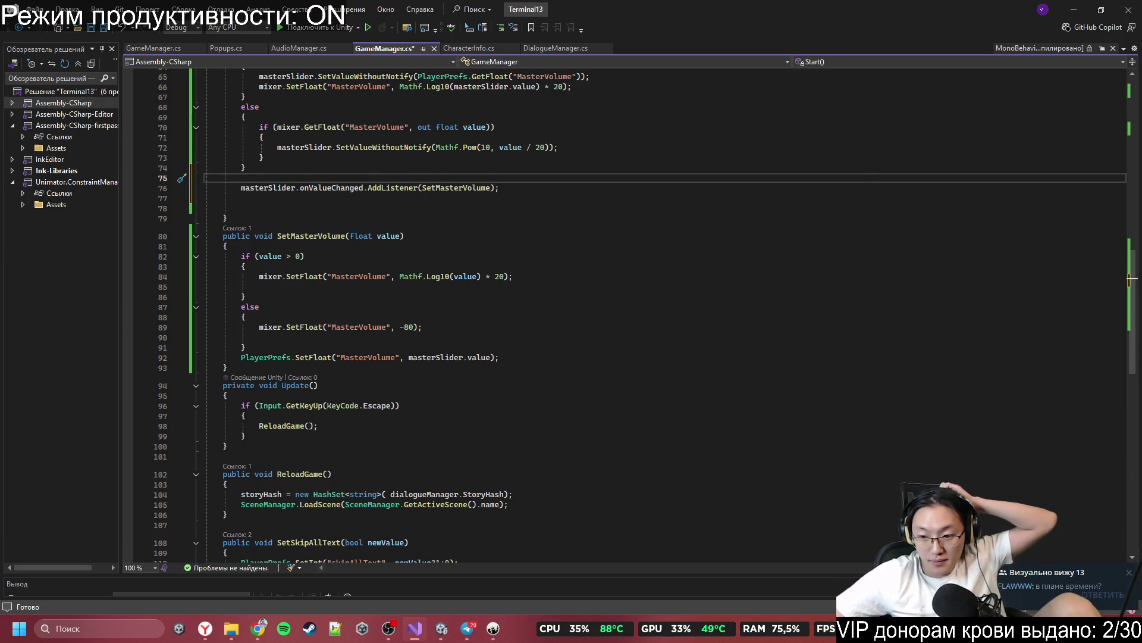
Step: In the Визуально вижу 13 chat, discard the drafted message and send the reply 'Ага'
{"action": "left_click", "coordinate": [1065, 578]}
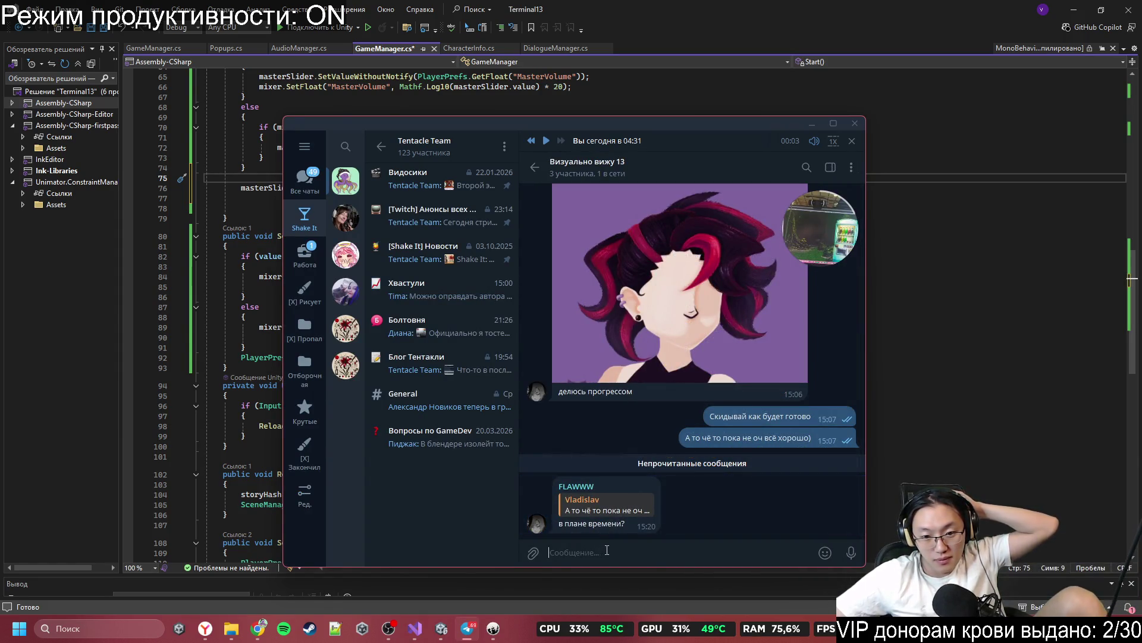
{"action": "type", "text": "с:"}
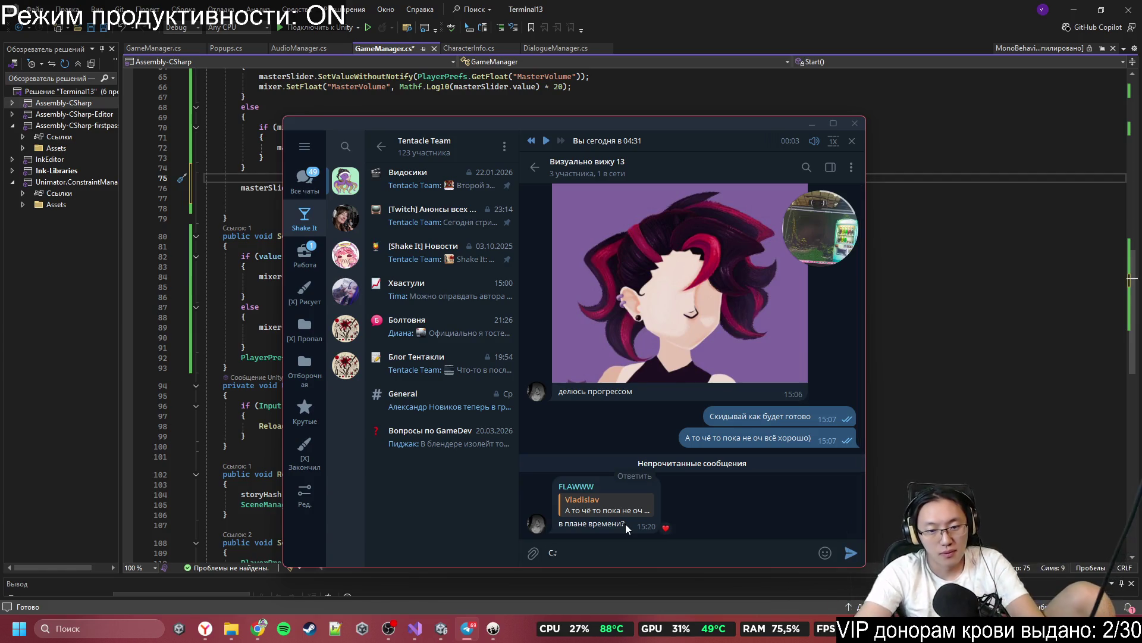
{"action": "type", "text": "."}
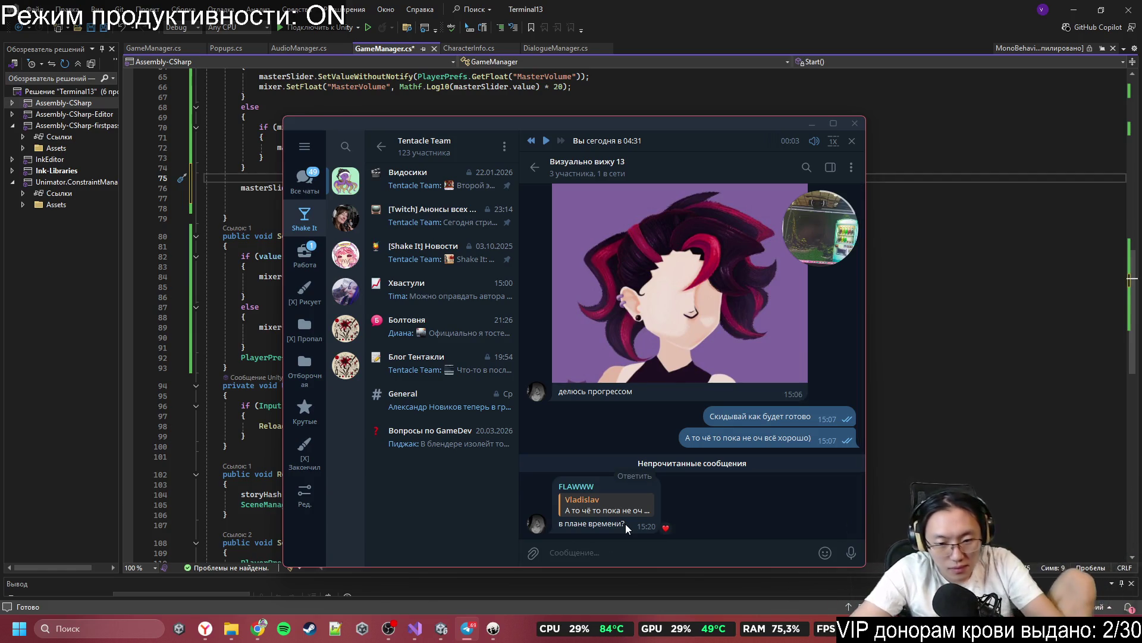
{"action": "key", "text": "BackSpace"}
{"action": "type", "text": "Сюжеь"}
{"action": "key", "text": "BackSpace"}
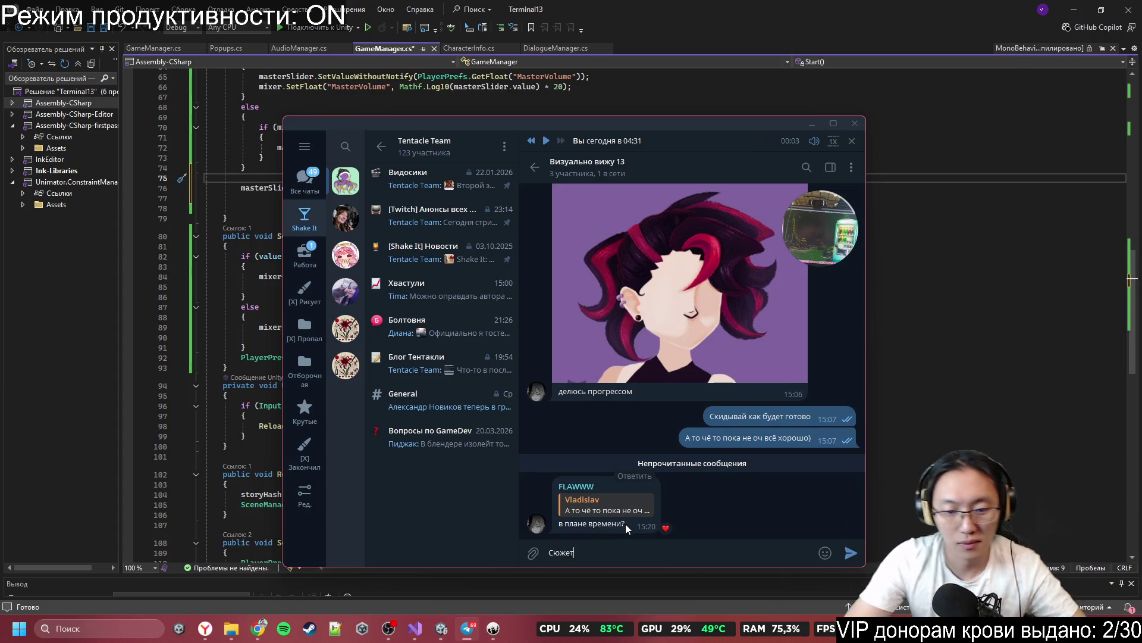
{"action": "type", "text": "т готов, а расставля"}
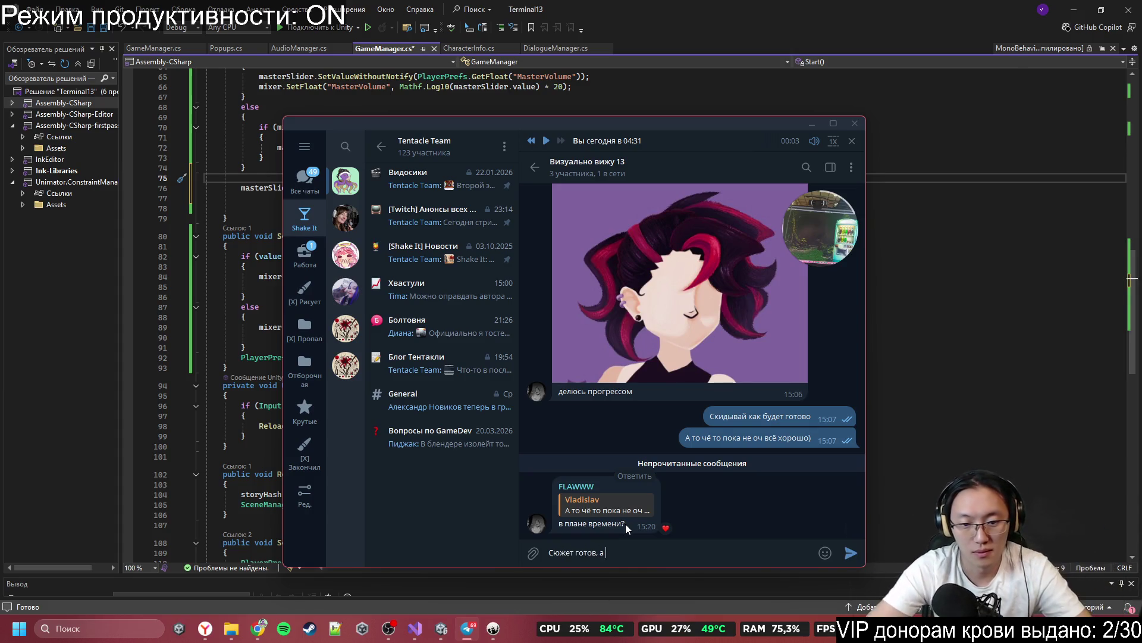
{"action": "type", "text": "ть "}
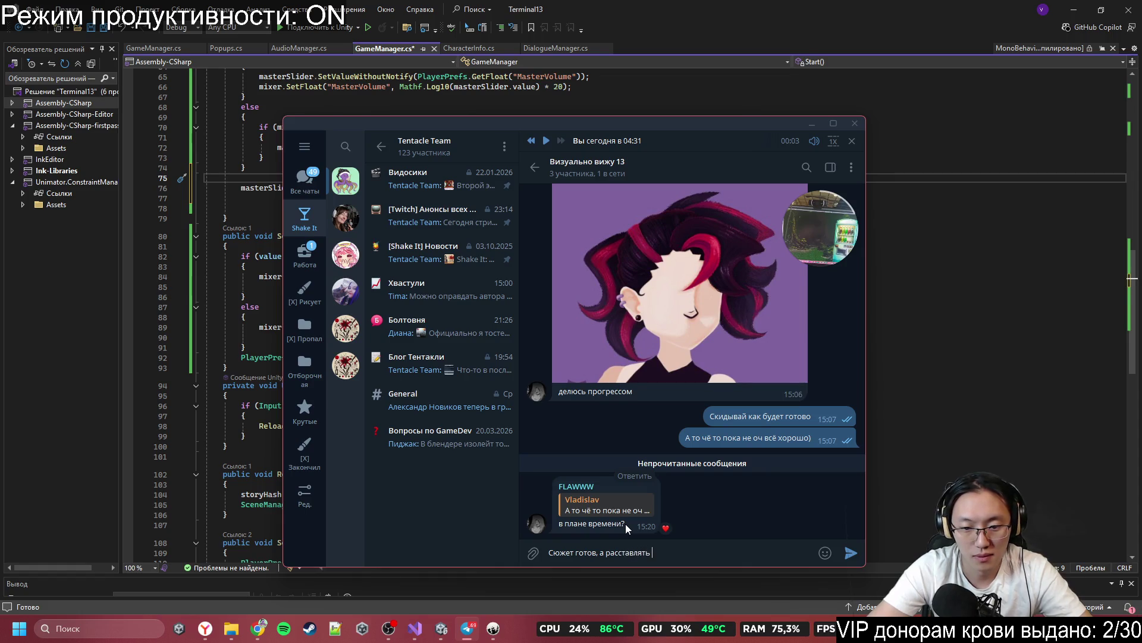
{"action": "type", "text": "пе"}
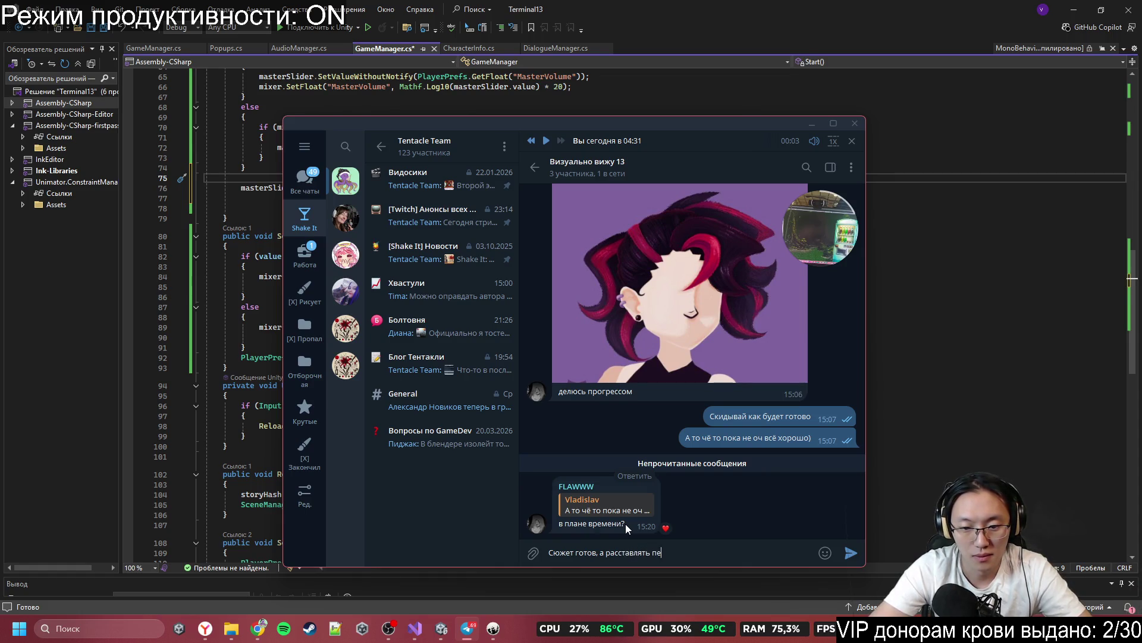
{"action": "type", "text": "рсонажей с"}
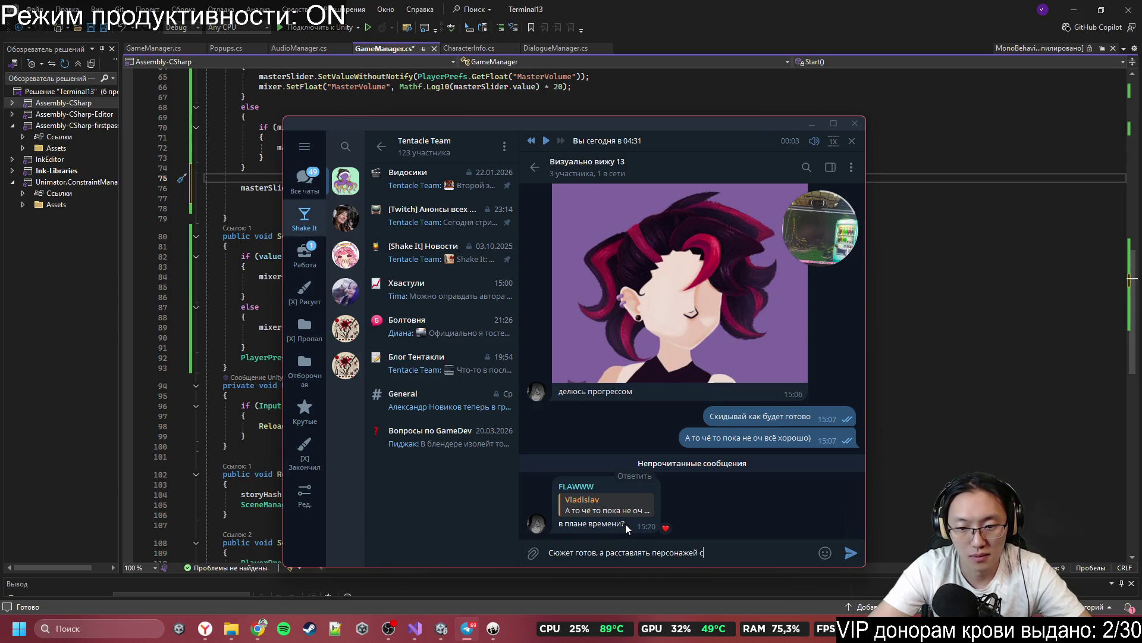
{"action": "type", "text": "ложно пока"}
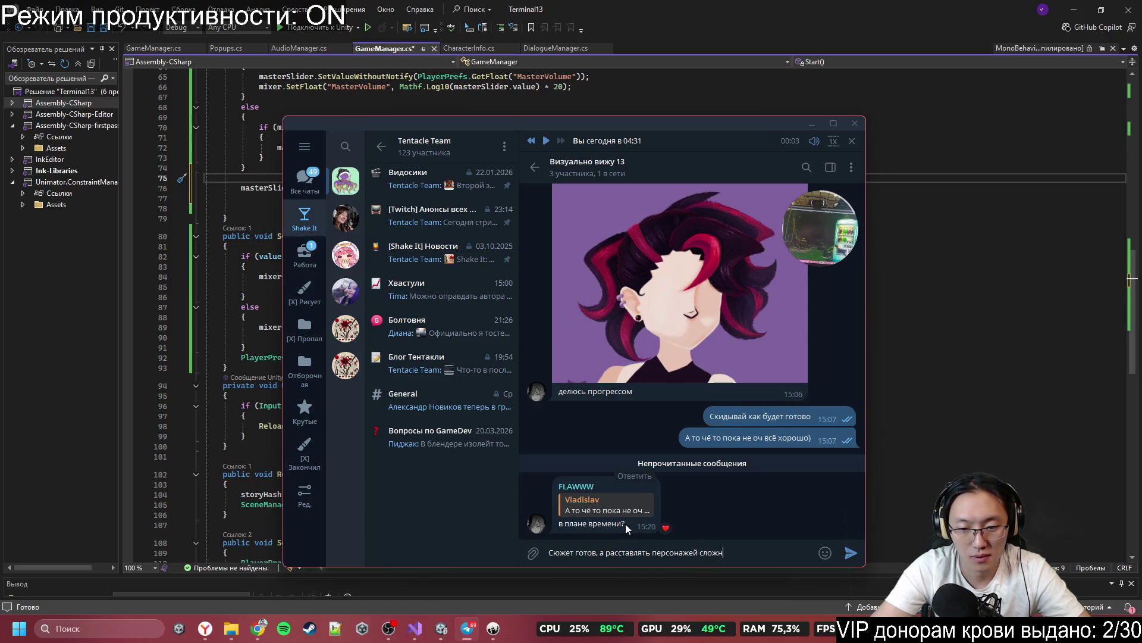
{"action": "type", "text": " они не "}
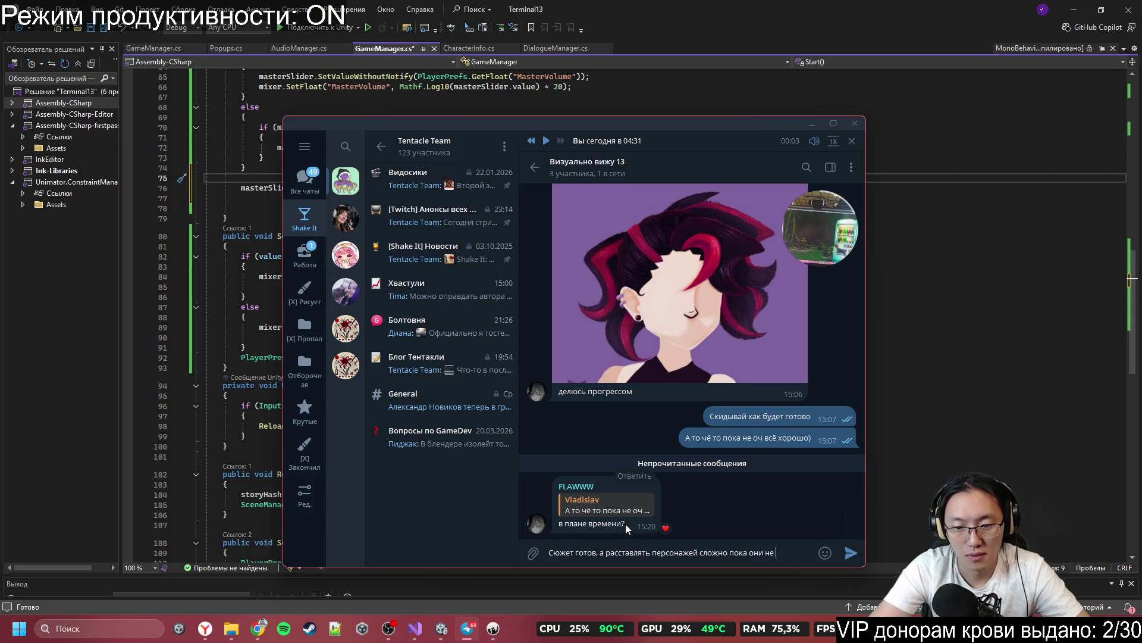
{"action": "type", "text": "все н"}
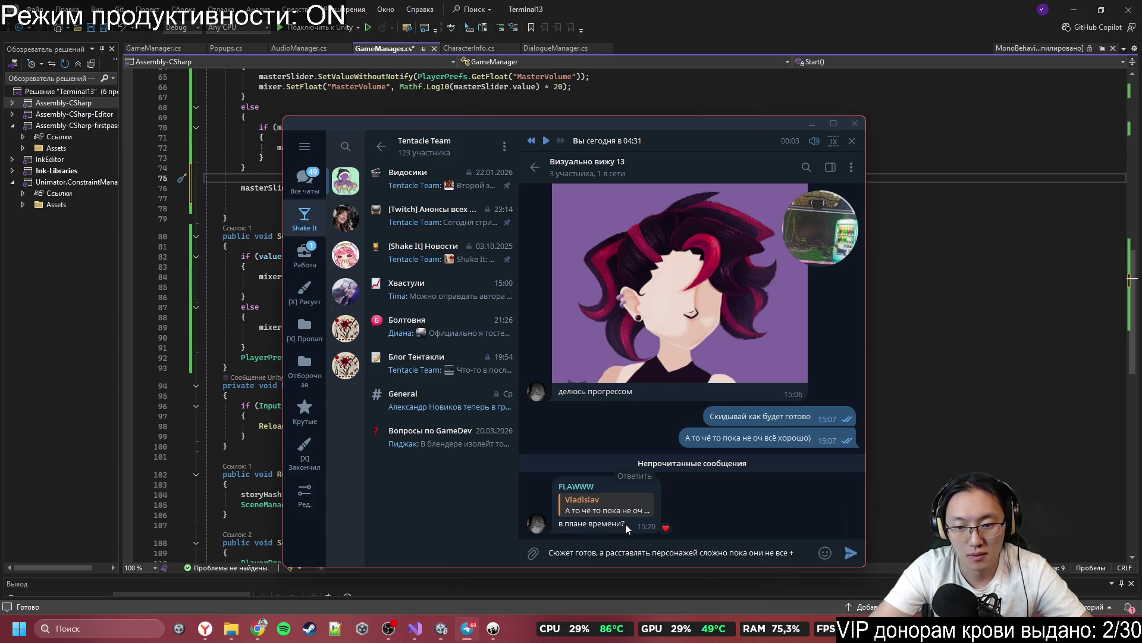
{"action": "key", "text": "ctrl+BackSpace"}
{"action": "key", "text": "ctrl+BackSpace"}
{"action": "key", "text": "ctrl+BackSpace"}
{"action": "key", "text": "ctrl+BackSpace"}
{"action": "key", "text": "ctrl+BackSpace"}
{"action": "key", "text": "ctrl+BackSpace"}
{"action": "type", "text": "Ага"}
{"action": "key", "text": "Return"}
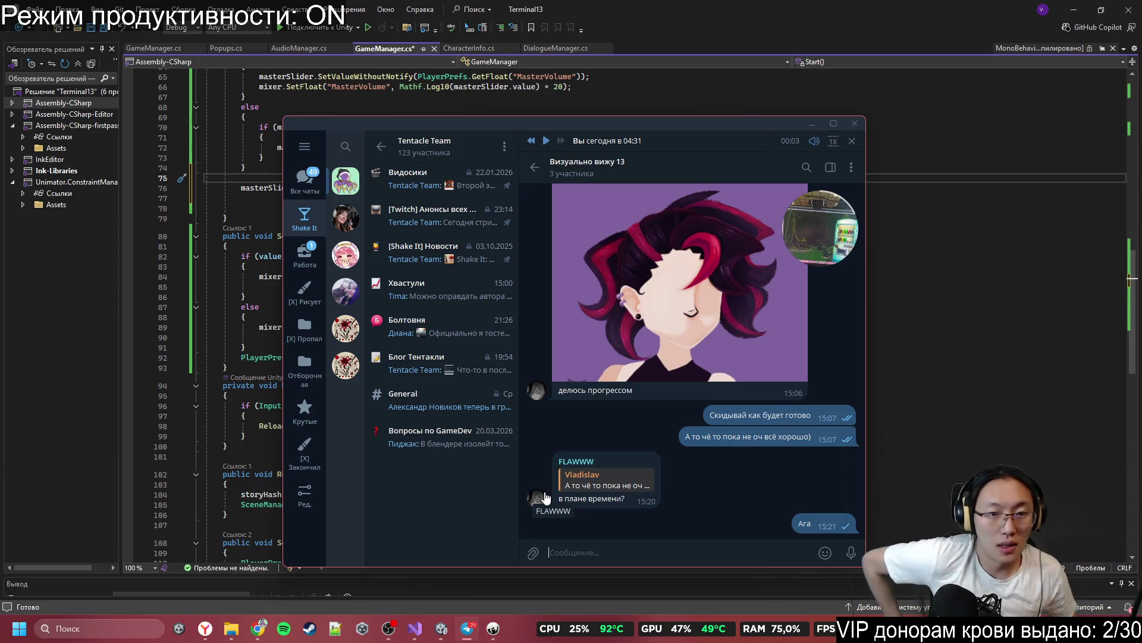
{"action": "mouse_move", "coordinate": [834, 141]}
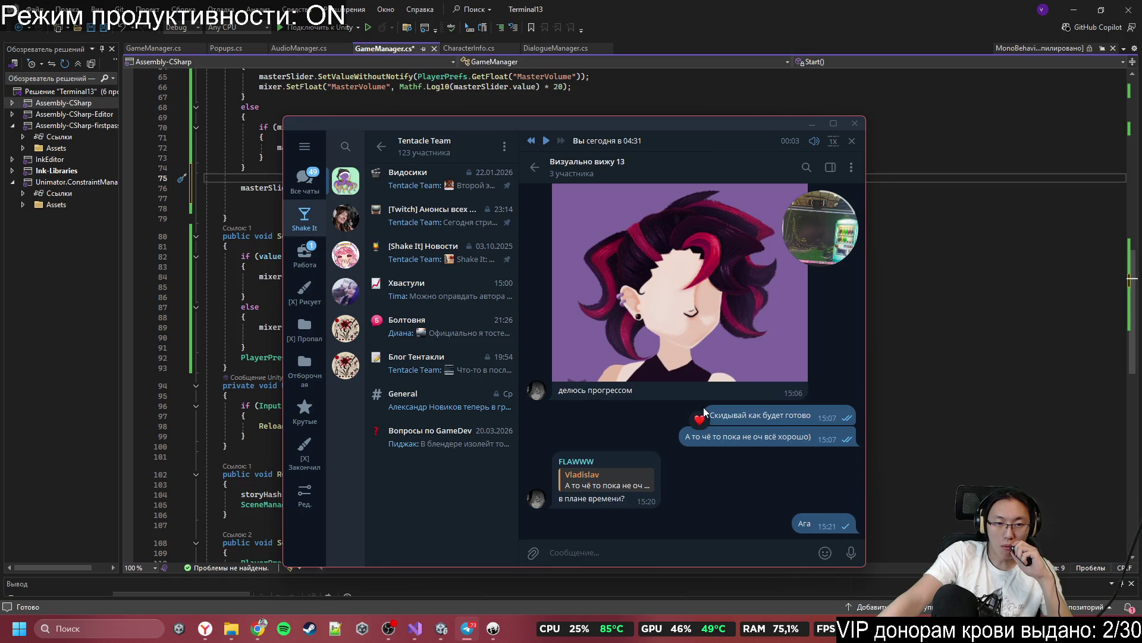
{"action": "left_click", "coordinate": [809, 125]}
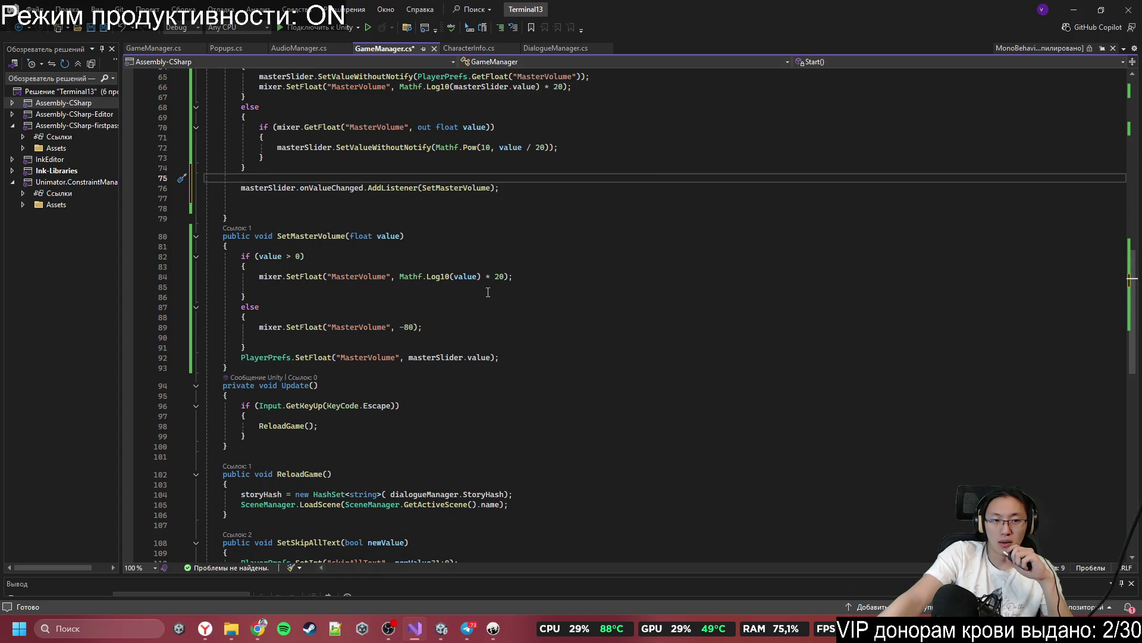
Step: Review and save GameManager.cs, then minimize Visual Studio to return to Unity
{"action": "scroll", "coordinate": [512, 385], "scroll_direction": "down", "scroll_amount": 5}
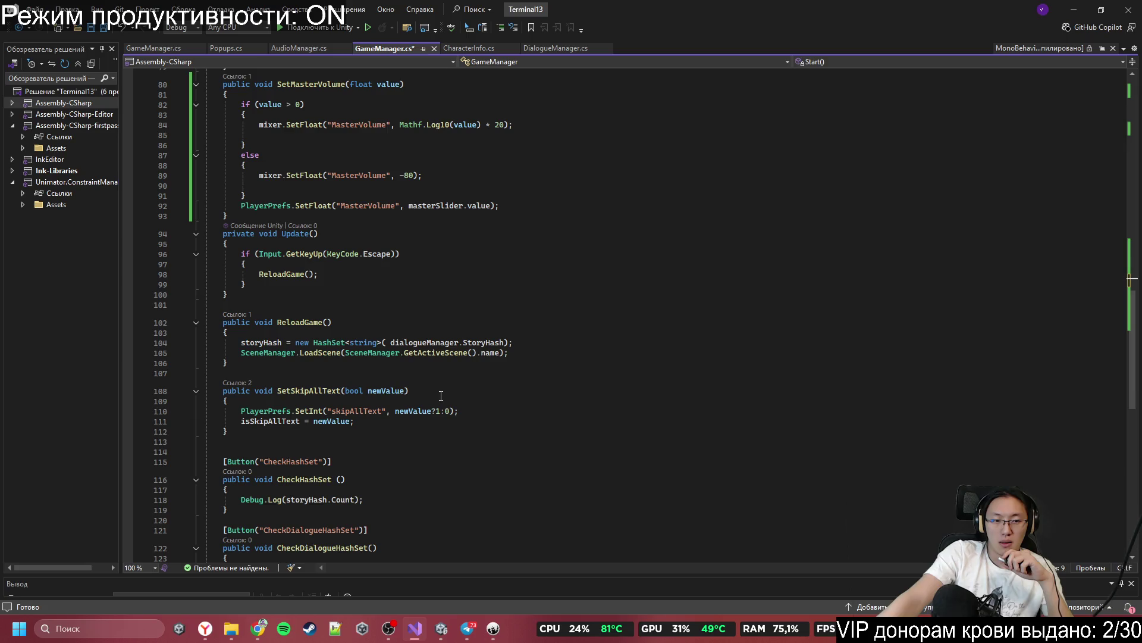
{"action": "scroll", "coordinate": [480, 384], "scroll_direction": "down", "scroll_amount": 3}
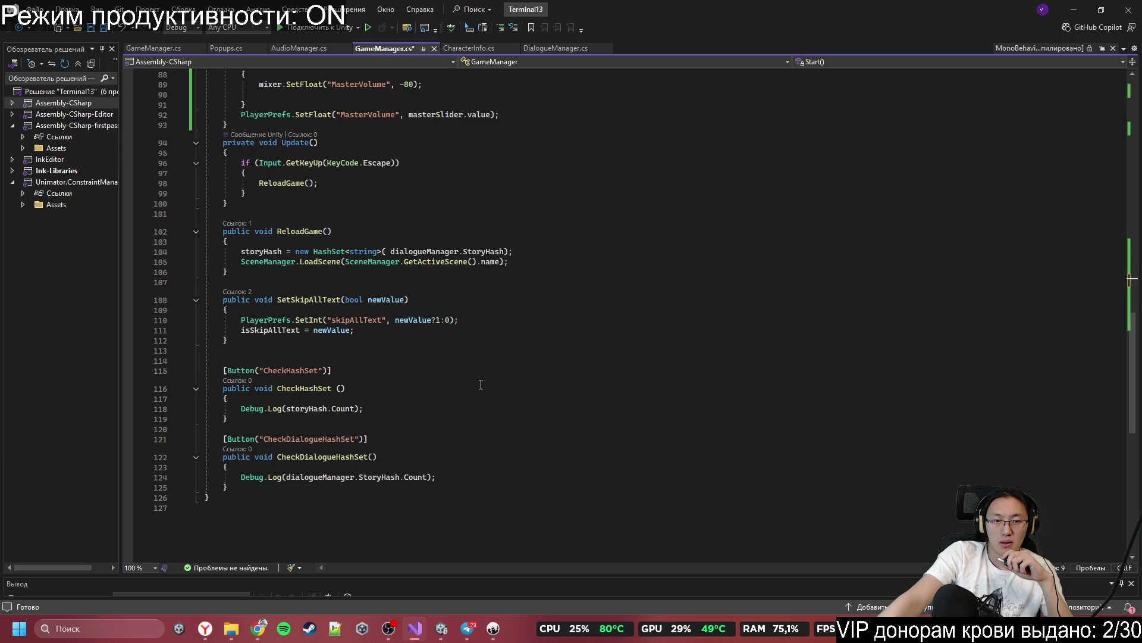
{"action": "scroll", "coordinate": [481, 385], "scroll_direction": "up", "scroll_amount": 6}
{"action": "scroll", "coordinate": [481, 384], "scroll_direction": "up", "scroll_amount": 5}
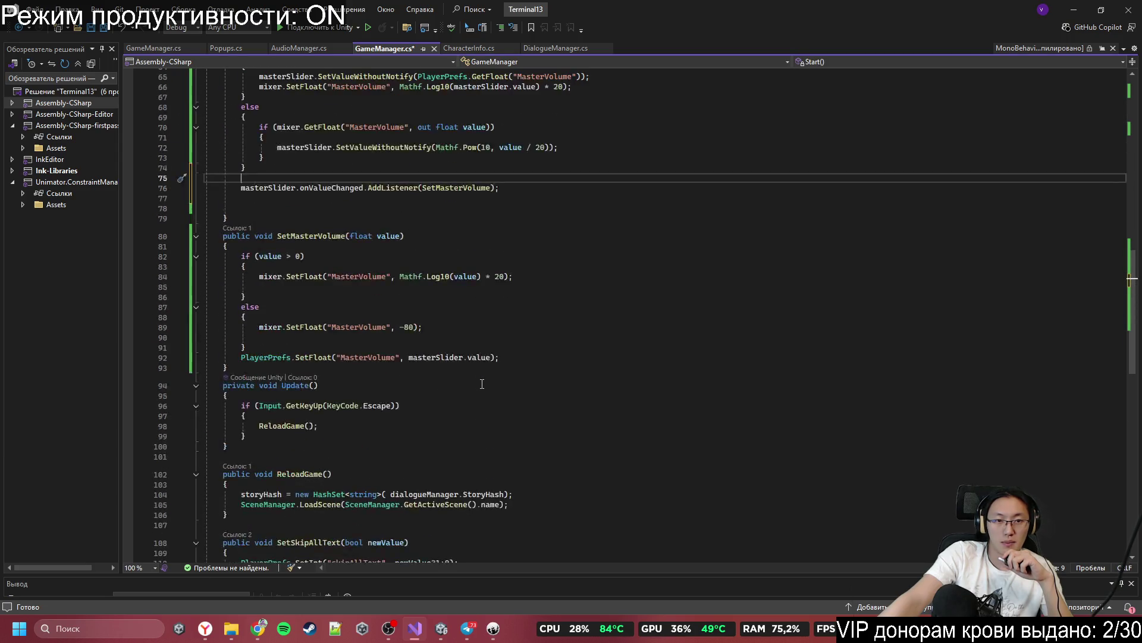
{"action": "key", "text": "ctrl+s"}
{"action": "scroll", "coordinate": [970, 291], "scroll_direction": "up", "scroll_amount": 3}
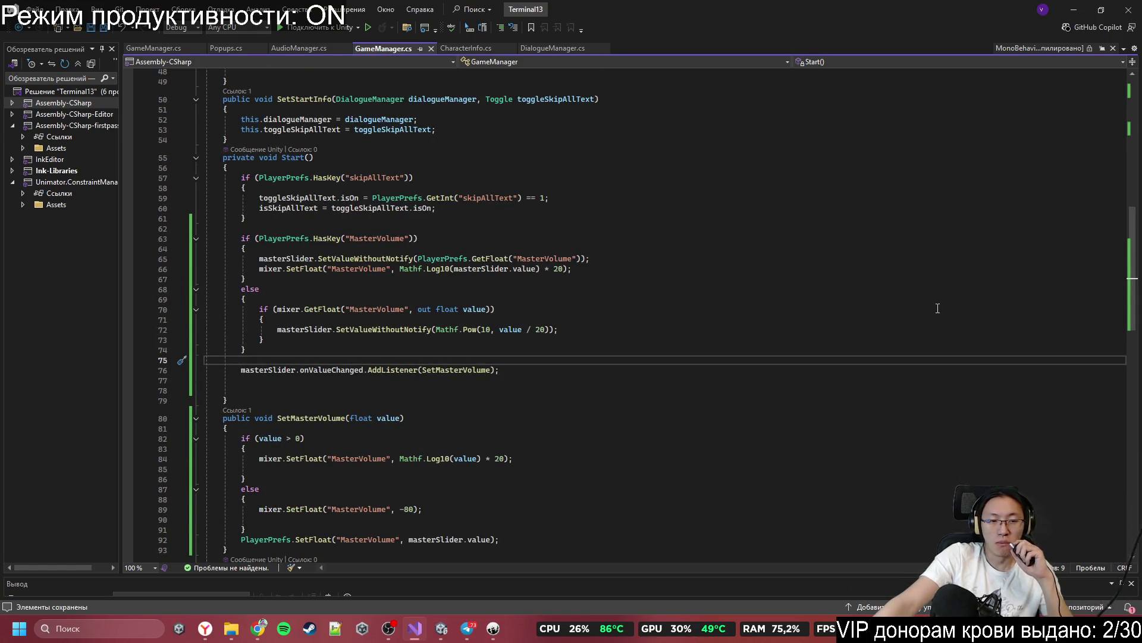
{"action": "left_click", "coordinate": [1074, 14]}
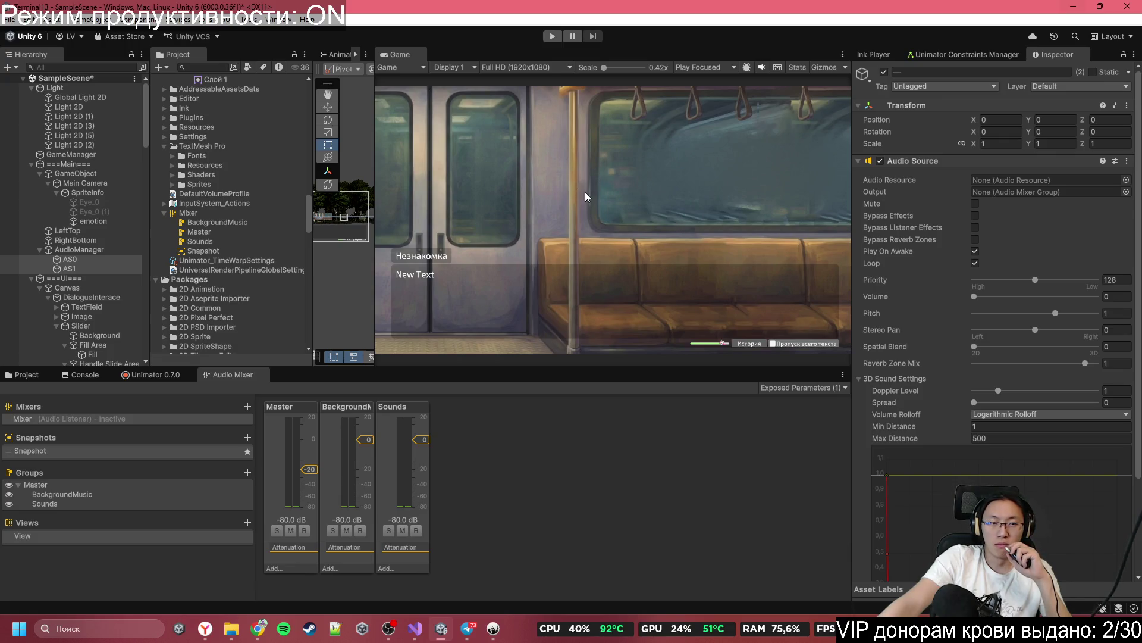
Step: Set the audio source's Output to the BackgroundMusic mixer group, then switch to Inky
{"action": "left_click", "coordinate": [1126, 192]}
{"action": "double_click", "coordinate": [734, 253]}
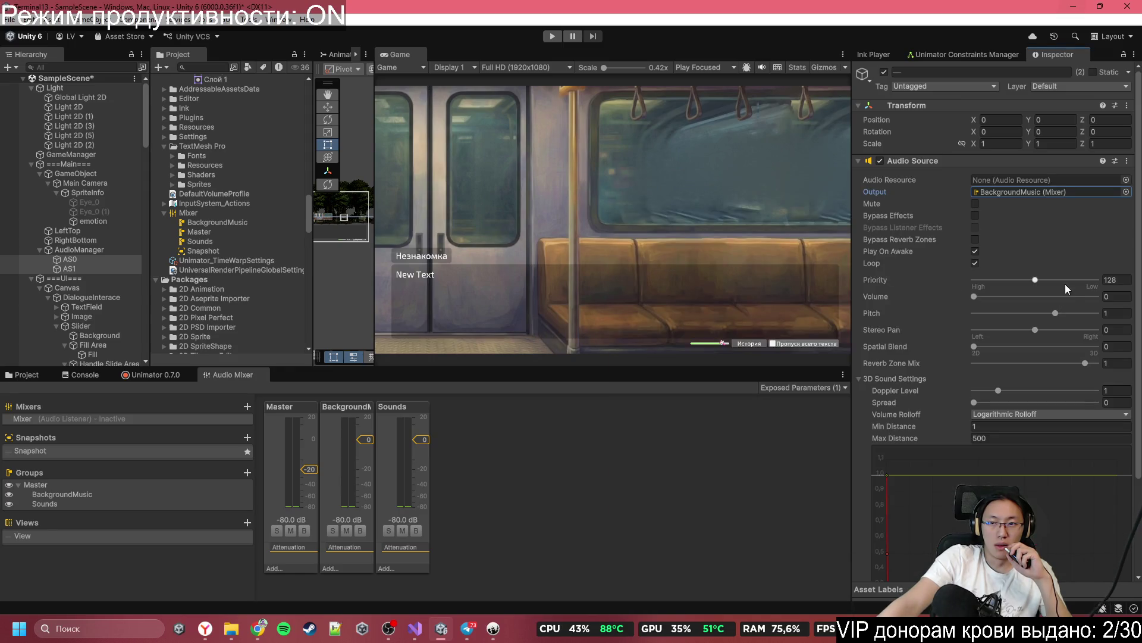
{"action": "scroll", "coordinate": [1051, 269], "scroll_direction": "down", "scroll_amount": 3}
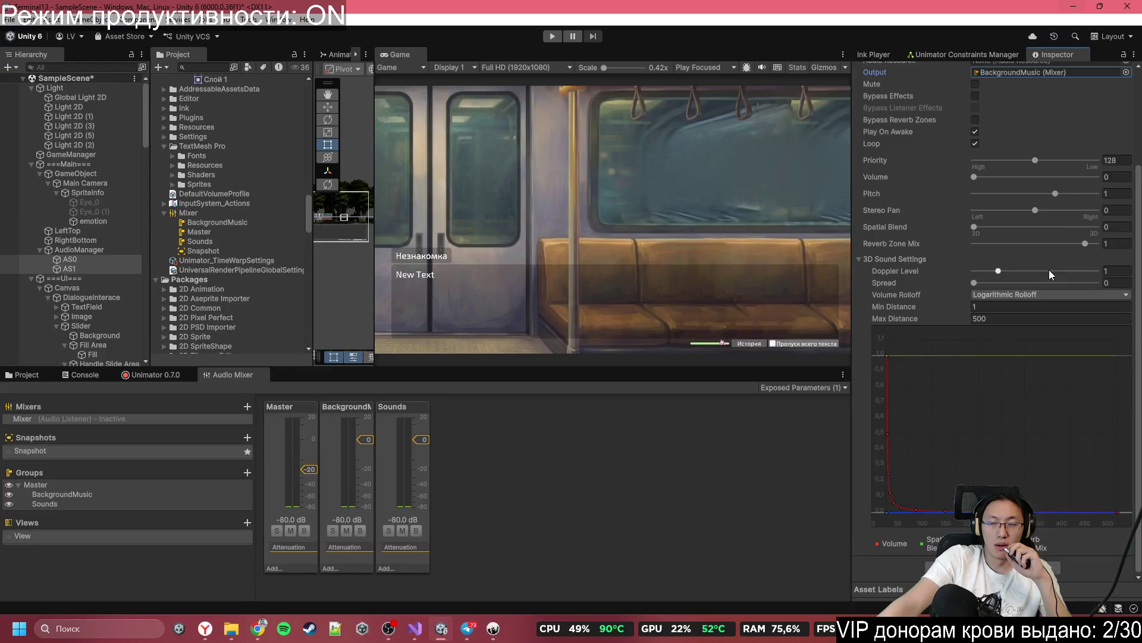
{"action": "scroll", "coordinate": [1049, 270], "scroll_direction": "up", "scroll_amount": 3}
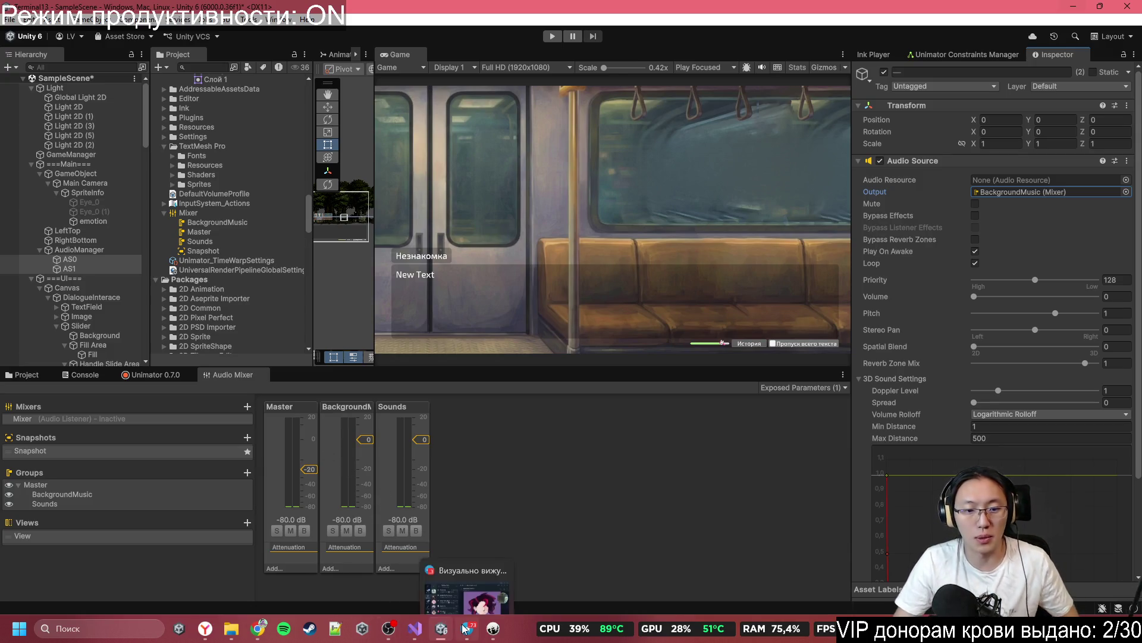
{"action": "left_click", "coordinate": [492, 628]}
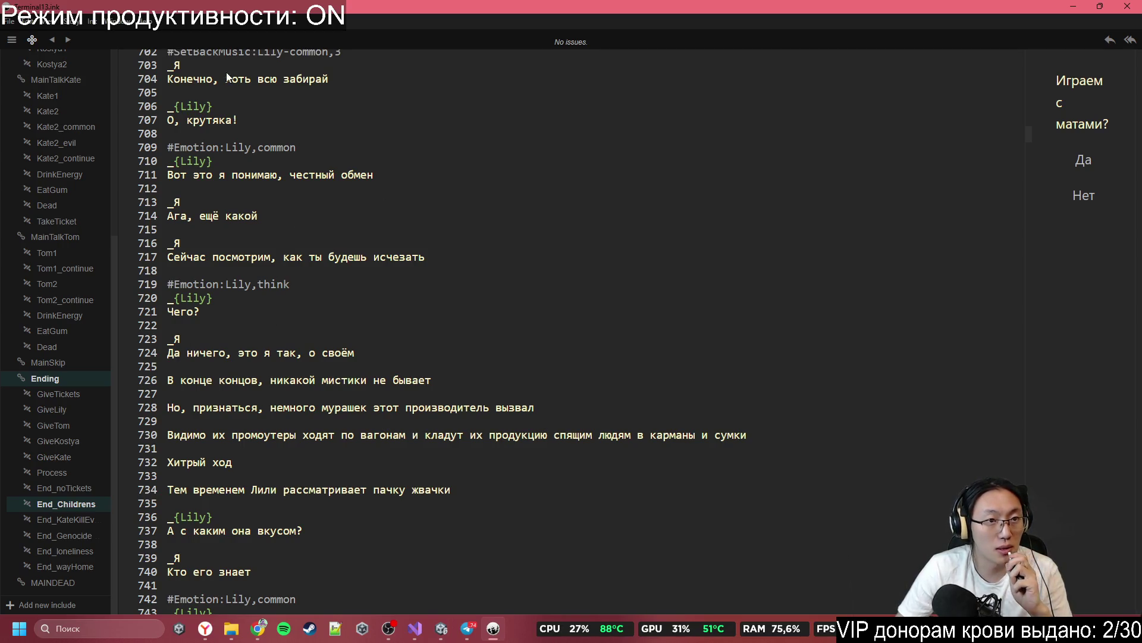
Step: View the Inky project's word count statistics, close them, and switch to the browser
{"action": "left_click", "coordinate": [107, 25]}
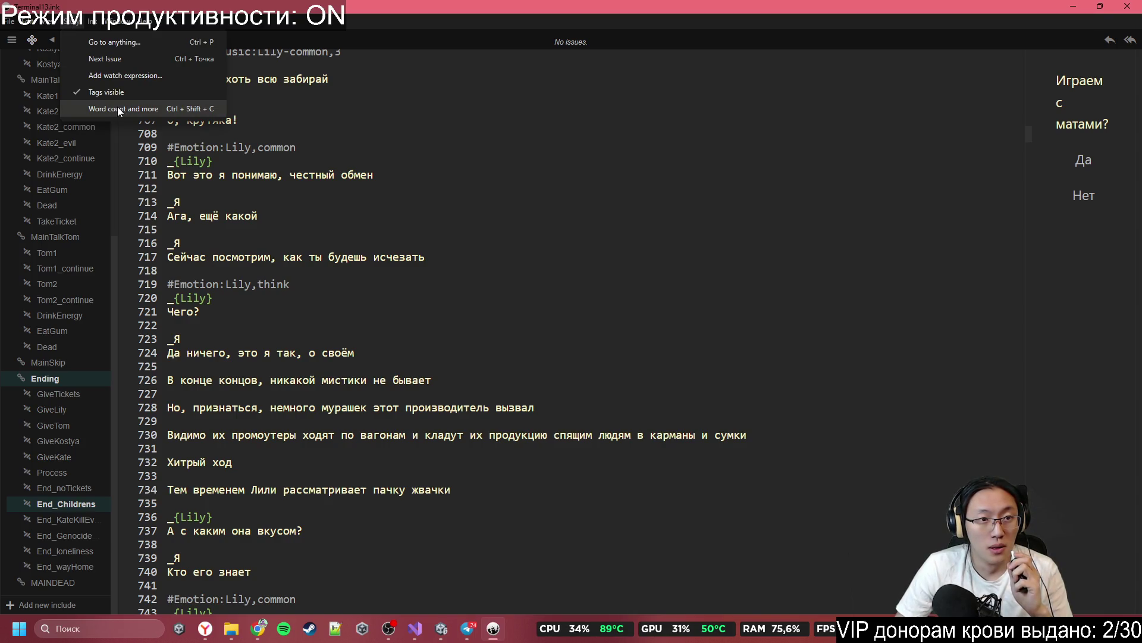
{"action": "left_click", "coordinate": [117, 107]}
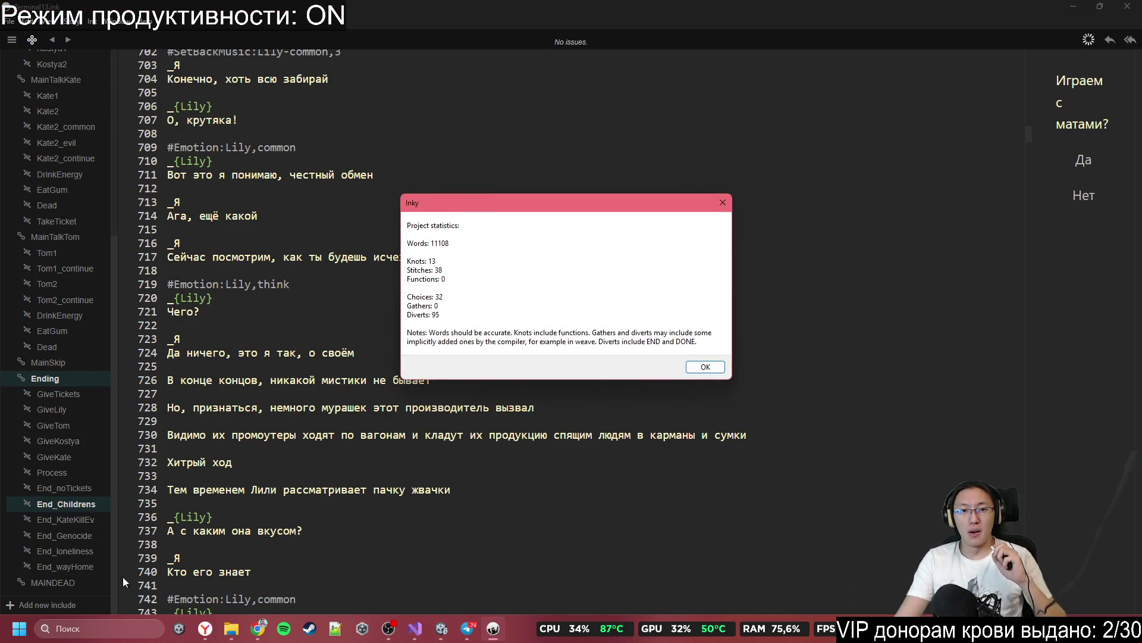
{"action": "mouse_move", "coordinate": [236, 623]}
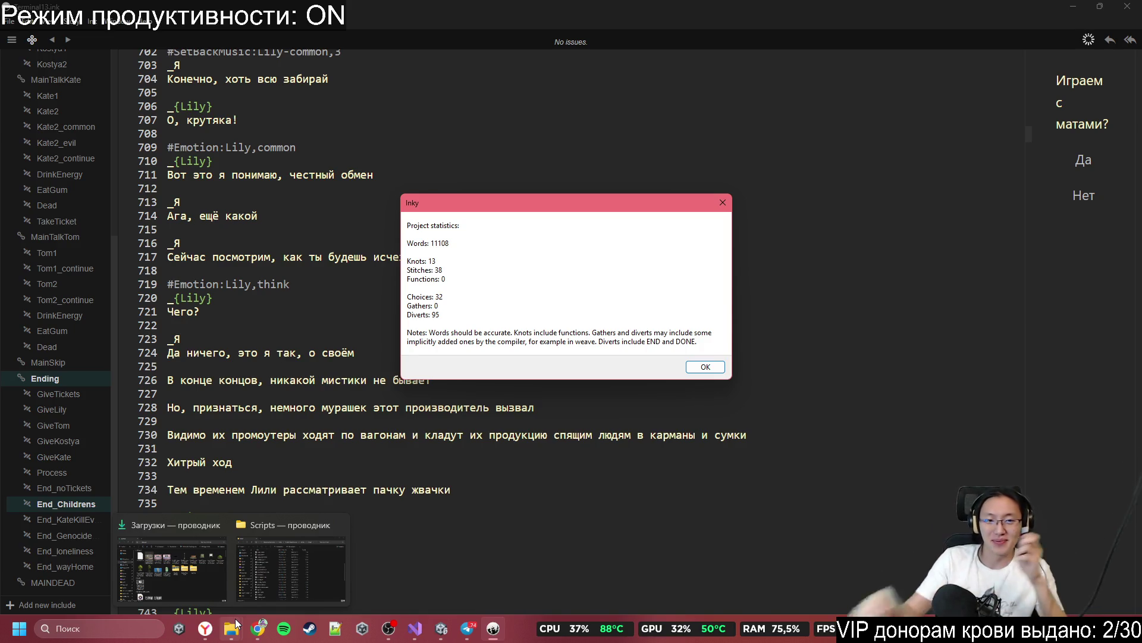
{"action": "left_click", "coordinate": [705, 369]}
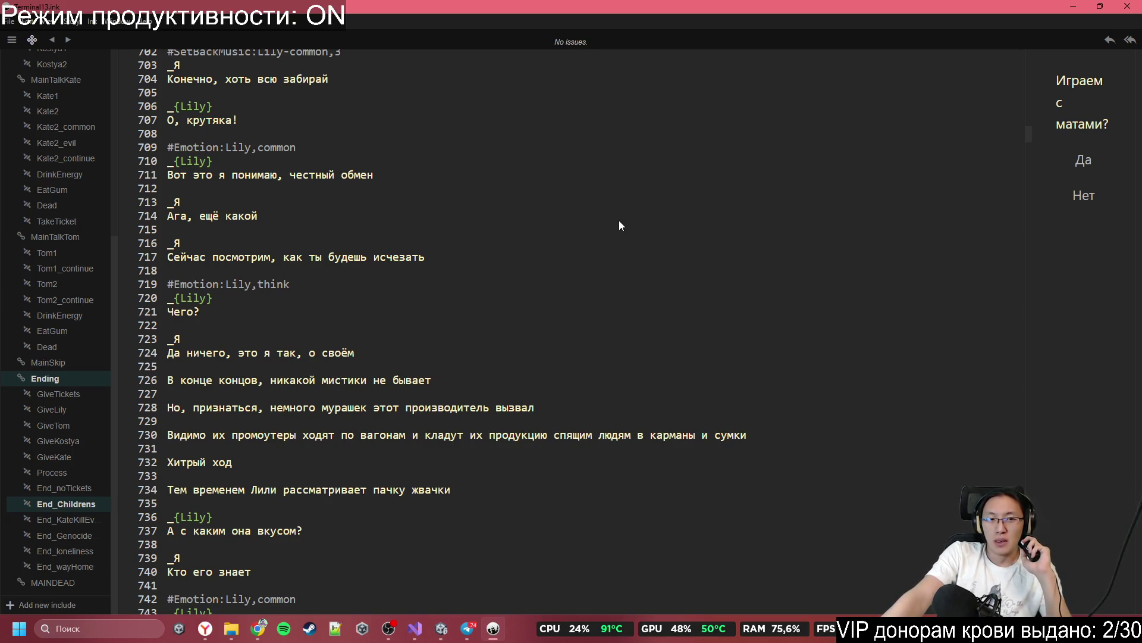
{"action": "scroll", "coordinate": [582, 465], "scroll_direction": "up", "scroll_amount": 3}
{"action": "scroll", "coordinate": [583, 465], "scroll_direction": "down", "scroll_amount": 15}
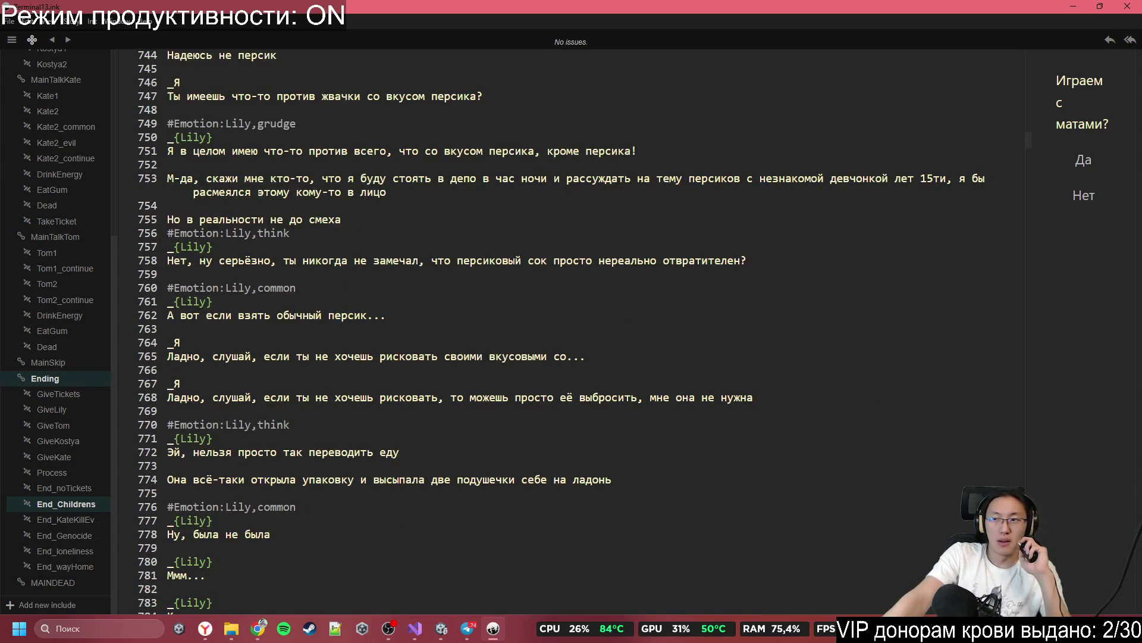
{"action": "left_click", "coordinate": [258, 627]}
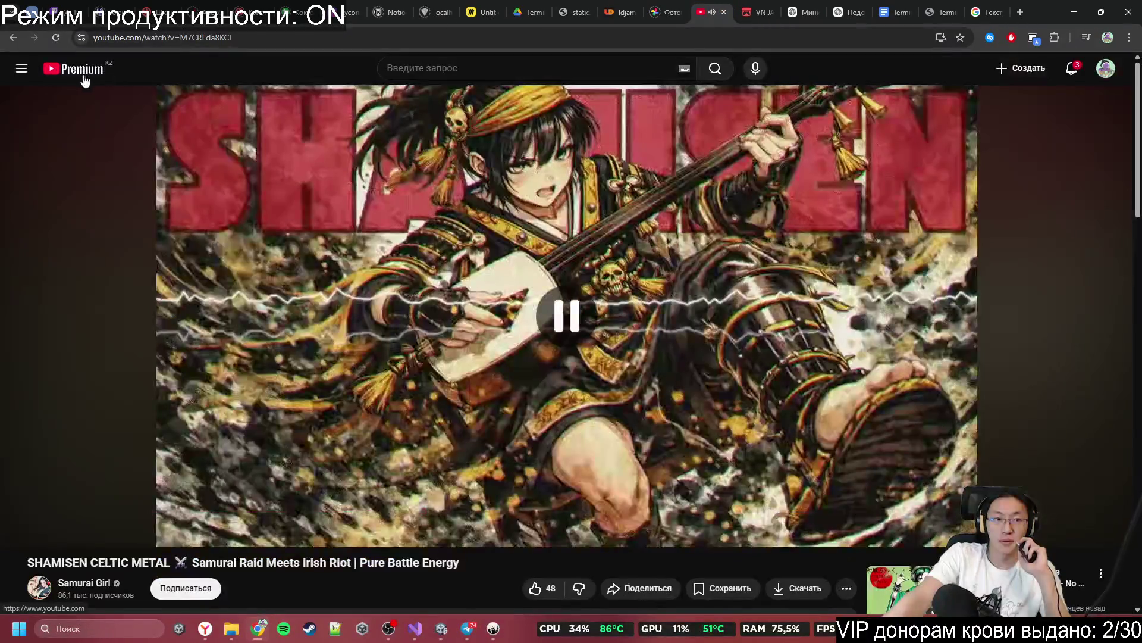
Step: Play the 'Tapping the Grid' lo-fi video from the YouTube home feed and minimize the browser
{"action": "left_click", "coordinate": [83, 72]}
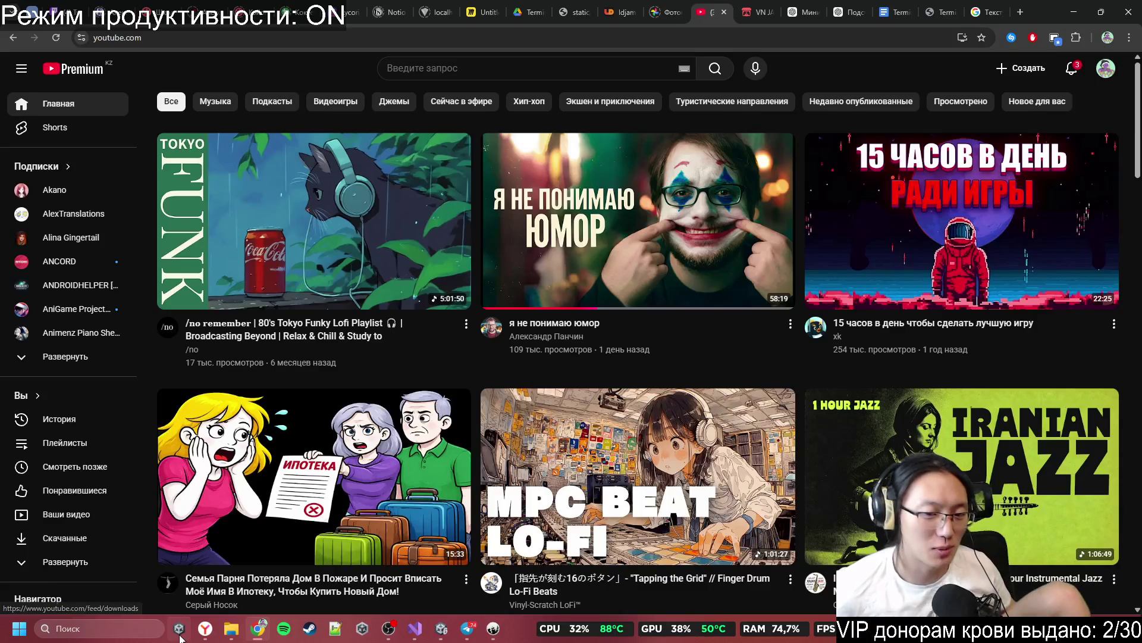
{"action": "left_click", "coordinate": [580, 443]}
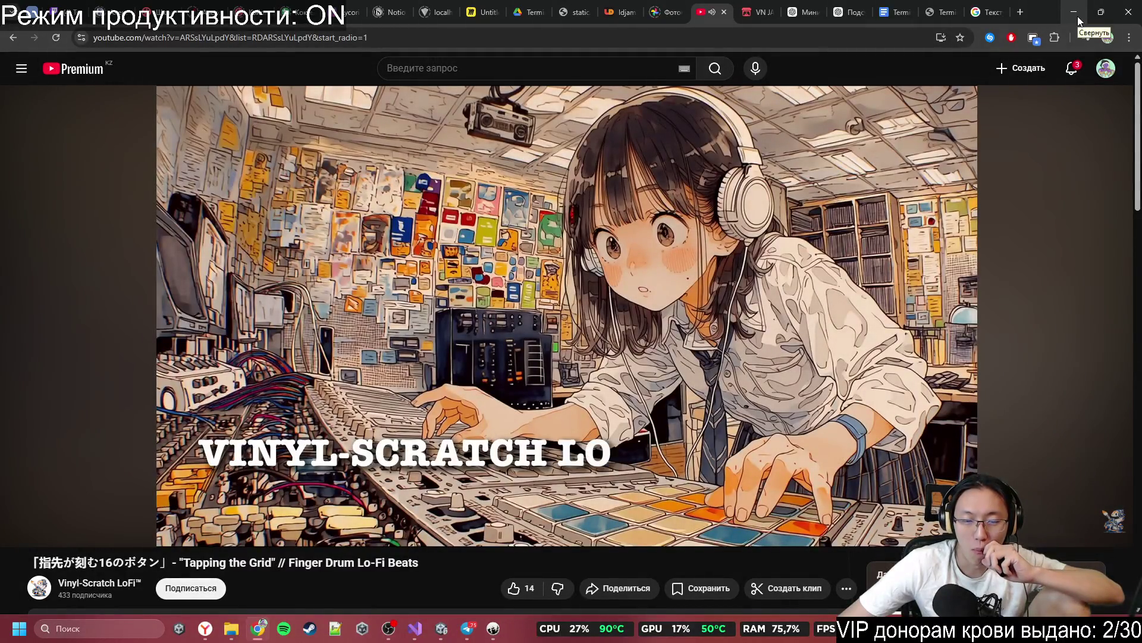
{"action": "left_click", "coordinate": [1074, 15]}
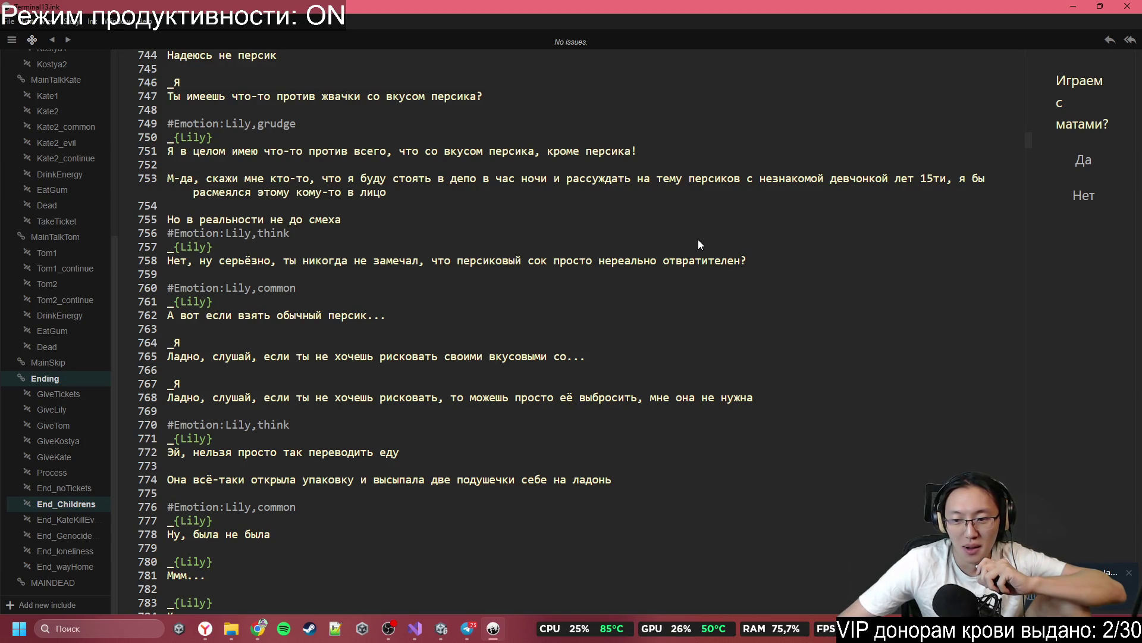
{"action": "left_click", "coordinate": [1026, 601]}
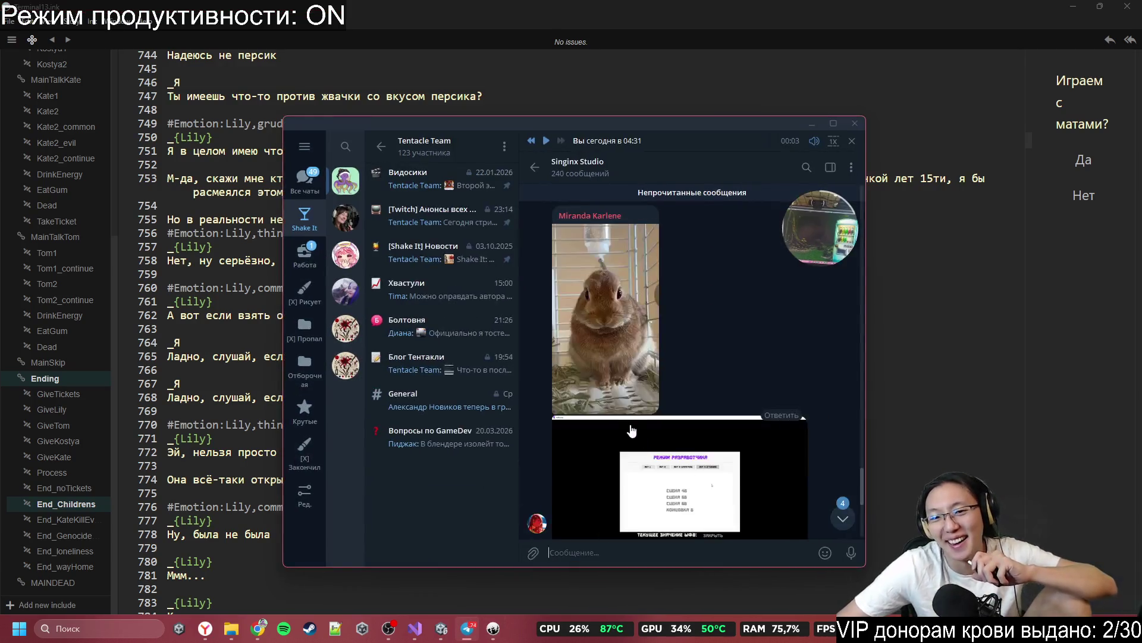
{"action": "left_click_drag", "start_coordinate": [697, 119], "coordinate": [569, 38]}
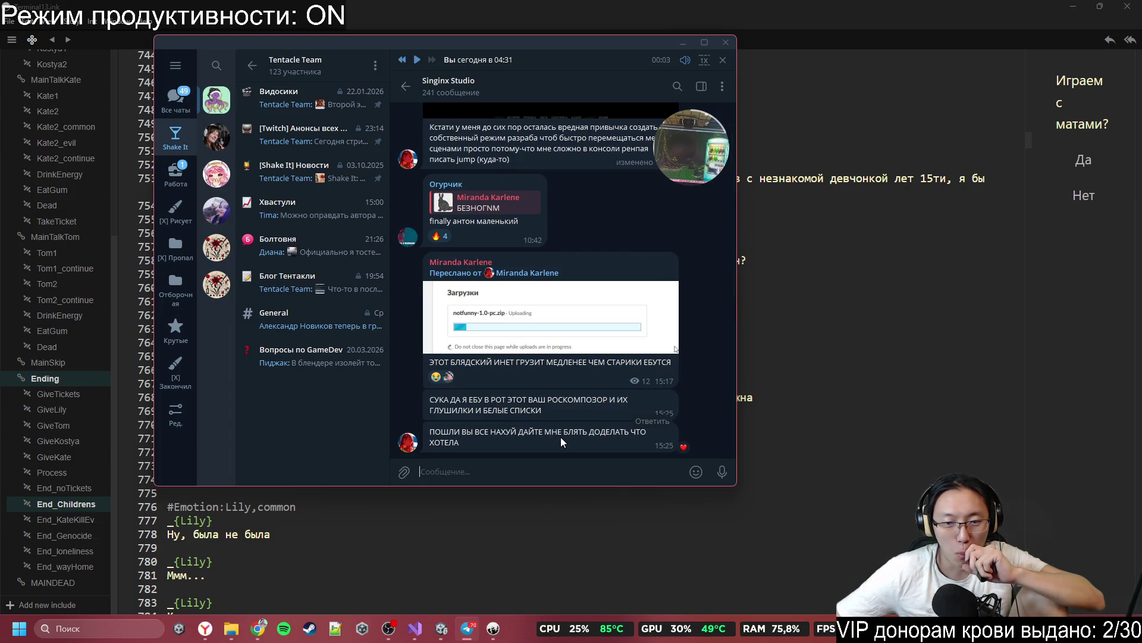
{"action": "left_click", "coordinate": [679, 41]}
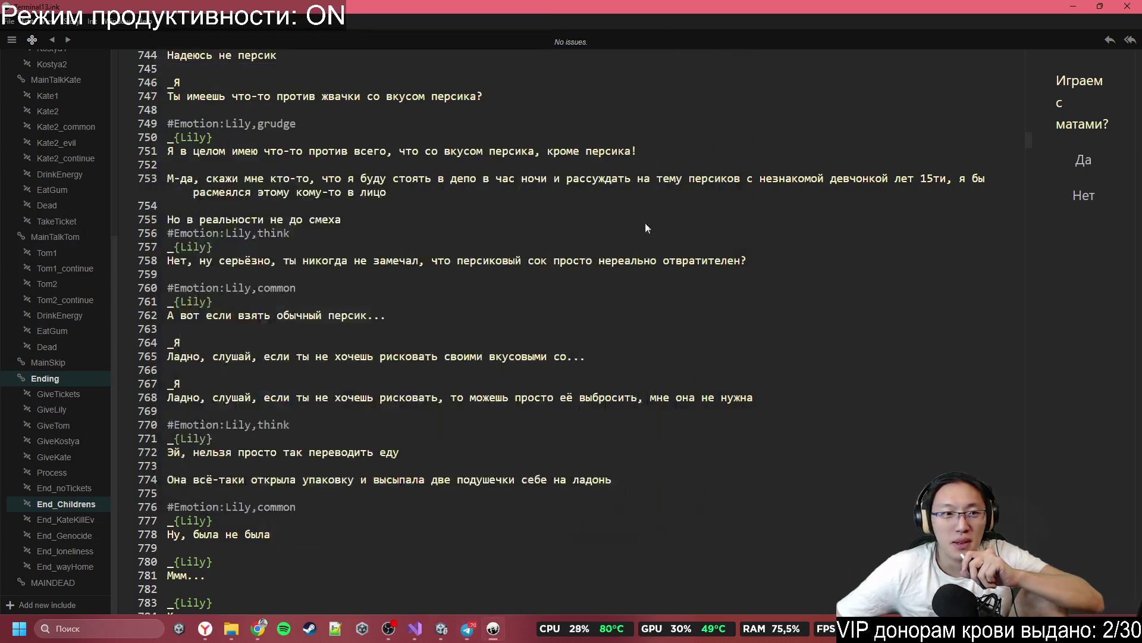
Step: Check lines 756 and 761 of the gum scene, then return to Unity and enter Play mode
{"action": "left_click", "coordinate": [619, 233]}
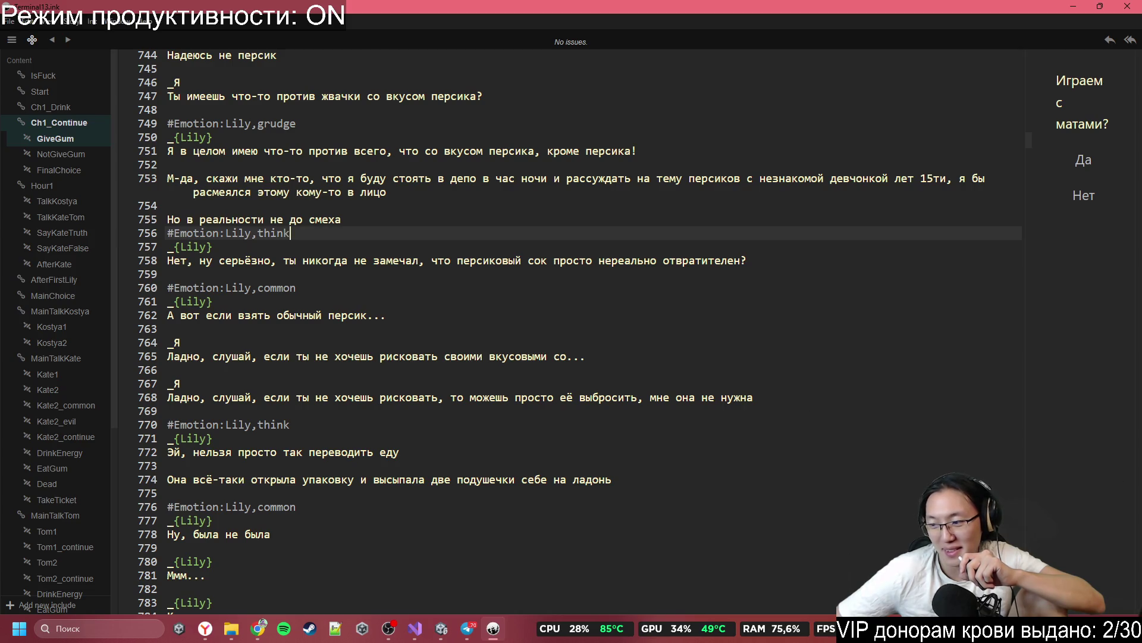
{"action": "left_click", "coordinate": [666, 302]}
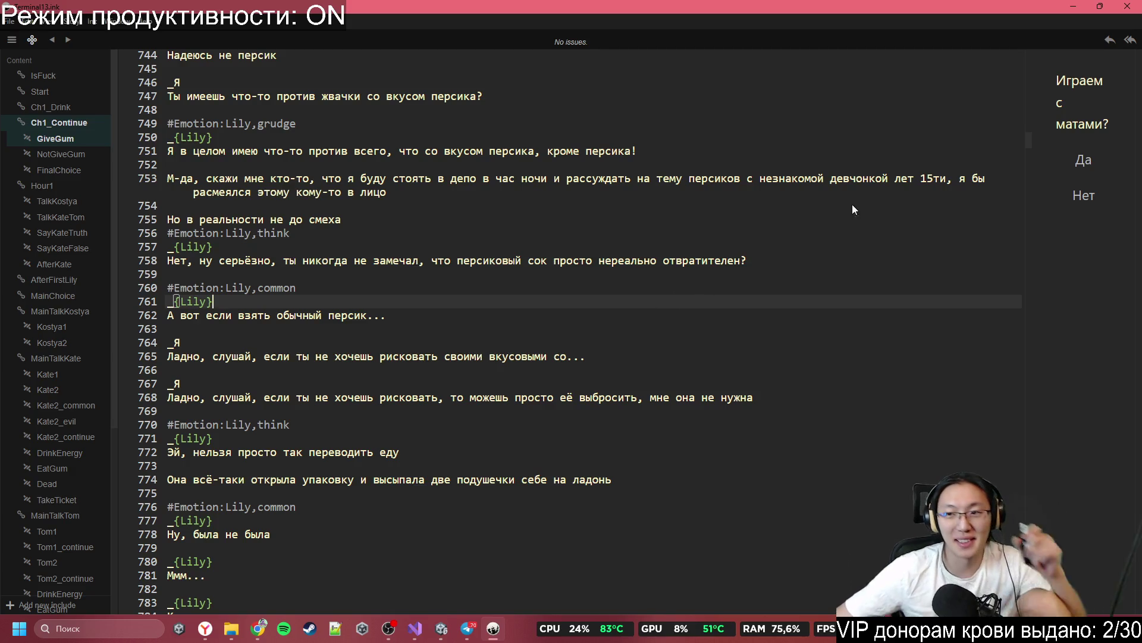
{"action": "left_click", "coordinate": [1079, 7]}
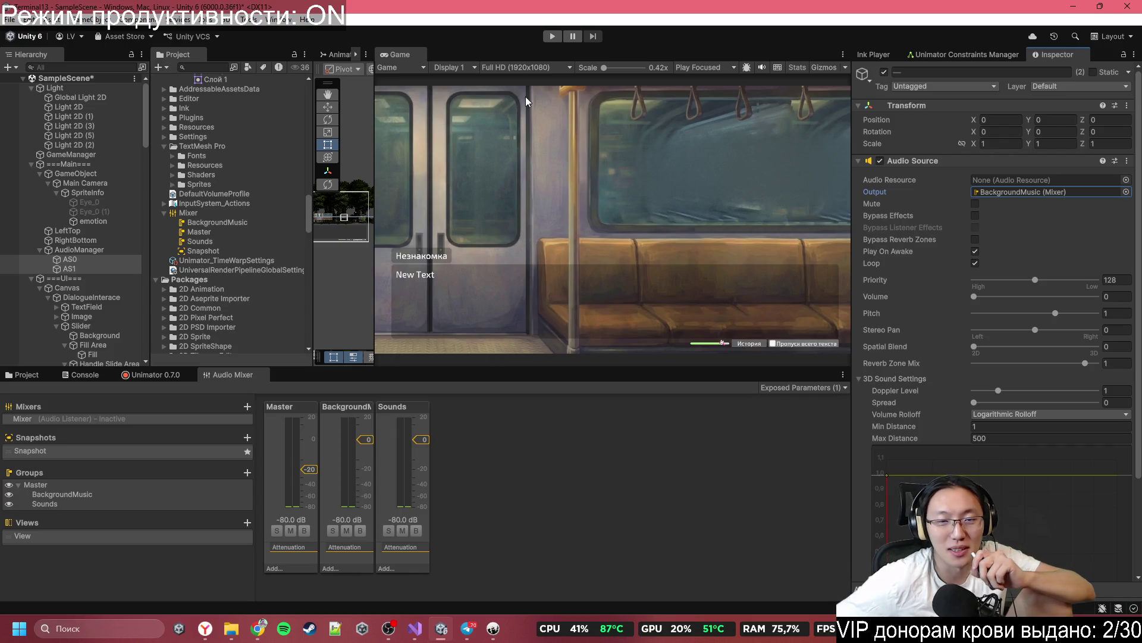
{"action": "left_click", "coordinate": [552, 36]}
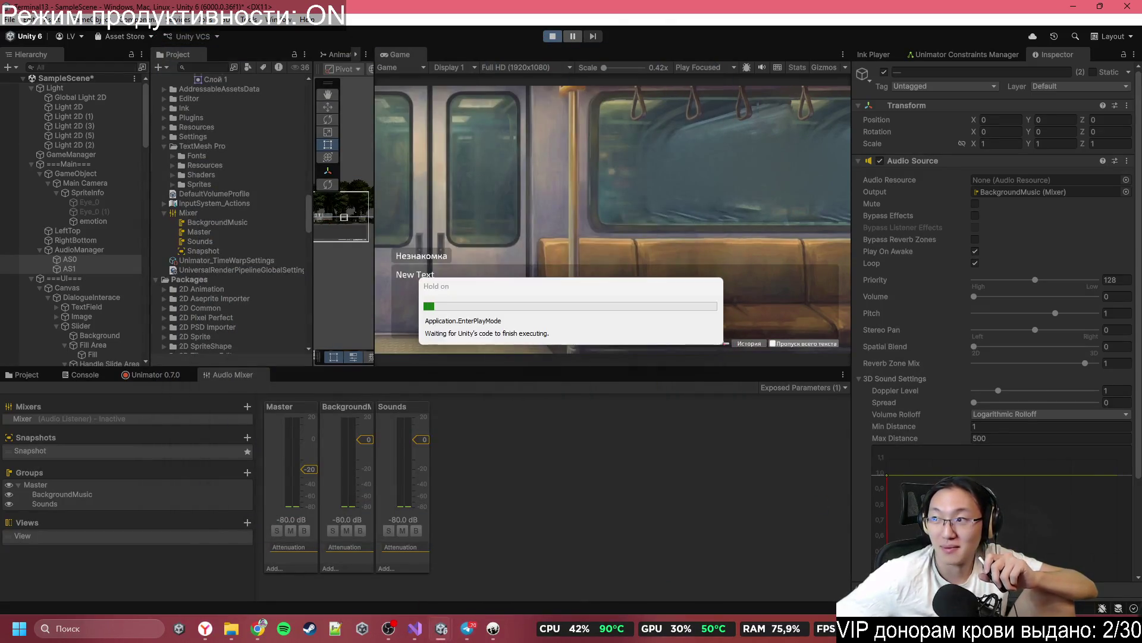
Step: Pause the YouTube video and maximize the Game view of the running game
{"action": "key", "text": "alt+Tab"}
{"action": "left_click", "coordinate": [708, 349]}
{"action": "key", "text": "alt+Tab"}
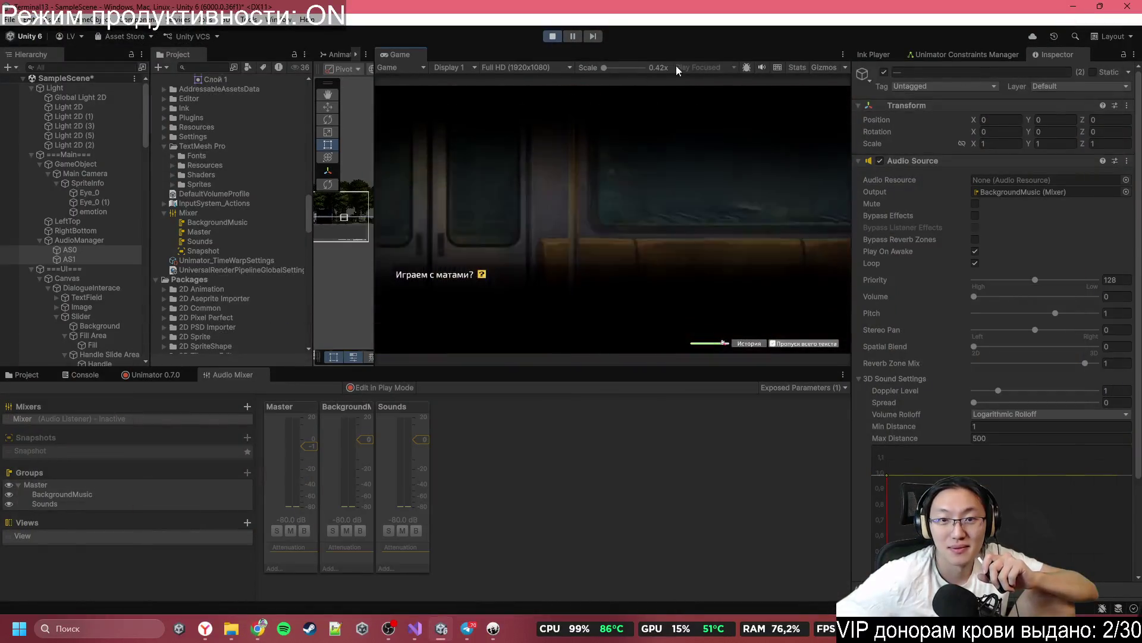
{"action": "double_click", "coordinate": [688, 49]}
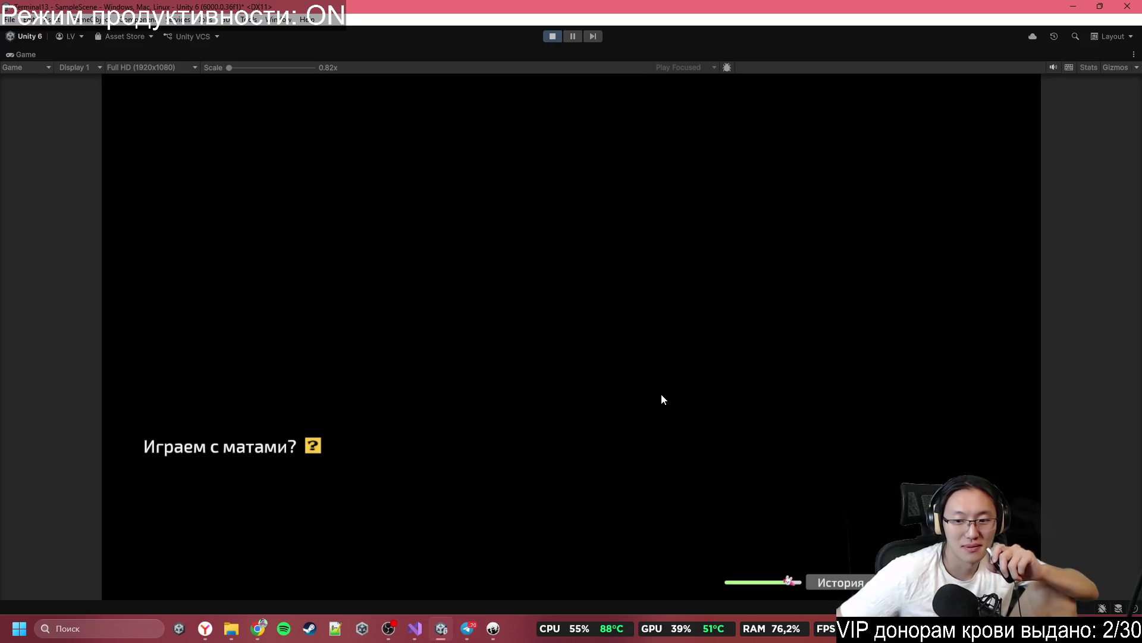
Step: Advance the opening dialogue, answering Нет to swearing and choosing Убрать в карман
{"action": "left_click", "coordinate": [627, 355]}
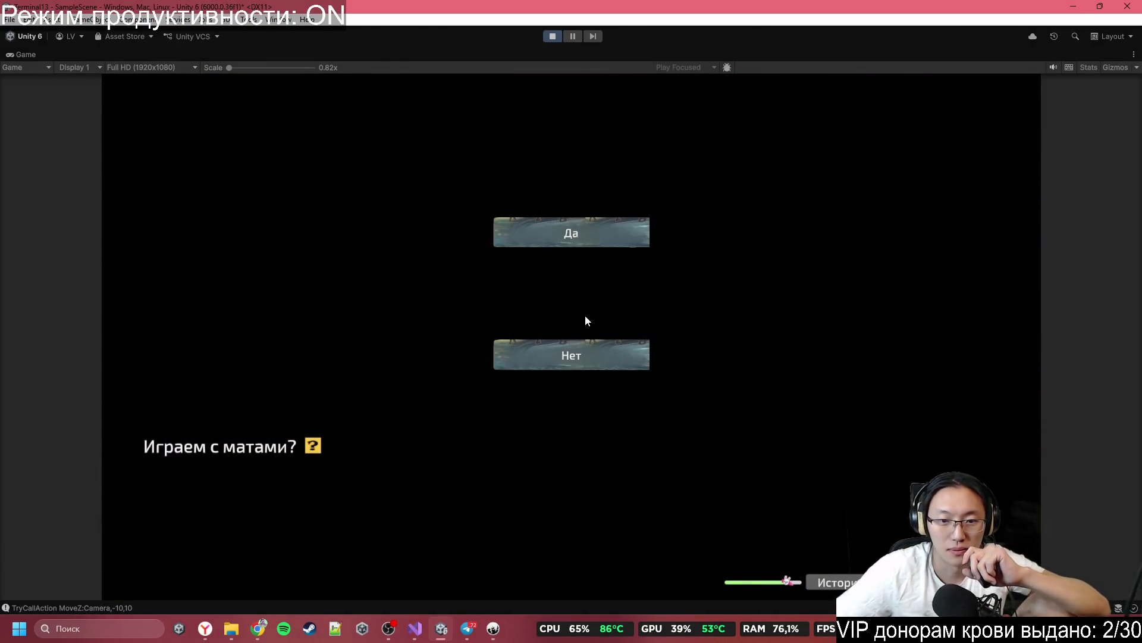
{"action": "left_click", "coordinate": [597, 352]}
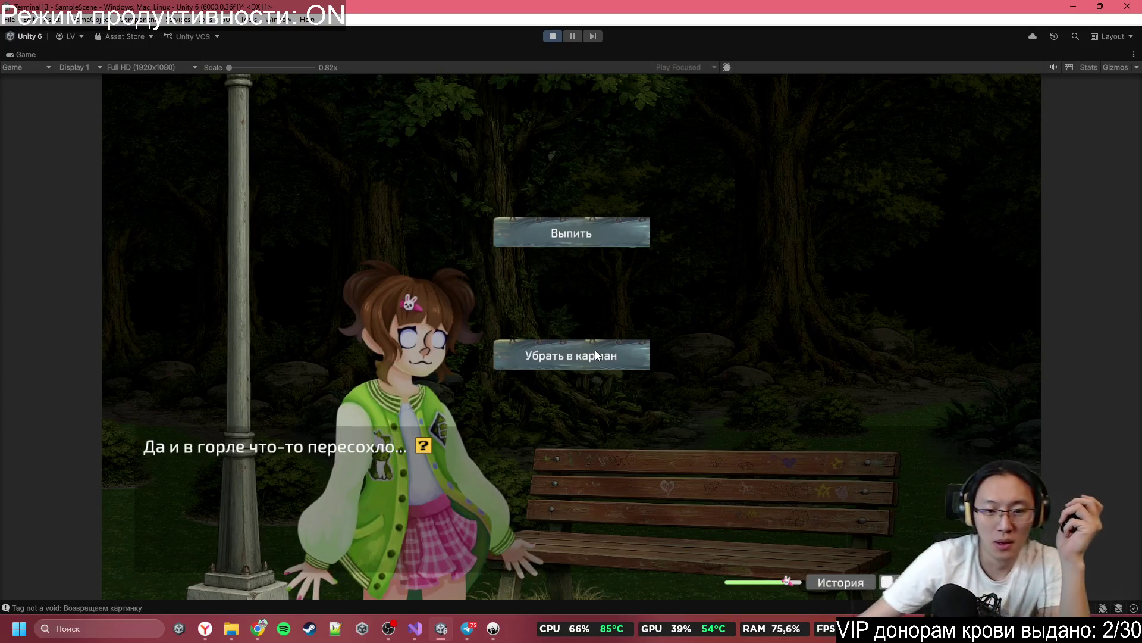
{"action": "left_click", "coordinate": [596, 352]}
{"action": "left_click", "coordinate": [597, 355]}
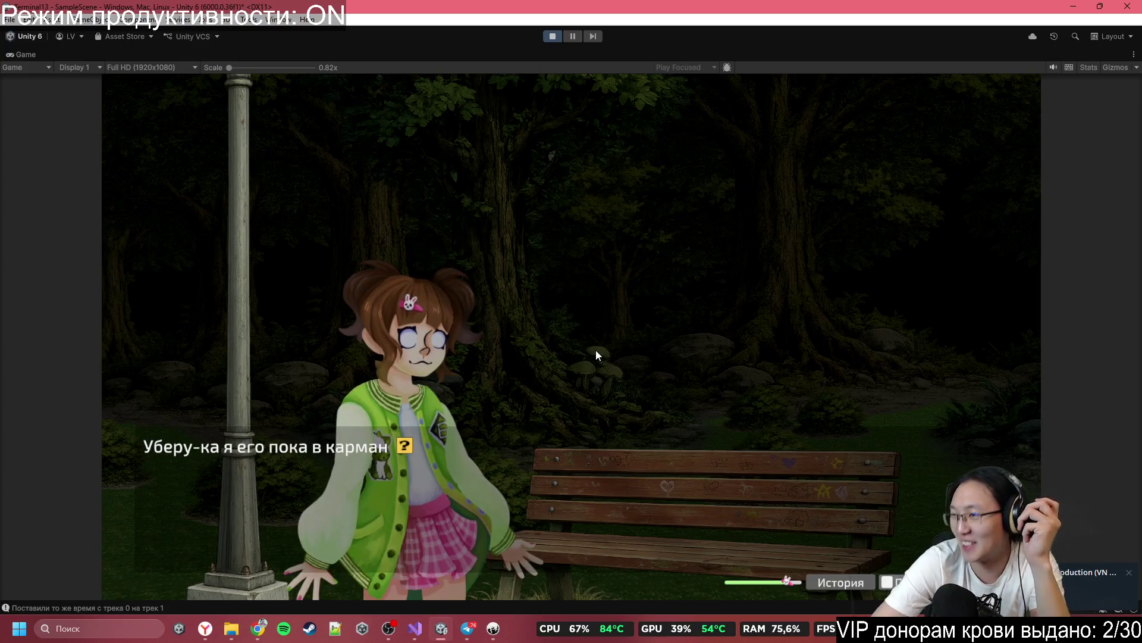
{"action": "left_click", "coordinate": [596, 353]}
{"action": "left_click", "coordinate": [596, 352]}
{"action": "left_click", "coordinate": [596, 352]}
{"action": "left_click", "coordinate": [597, 353]}
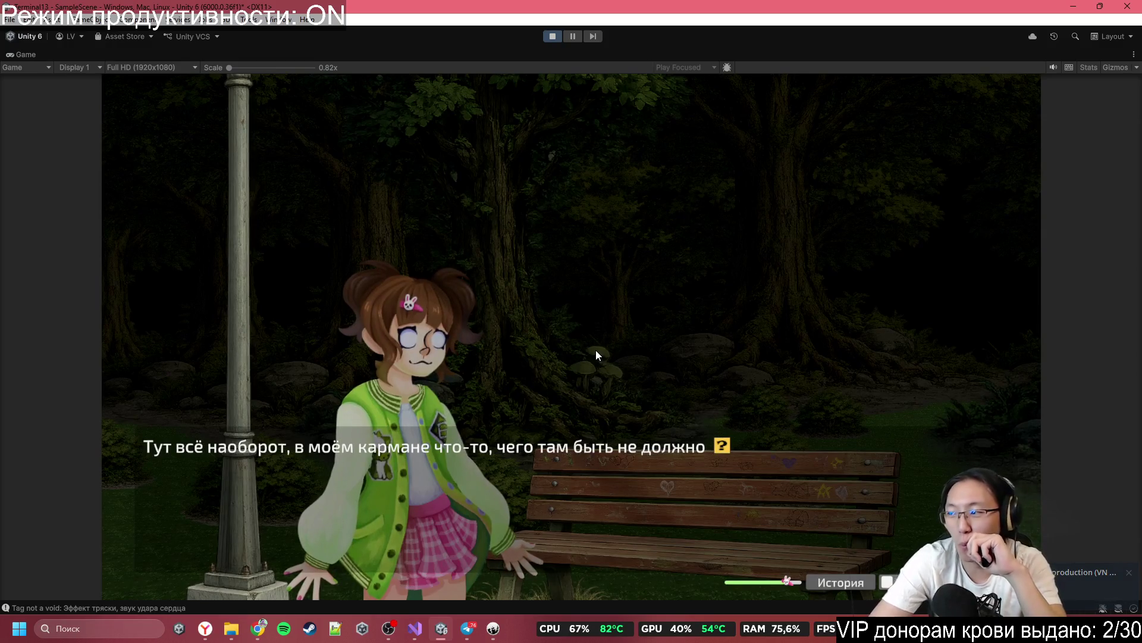
Step: Advance through Lily's questions about the pocket and the gum discovery
{"action": "left_click", "coordinate": [597, 355]}
{"action": "left_click", "coordinate": [596, 355]}
{"action": "left_click", "coordinate": [597, 355]}
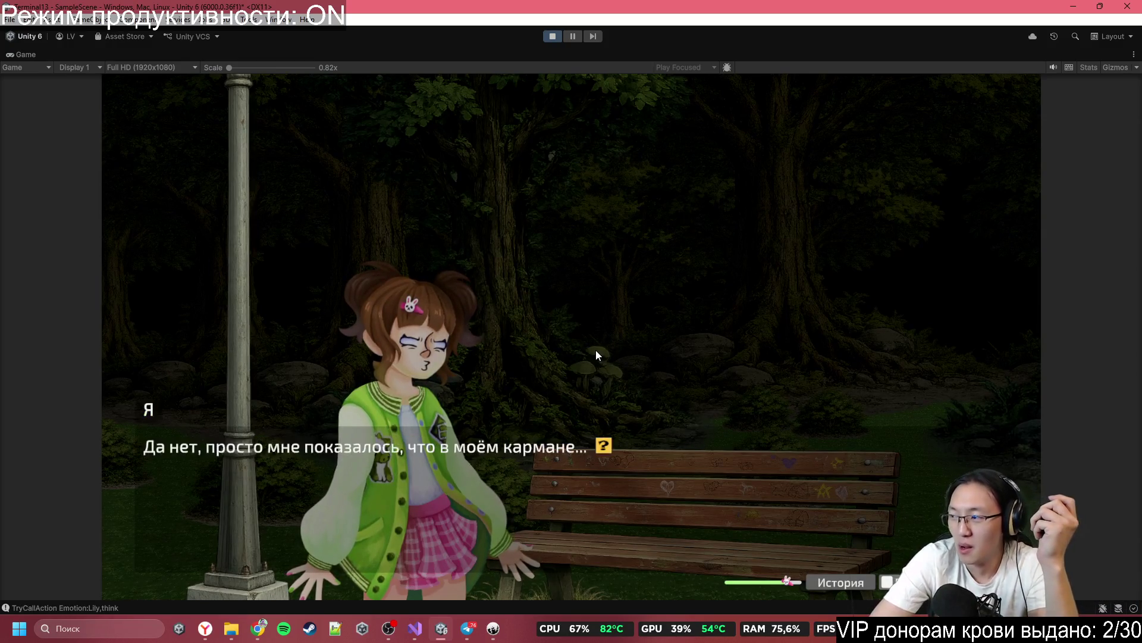
{"action": "left_click", "coordinate": [597, 355]}
{"action": "left_click", "coordinate": [597, 356]}
{"action": "left_click", "coordinate": [597, 355]}
{"action": "left_click", "coordinate": [597, 355]}
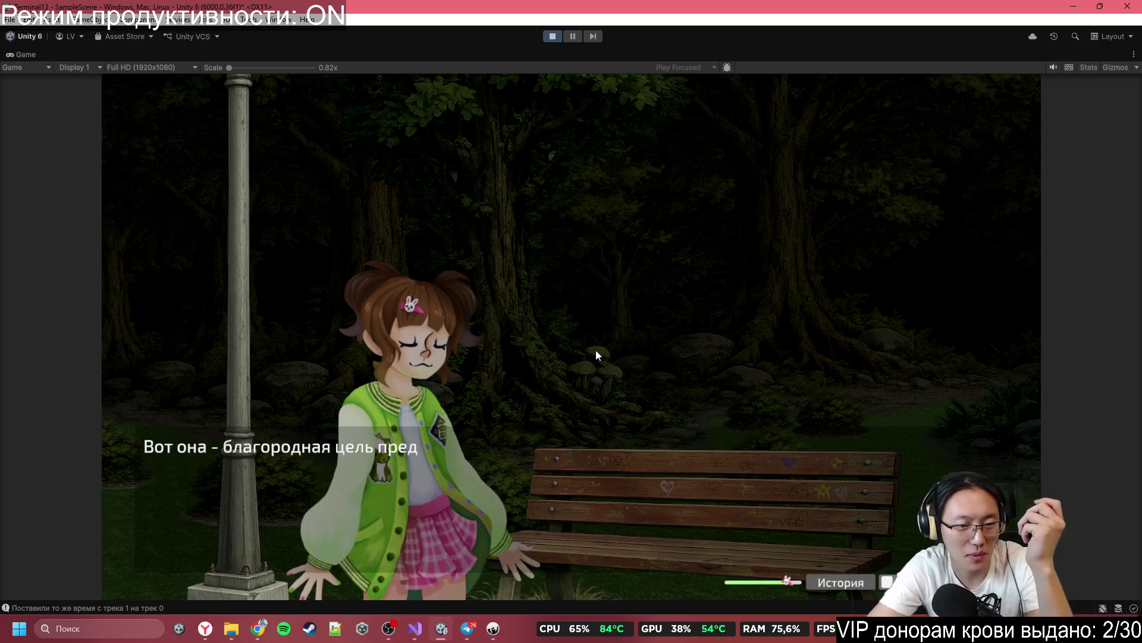
{"action": "left_click", "coordinate": [597, 355]}
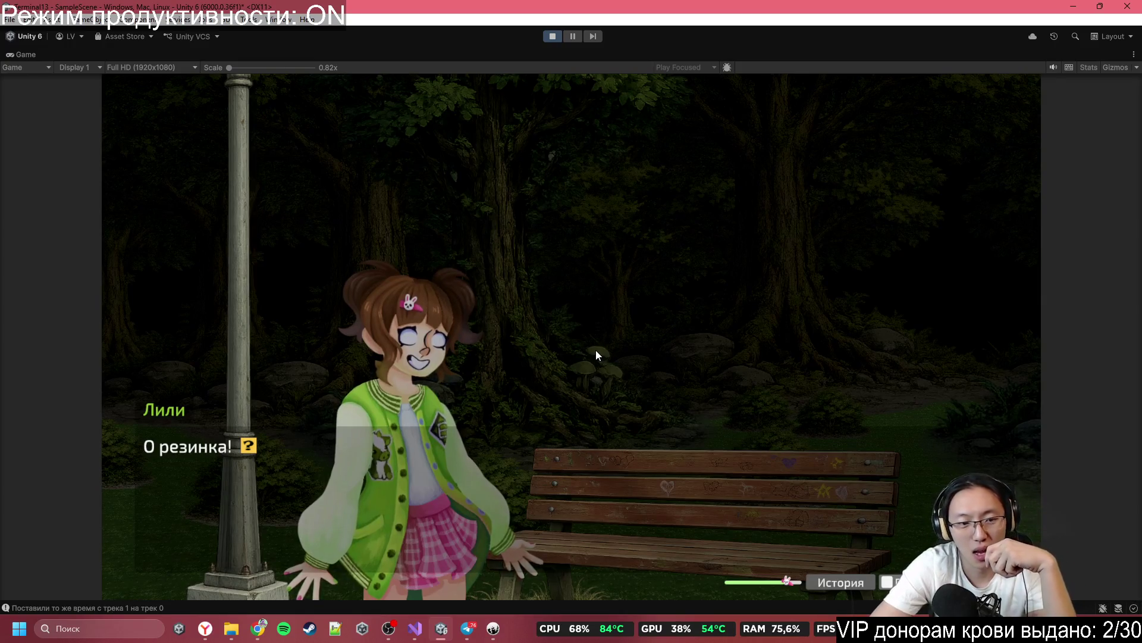
Step: Continue past the Death Gum line to the gum choice
{"action": "left_click", "coordinate": [597, 356]}
{"action": "left_click", "coordinate": [597, 355]}
{"action": "left_click", "coordinate": [596, 355]}
{"action": "left_click", "coordinate": [597, 356]}
{"action": "left_click", "coordinate": [597, 356]}
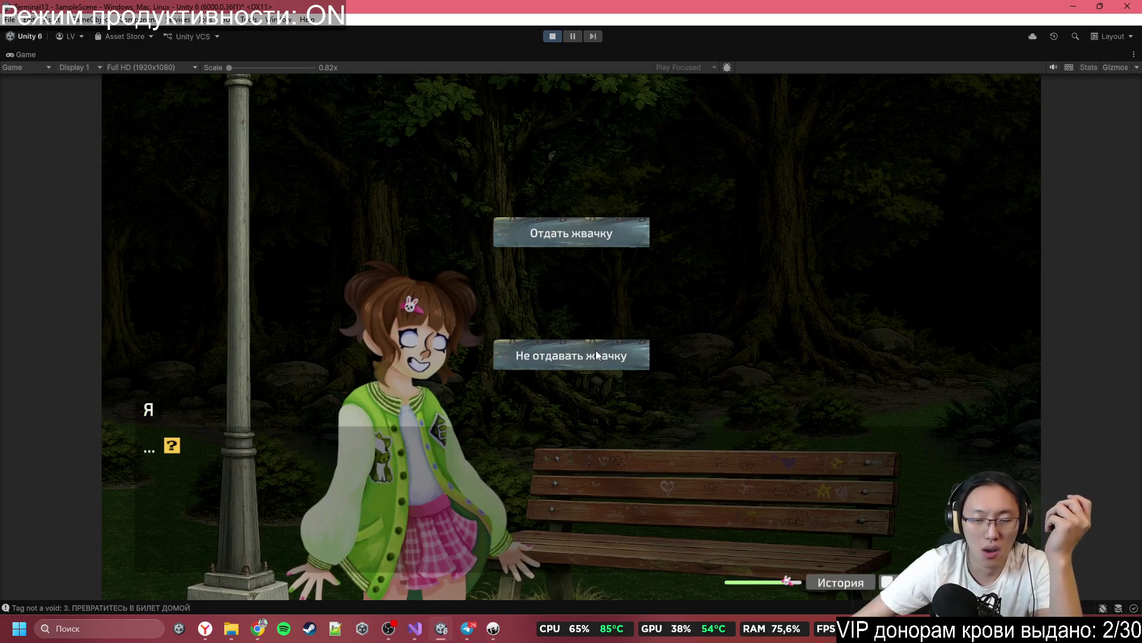
Step: Choose Не отдавать жвачку and advance to Lily's ЖВАЧКОЖМОТ! shout and the narrator's reaction
{"action": "left_click", "coordinate": [597, 356]}
{"action": "left_click", "coordinate": [597, 355]}
{"action": "left_click", "coordinate": [597, 355]}
{"action": "left_click", "coordinate": [596, 355]}
{"action": "left_click", "coordinate": [597, 355]}
{"action": "left_click", "coordinate": [597, 355]}
{"action": "left_click", "coordinate": [596, 356]}
{"action": "left_click", "coordinate": [597, 355]}
{"action": "left_click", "coordinate": [597, 355]}
{"action": "left_click", "coordinate": [597, 355]}
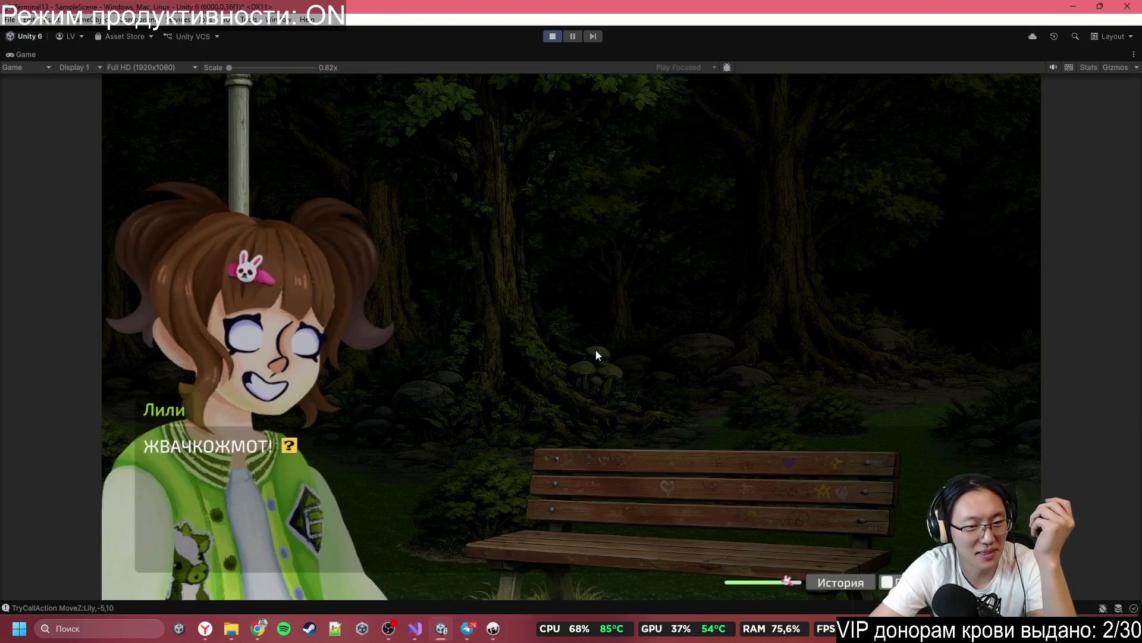
{"action": "left_click", "coordinate": [596, 356]}
{"action": "left_click", "coordinate": [596, 355]}
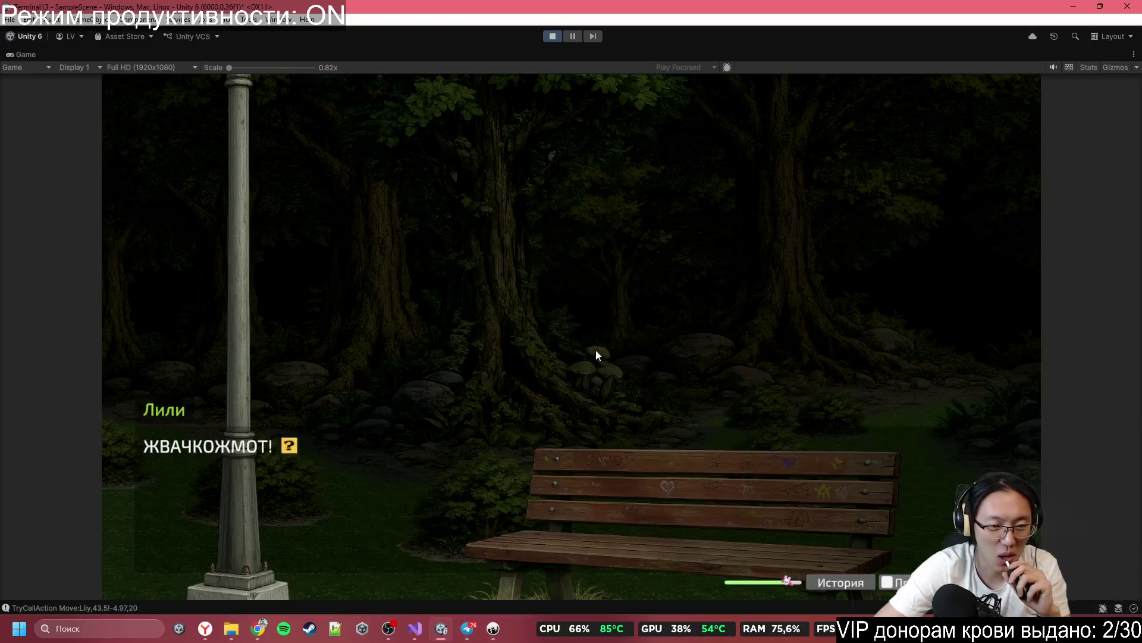
Step: Continue through Lily's repeated shout and the narrator's reply about the gum
{"action": "left_click", "coordinate": [597, 355]}
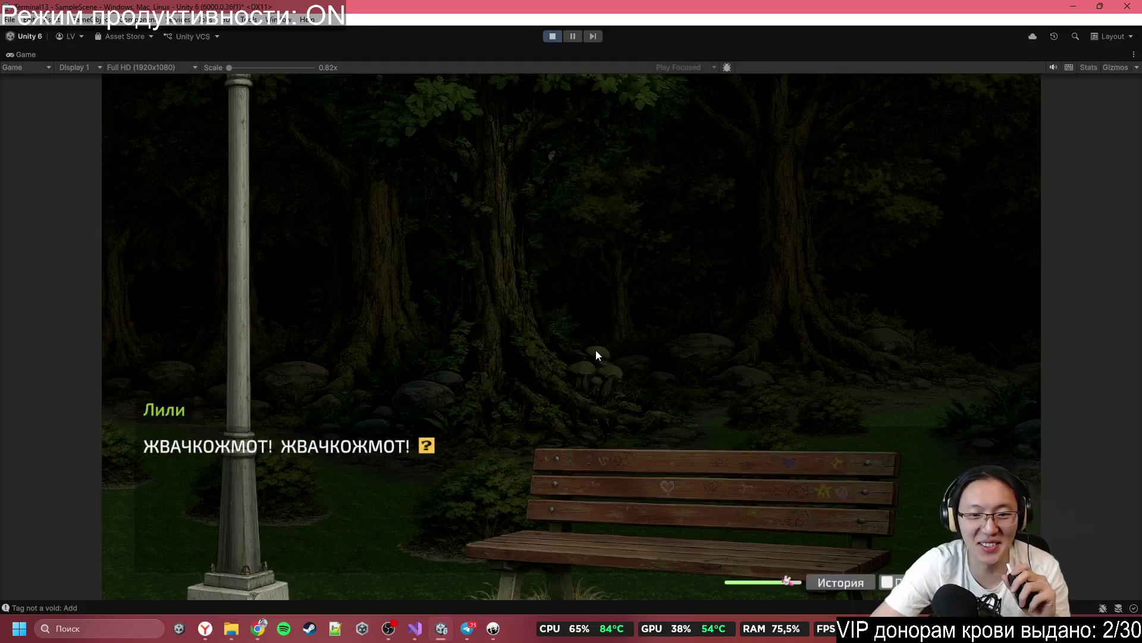
{"action": "left_click", "coordinate": [596, 355]}
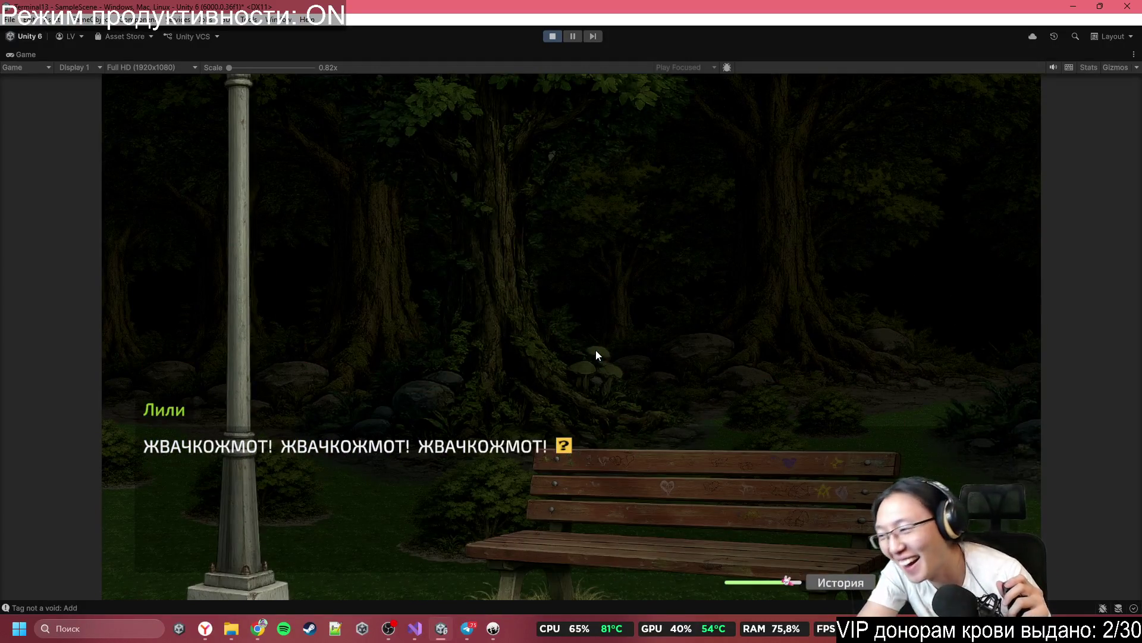
{"action": "left_click", "coordinate": [596, 355]}
{"action": "left_click", "coordinate": [597, 355]}
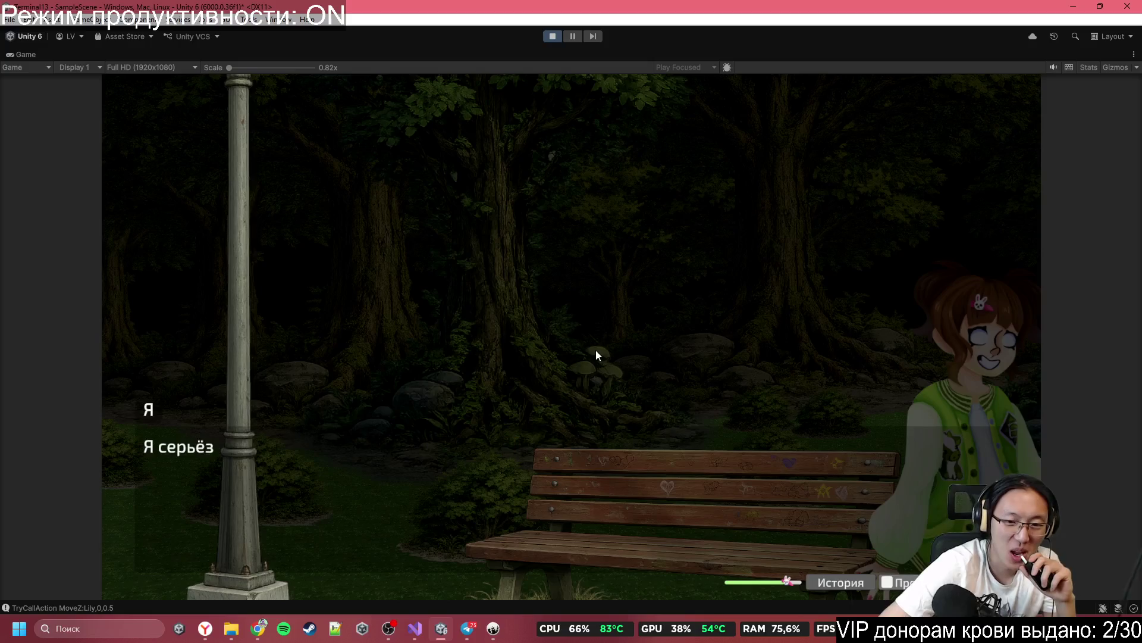
{"action": "left_click", "coordinate": [597, 355]}
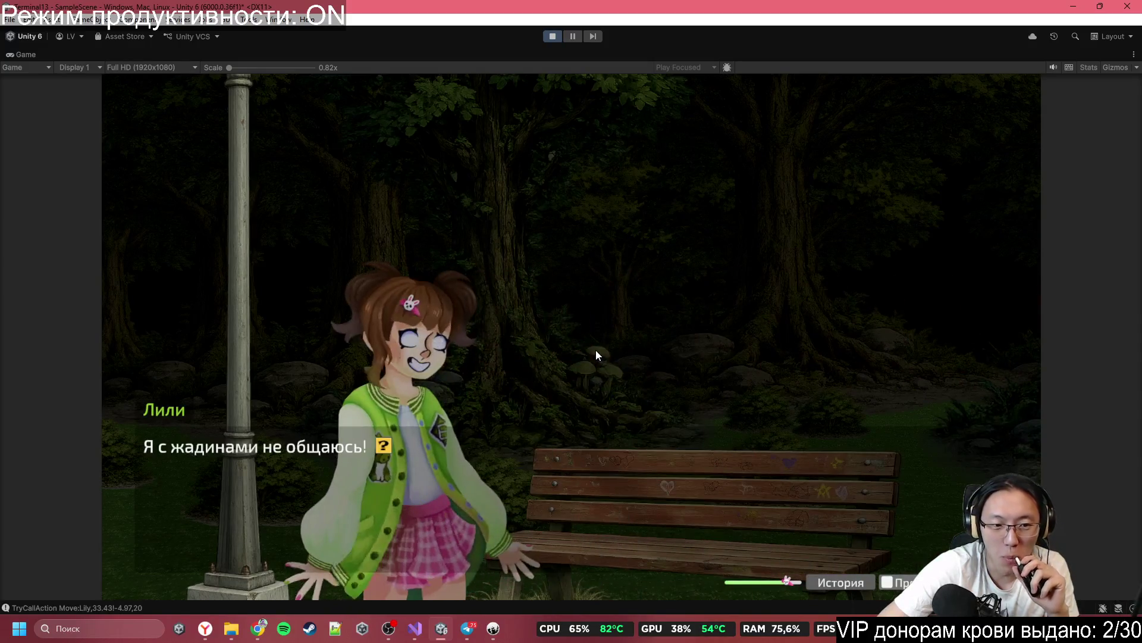
{"action": "left_click", "coordinate": [597, 355]}
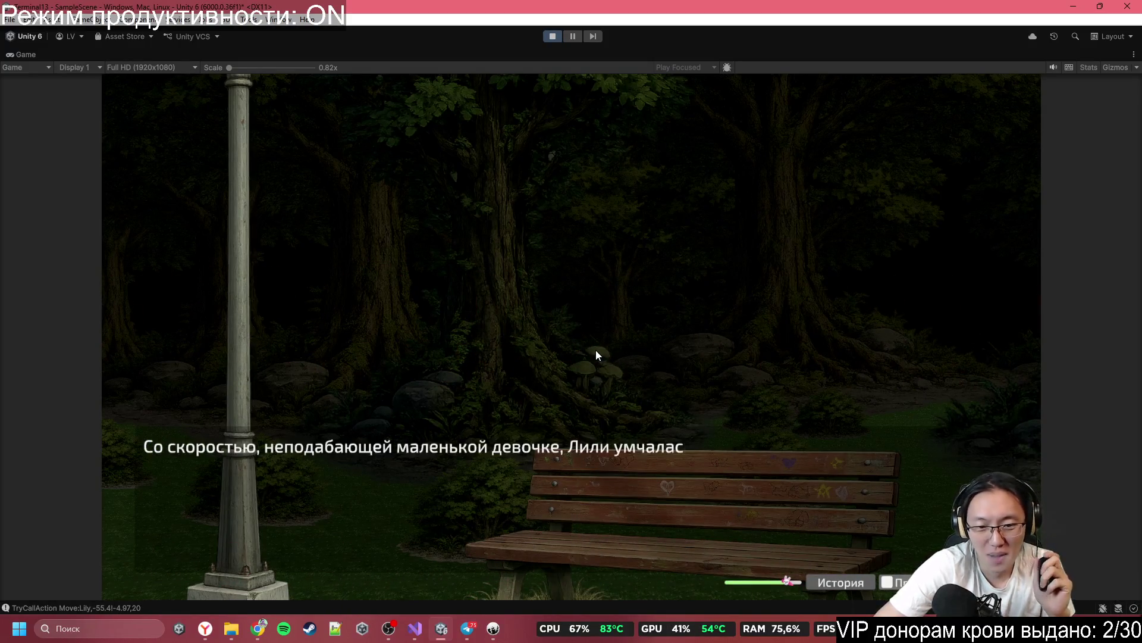
Step: Advance past Lily running off, choose 'Пойти к девушке и Тому', and start the next line
{"action": "left_click", "coordinate": [596, 355]}
{"action": "left_click", "coordinate": [597, 356]}
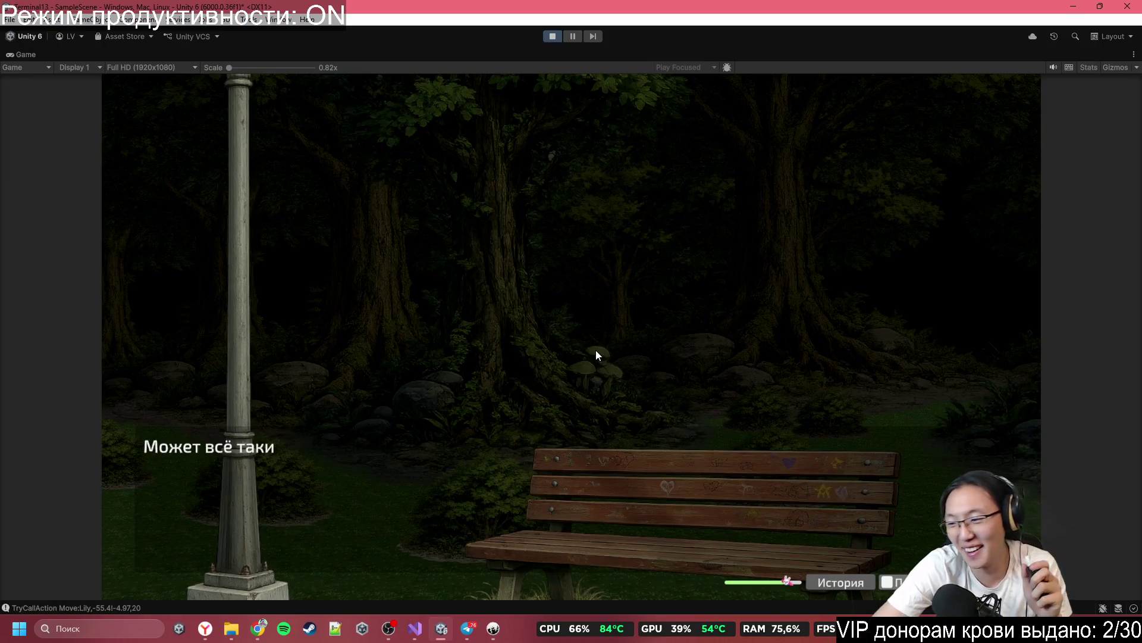
{"action": "left_click", "coordinate": [596, 351]}
{"action": "left_click", "coordinate": [597, 352]}
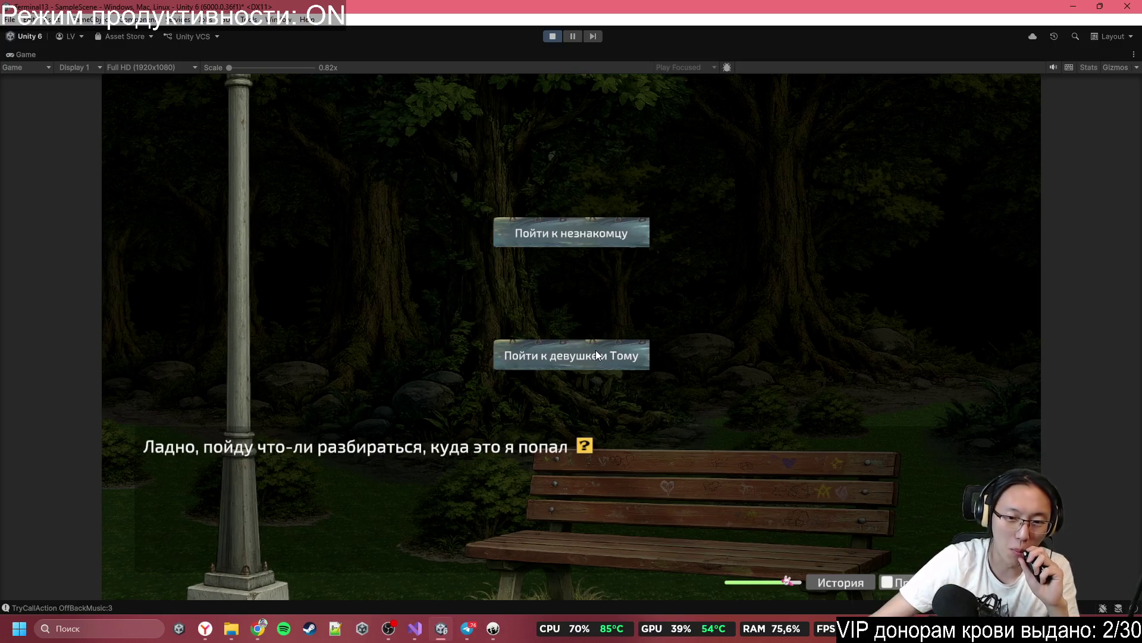
{"action": "left_click", "coordinate": [596, 352]}
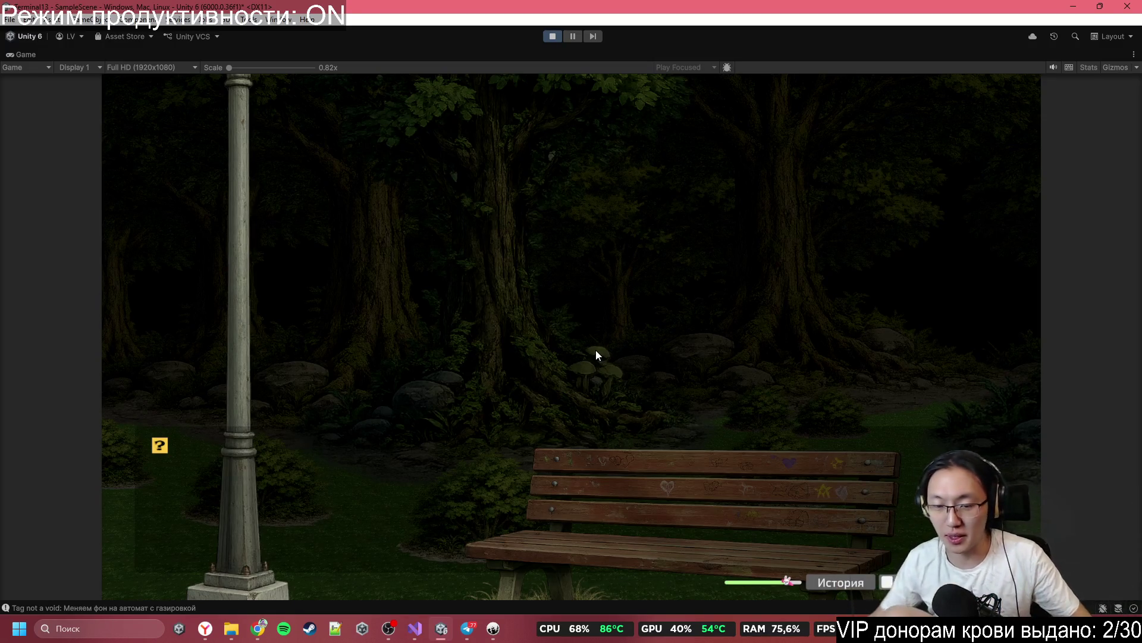
{"action": "left_click", "coordinate": [529, 191]}
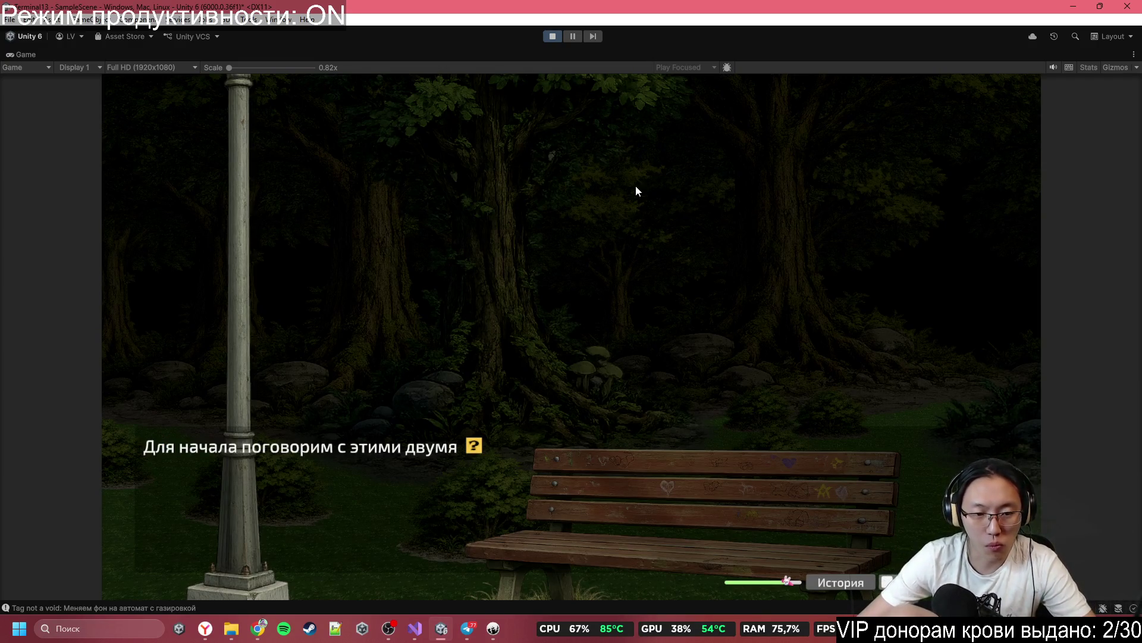
Step: Start the lo-fi music video in the browser, then hide the browser to return to Inky
{"action": "left_click", "coordinate": [494, 632]}
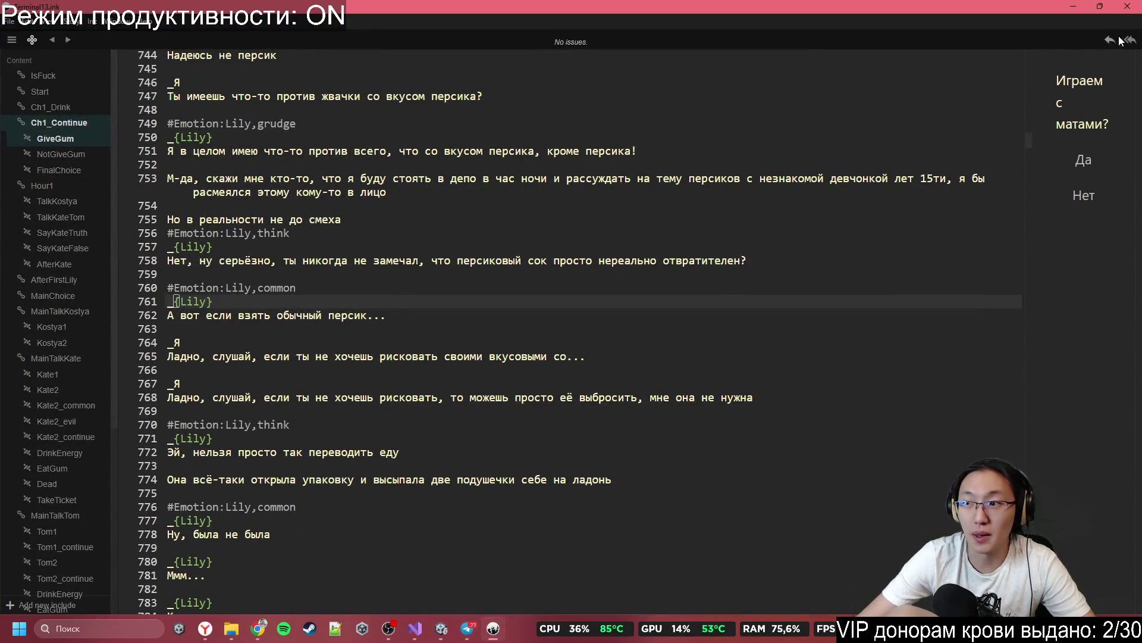
{"action": "left_click", "coordinate": [259, 627]}
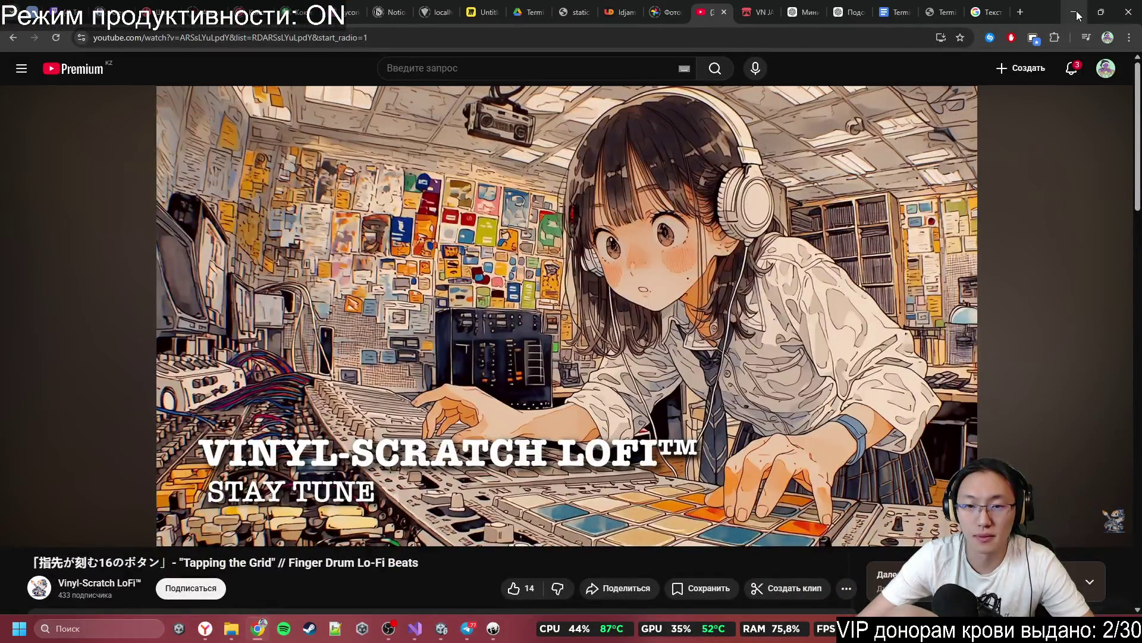
{"action": "left_click", "coordinate": [798, 249]}
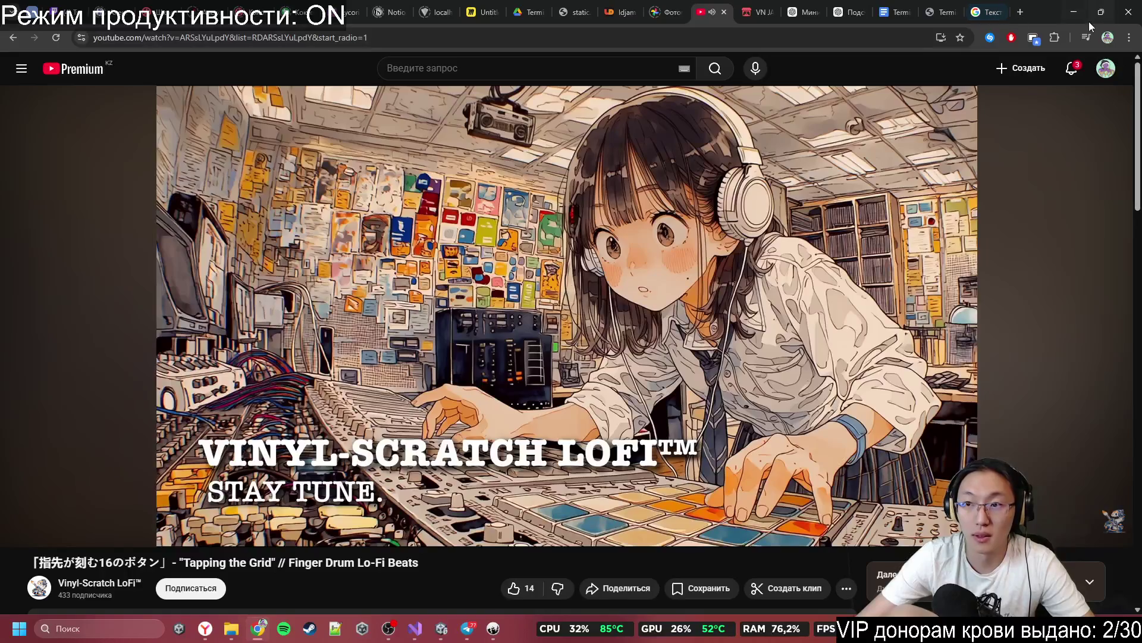
{"action": "left_click", "coordinate": [1074, 12]}
Step: Jump to the Hour1 section of the ink script and scroll through its TalkKostya passage
{"action": "scroll", "coordinate": [451, 321], "scroll_direction": "up", "scroll_amount": 4}
{"action": "scroll", "coordinate": [451, 324], "scroll_direction": "down", "scroll_amount": 9}
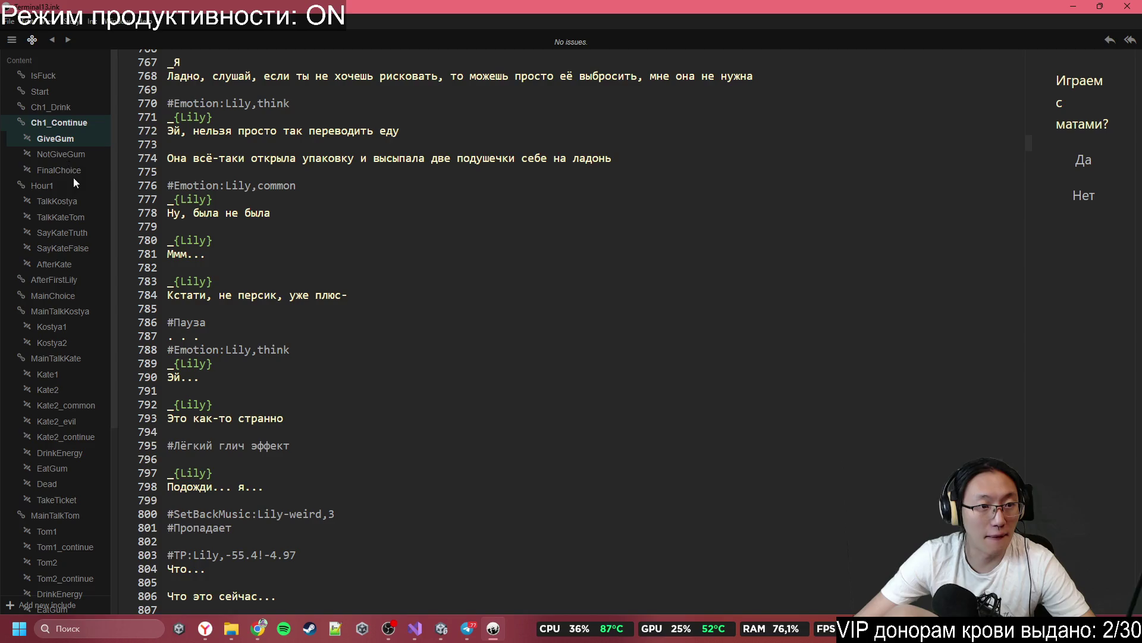
{"action": "left_click", "coordinate": [60, 188]}
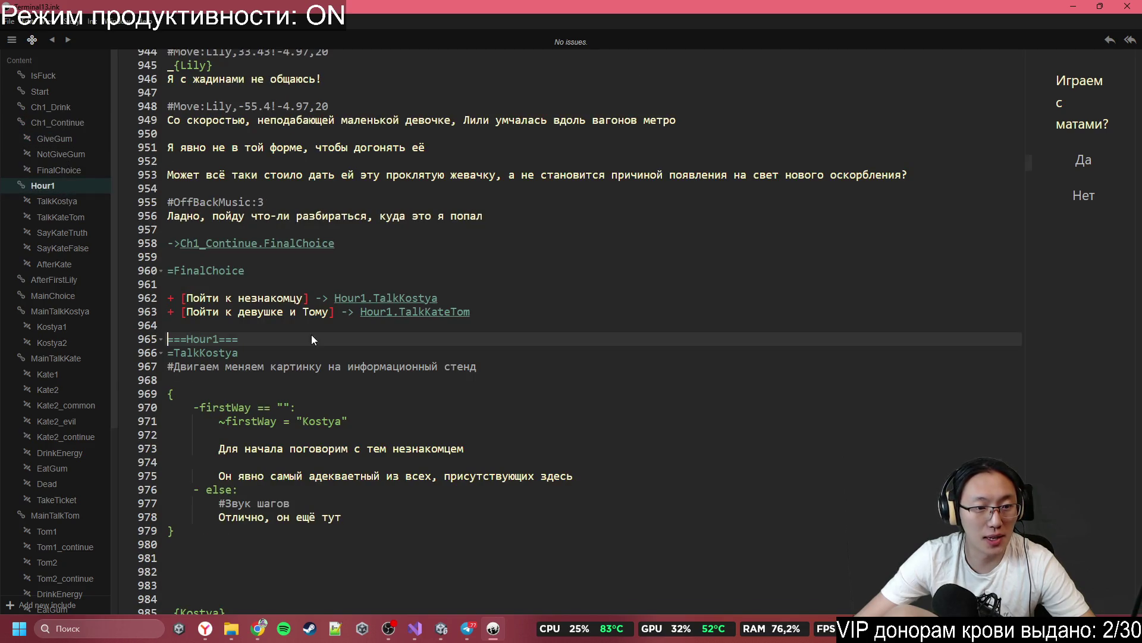
{"action": "scroll", "coordinate": [312, 338], "scroll_direction": "down", "scroll_amount": 2}
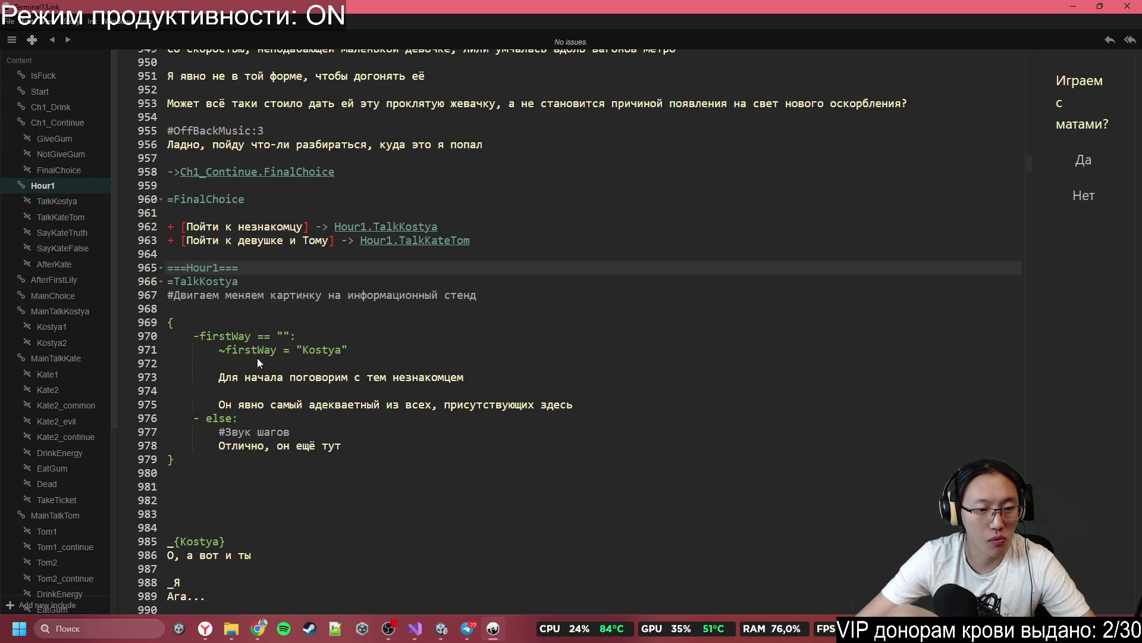
{"action": "scroll", "coordinate": [269, 476], "scroll_direction": "down", "scroll_amount": 1}
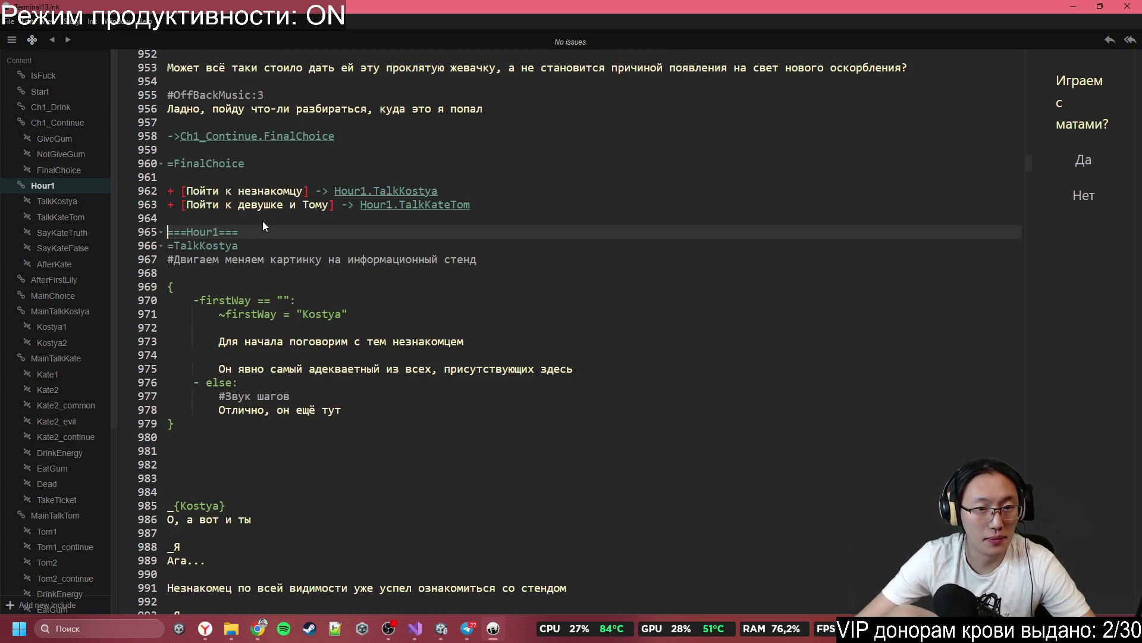
{"action": "scroll", "coordinate": [232, 336], "scroll_direction": "down", "scroll_amount": 3}
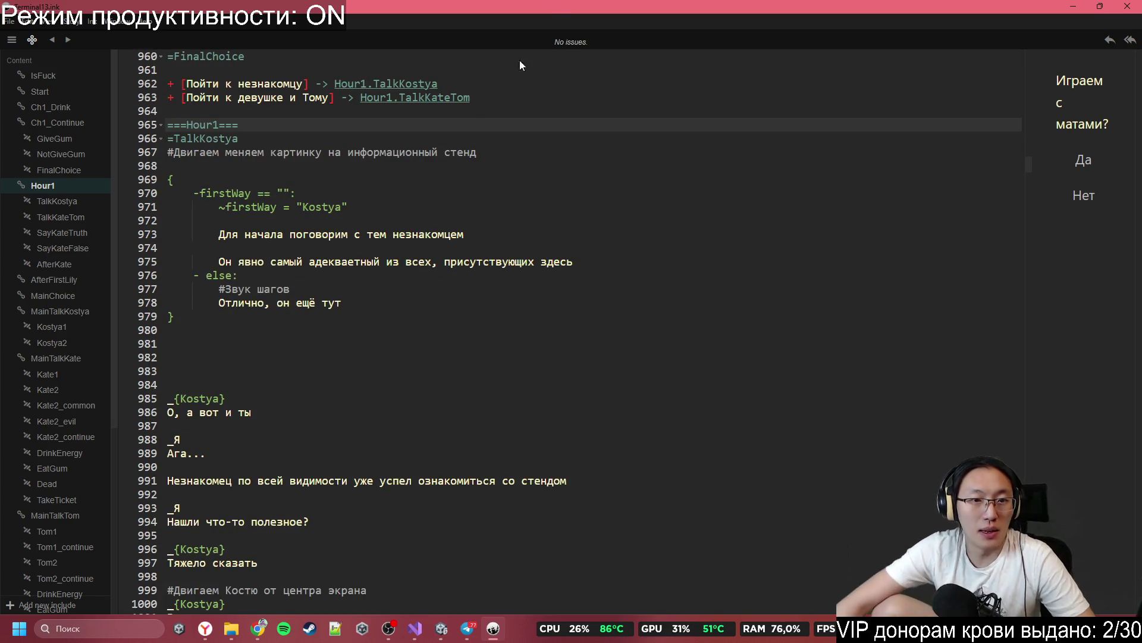
Step: Snap Inky to the left half of the screen and the browser to the right half
{"action": "mouse_move", "coordinate": [956, 6]}
{"action": "left_mouse_down"}
{"action": "mouse_move", "coordinate": [1035, 68]}
{"action": "mouse_move", "coordinate": [905, 79]}
{"action": "mouse_move", "coordinate": [976, 156]}
{"action": "mouse_move", "coordinate": [452, 293]}
{"action": "mouse_move", "coordinate": [1, 261]}
{"action": "mouse_move", "coordinate": [0, 245]}
{"action": "left_mouse_up"}
{"action": "left_click", "coordinate": [654, 30]}
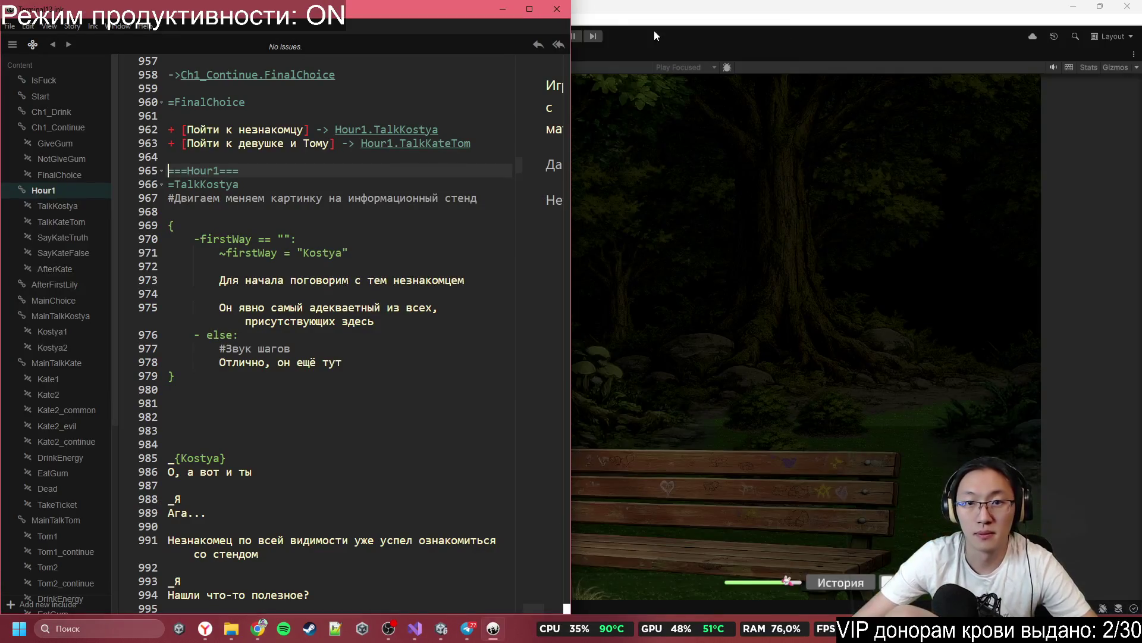
{"action": "left_click", "coordinate": [268, 630]}
{"action": "left_click", "coordinate": [268, 630]}
{"action": "left_click", "coordinate": [267, 631]}
{"action": "left_click_drag", "start_coordinate": [1050, 13], "coordinate": [1141, 18]}
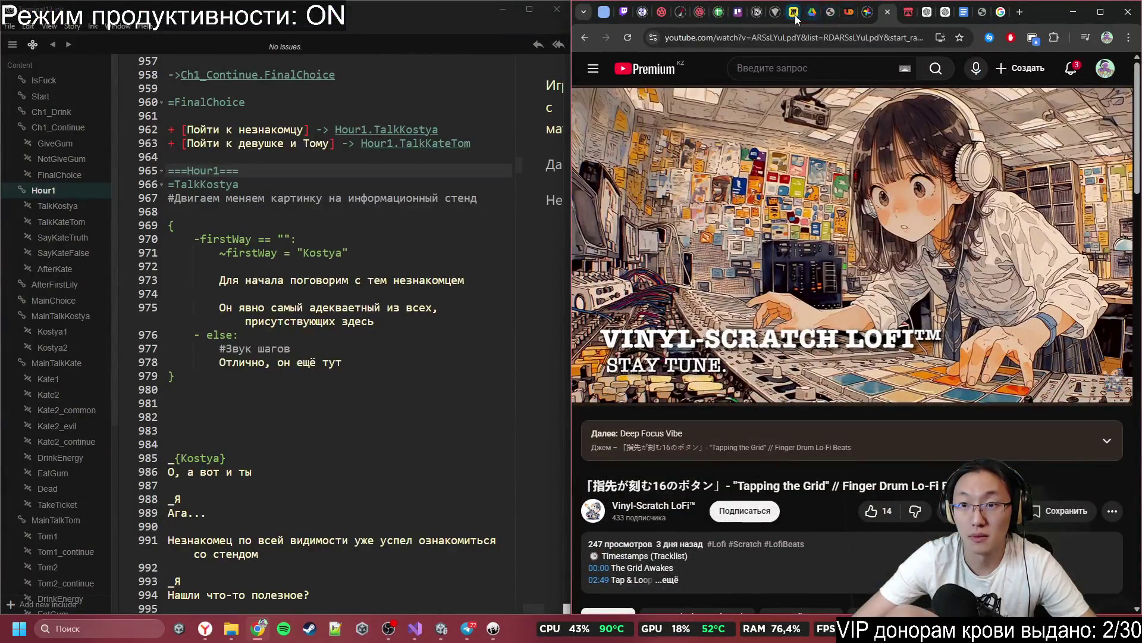
Step: Open the Miro tab, stop Play mode in Unity, and dock the Game view beside the Scene view
{"action": "left_click", "coordinate": [796, 18]}
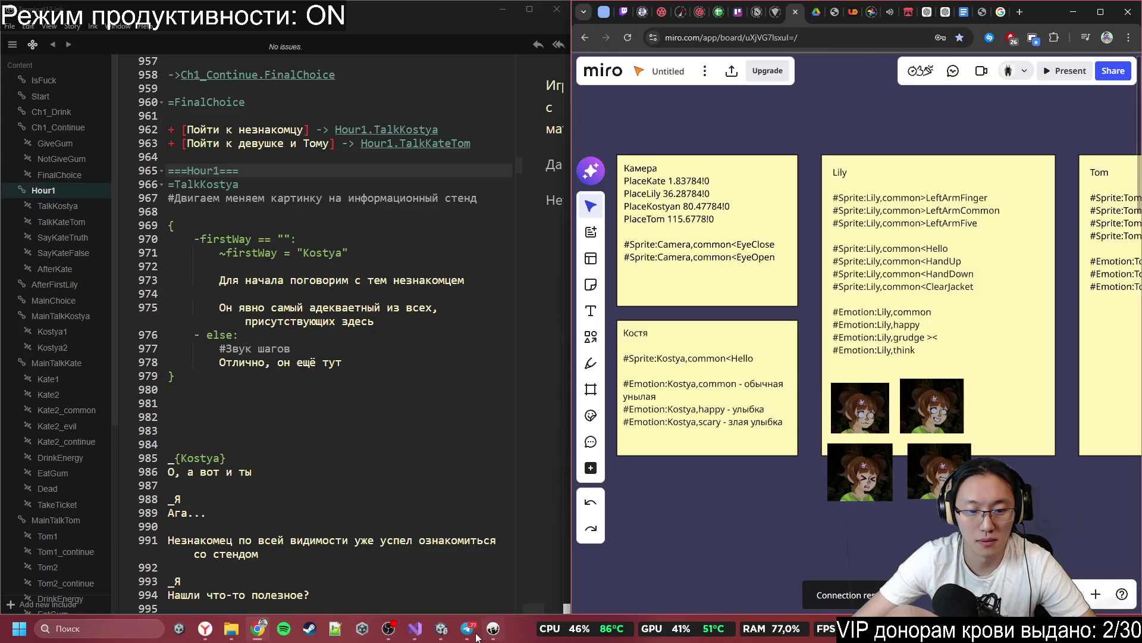
{"action": "left_click", "coordinate": [443, 633]}
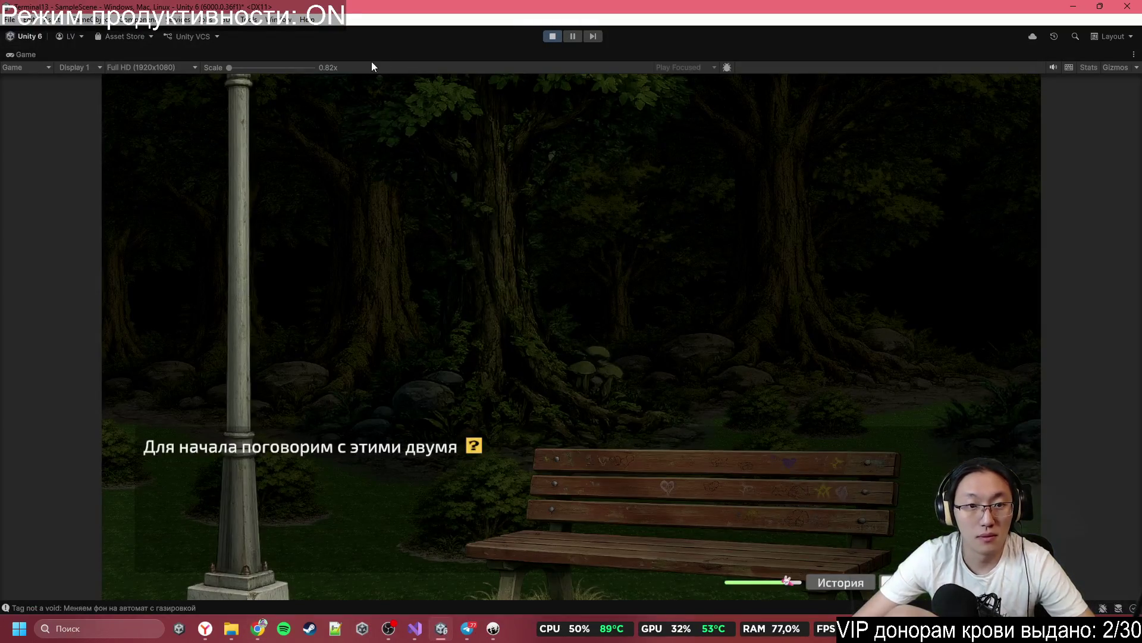
{"action": "left_click", "coordinate": [553, 36]}
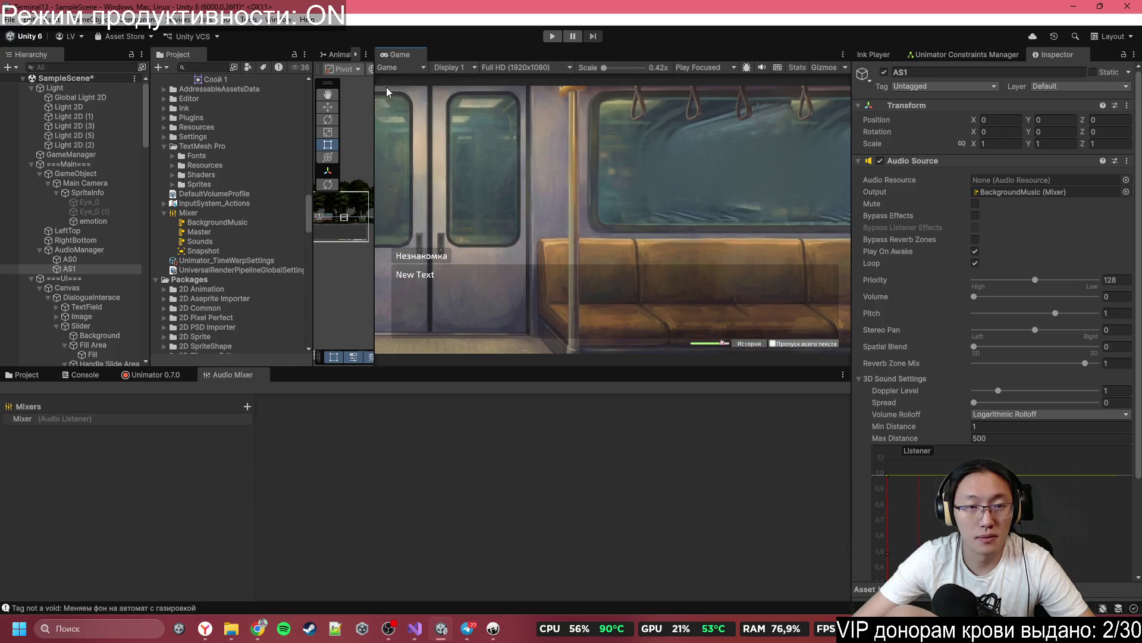
{"action": "left_click_drag", "start_coordinate": [399, 54], "coordinate": [833, 208]}
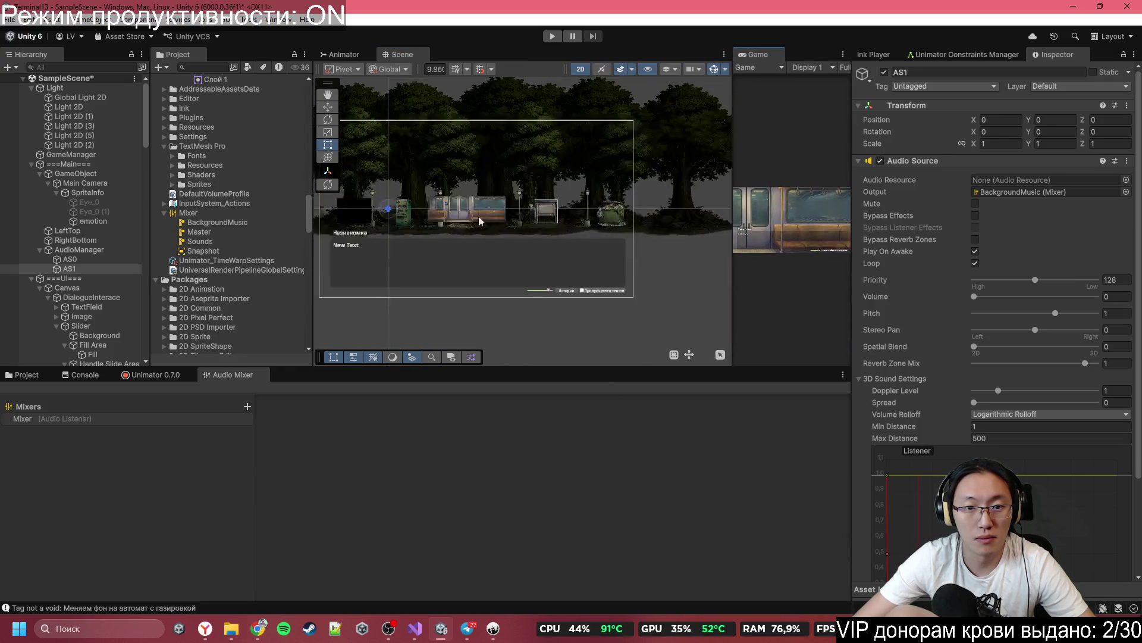
{"action": "scroll", "coordinate": [512, 229], "scroll_direction": "up", "scroll_amount": 10}
{"action": "scroll", "coordinate": [551, 272], "scroll_direction": "down", "scroll_amount": 3}
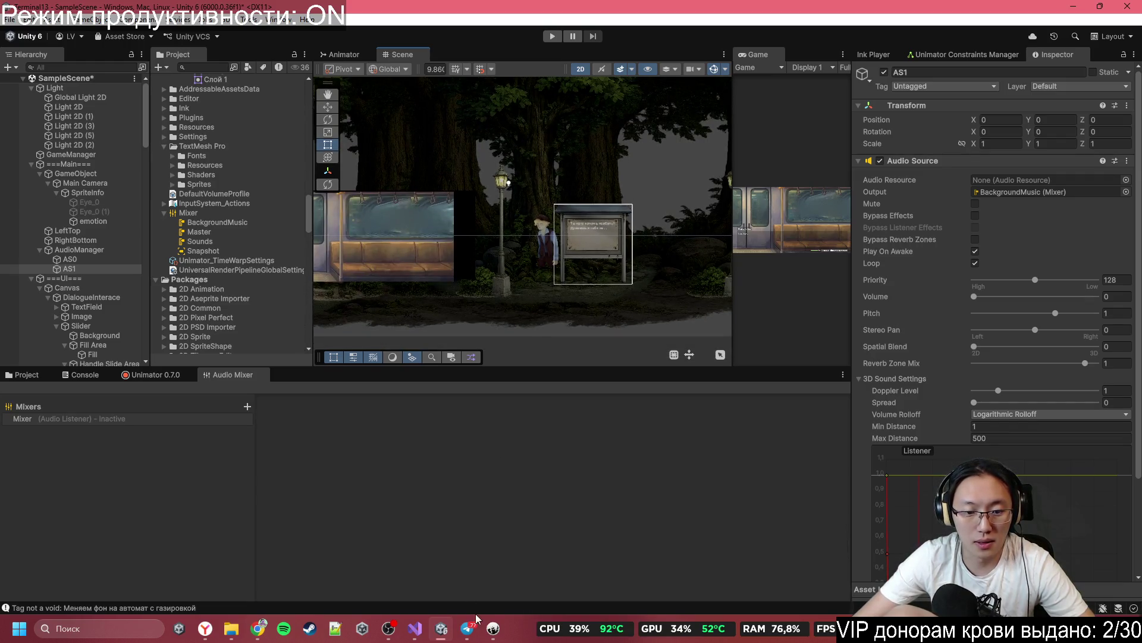
Step: Select the PlaceKostyan value 80.47784 in Miro's Камера note, then return to Unity
{"action": "left_click", "coordinate": [258, 628]}
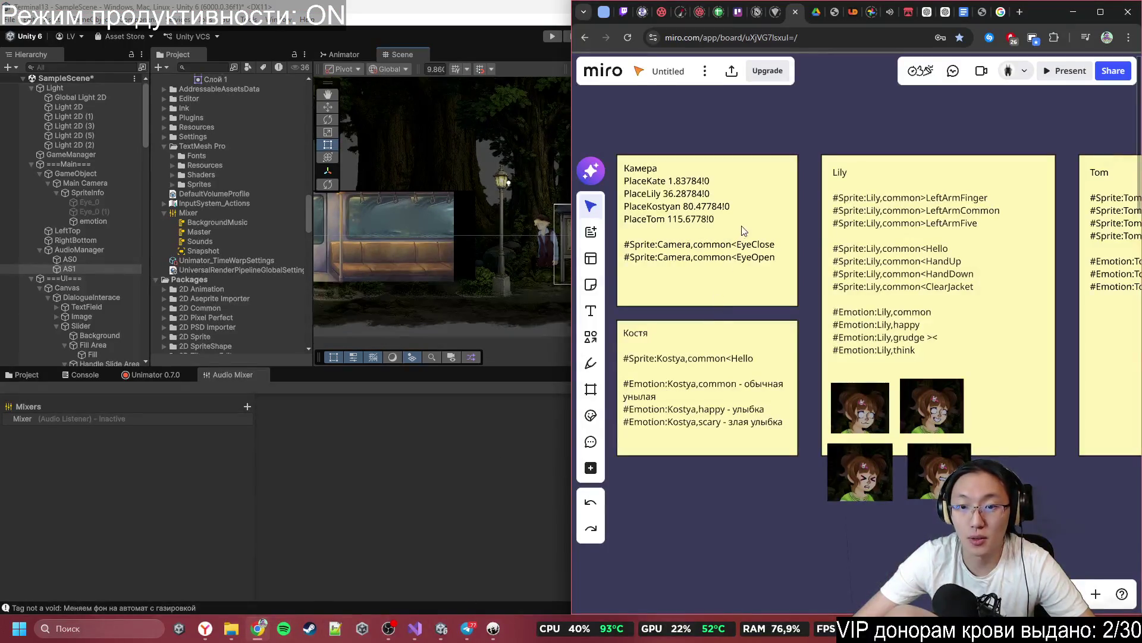
{"action": "left_click", "coordinate": [649, 199]}
{"action": "left_click", "coordinate": [667, 193]}
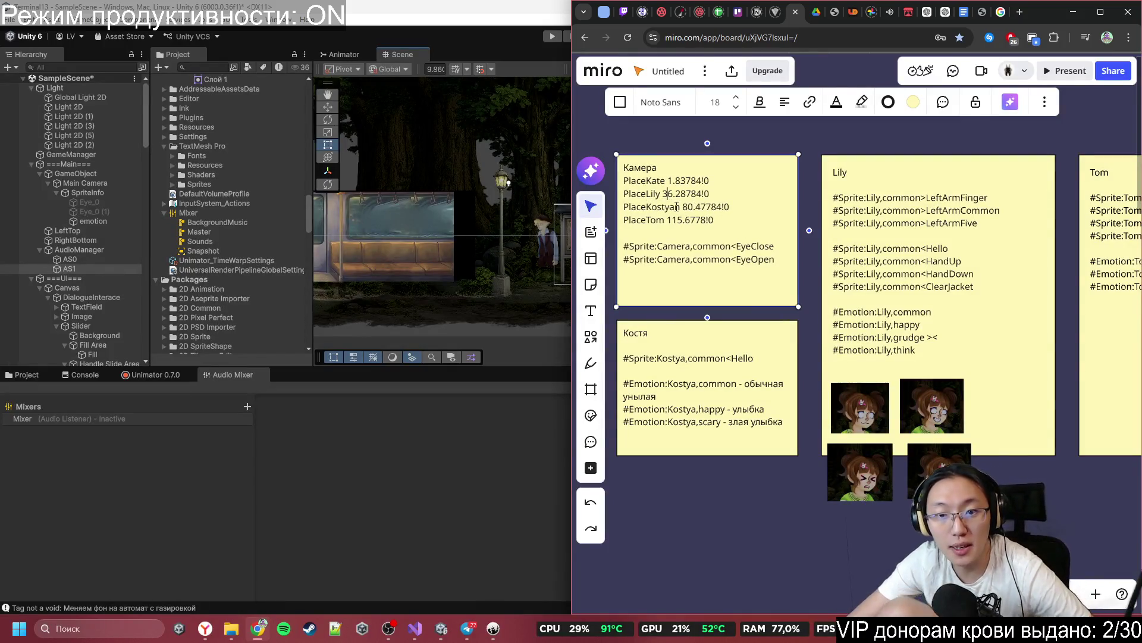
{"action": "double_click", "coordinate": [693, 208]}
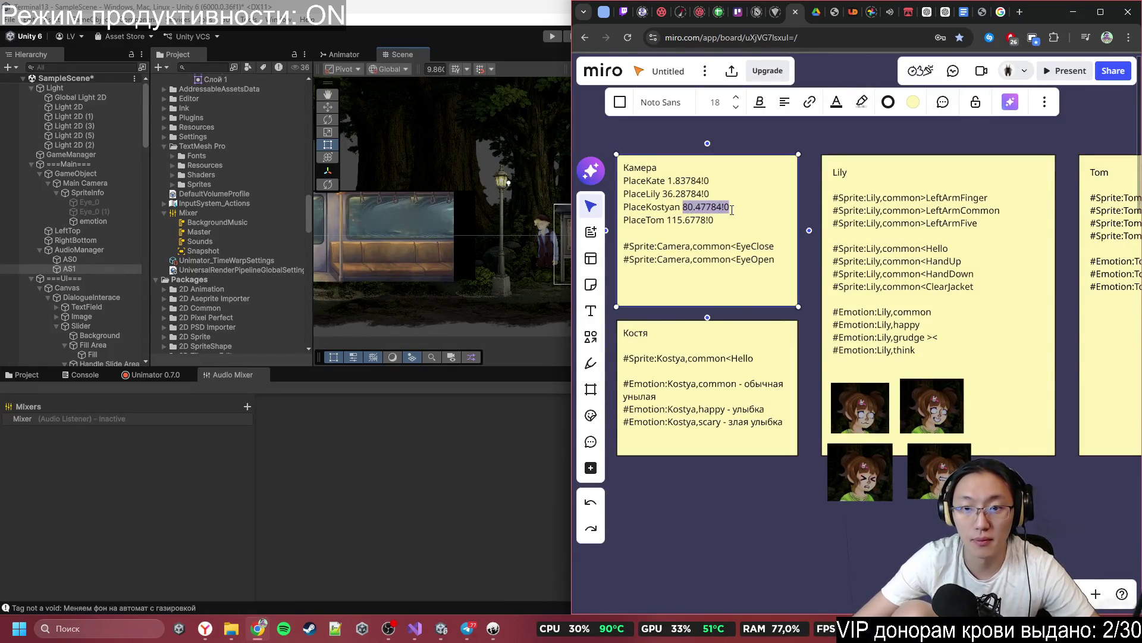
{"action": "left_click_drag", "start_coordinate": [722, 208], "coordinate": [683, 208]}
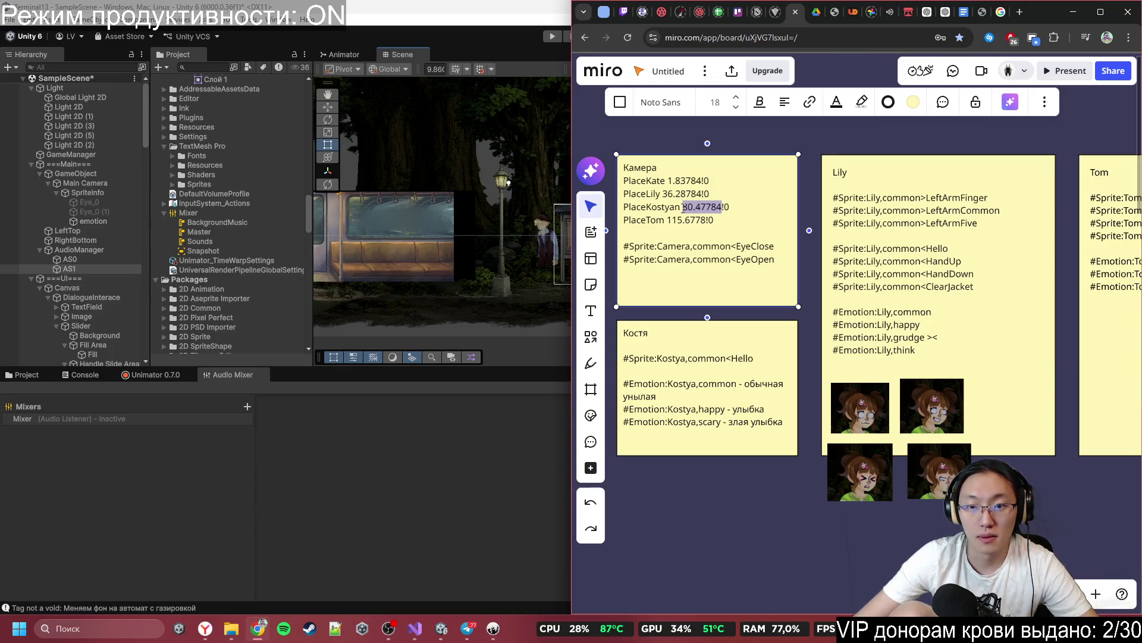
{"action": "left_click", "coordinate": [306, 465]}
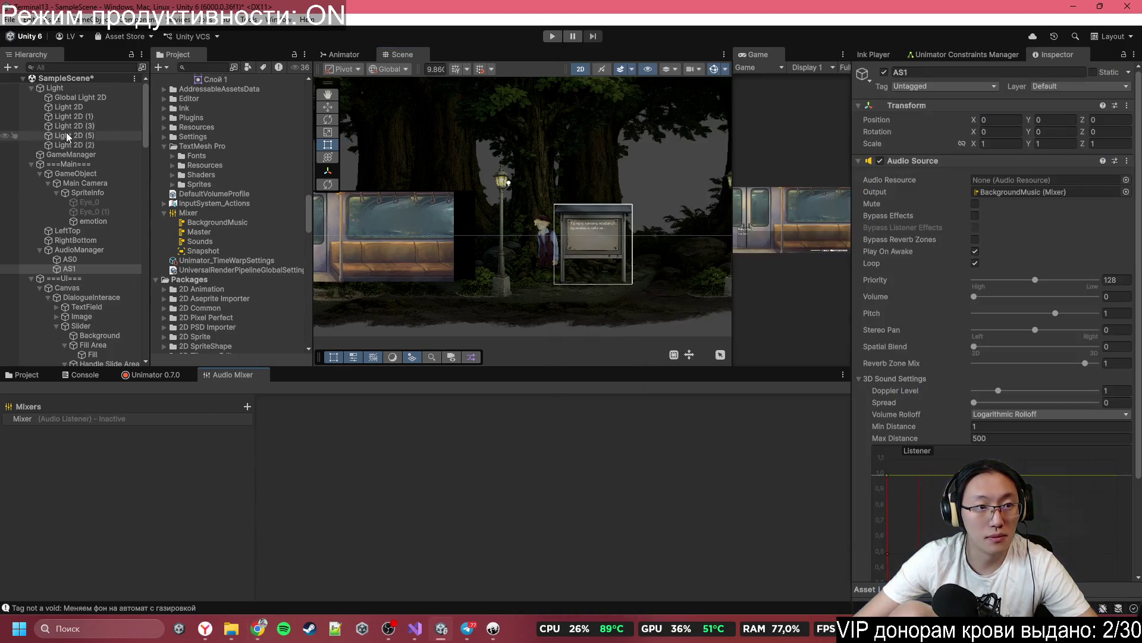
Step: Move Main Camera to the Hierarchy root and set its Position X to 80.48 and Z to -10
{"action": "left_click", "coordinate": [85, 212]}
{"action": "left_click", "coordinate": [84, 183]}
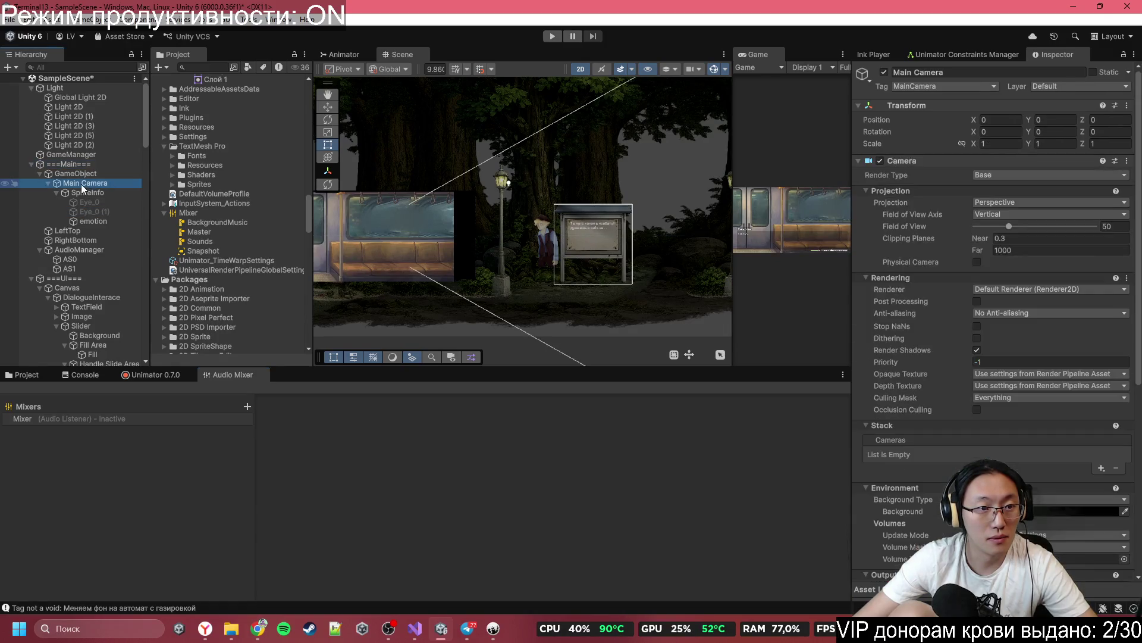
{"action": "left_click_drag", "start_coordinate": [46, 161], "coordinate": [45, 159]}
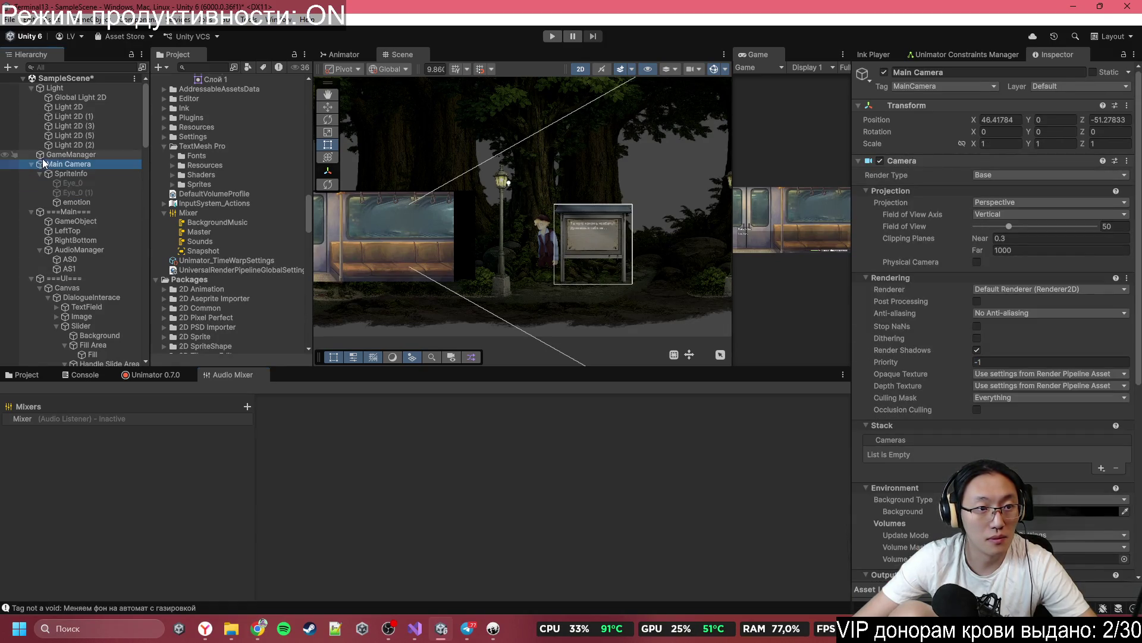
{"action": "left_click_drag", "start_coordinate": [998, 126], "coordinate": [982, 123]}
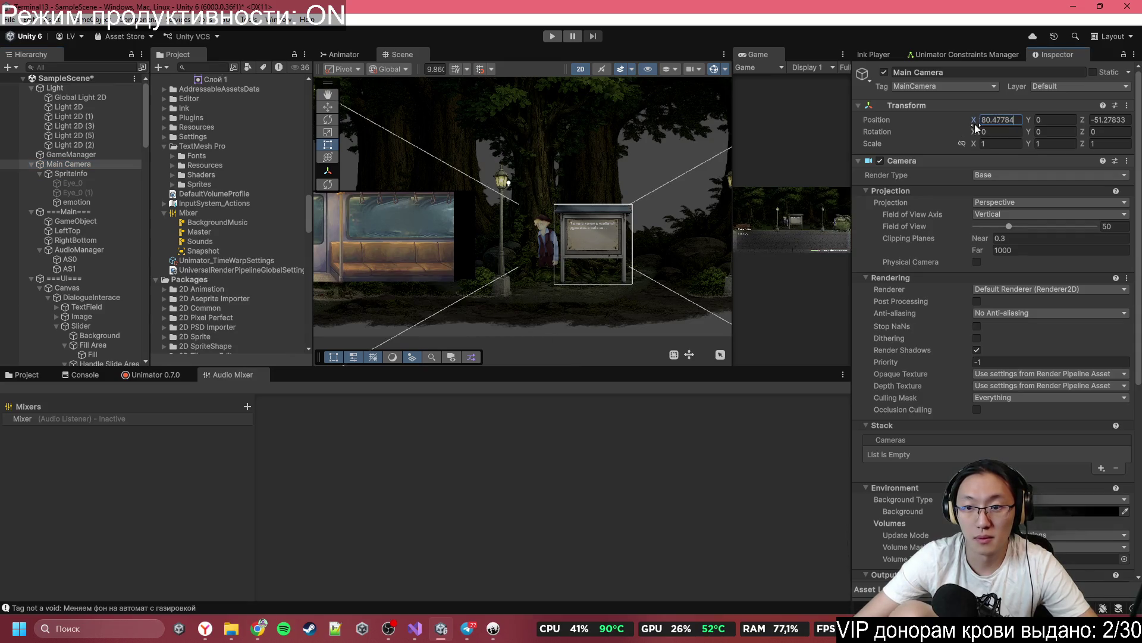
{"action": "left_click", "coordinate": [1118, 119]}
{"action": "type", "text": "10"}
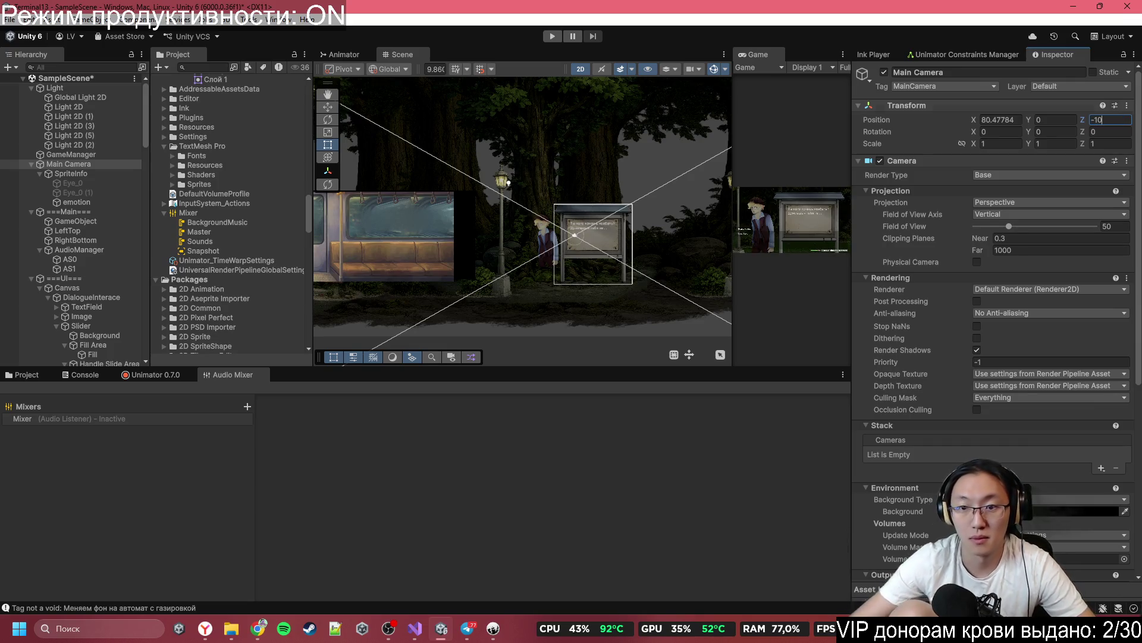
Step: Resize the Game and Inspector panels, then select and frame the notice board's Text (TMP) object
{"action": "mouse_move", "coordinate": [731, 97]}
{"action": "left_mouse_down"}
{"action": "mouse_move", "coordinate": [357, 122]}
{"action": "mouse_move", "coordinate": [427, 135]}
{"action": "mouse_move", "coordinate": [294, 128]}
{"action": "mouse_move", "coordinate": [522, 125]}
{"action": "left_mouse_up"}
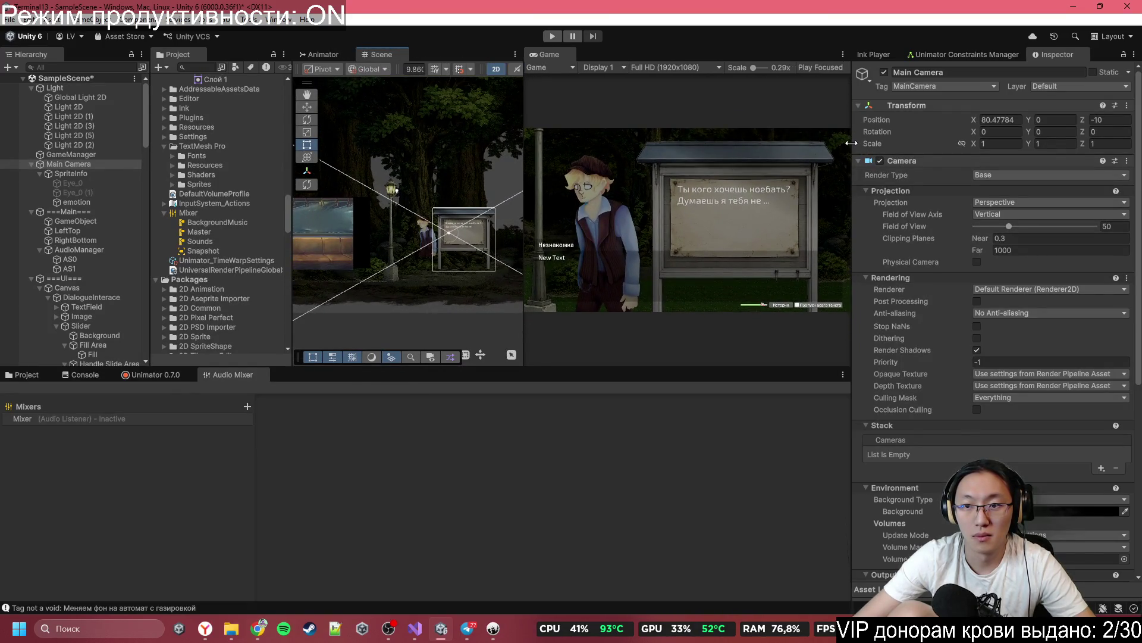
{"action": "left_click_drag", "start_coordinate": [852, 143], "coordinate": [997, 143]}
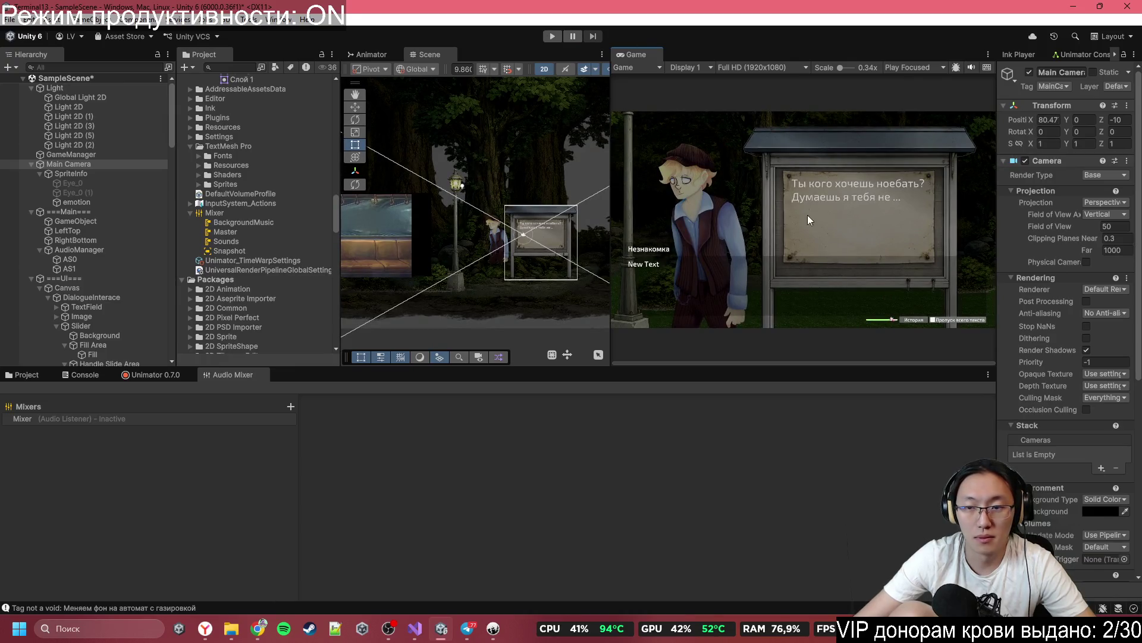
{"action": "scroll", "coordinate": [515, 213], "scroll_direction": "up", "scroll_amount": 3}
{"action": "left_click_drag", "start_coordinate": [515, 213], "coordinate": [497, 195]}
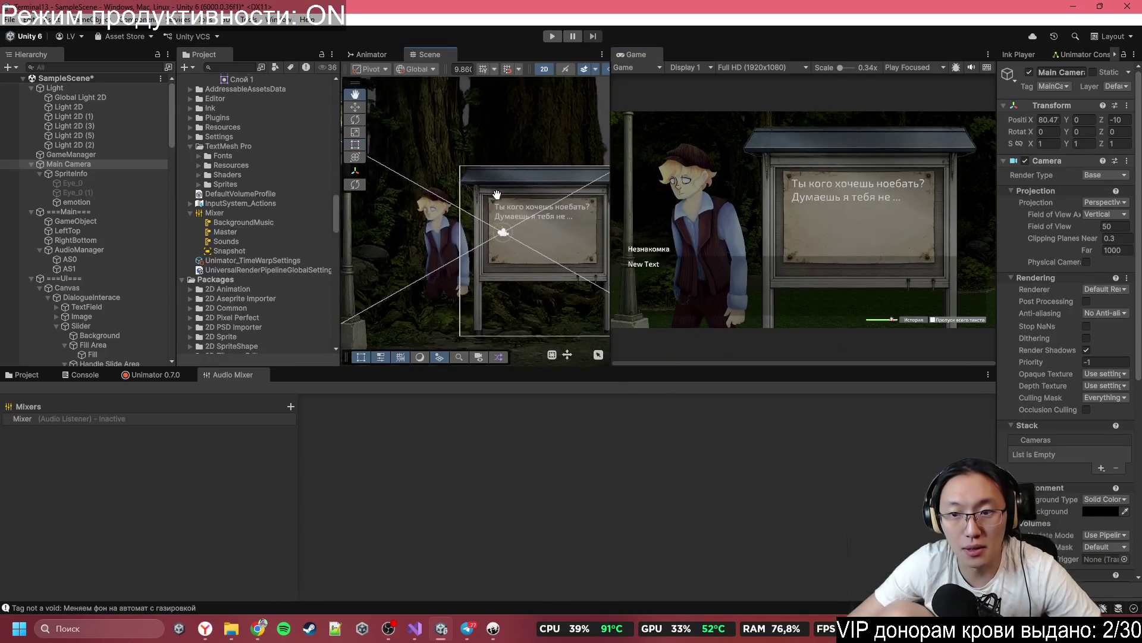
{"action": "scroll", "coordinate": [509, 187], "scroll_direction": "up", "scroll_amount": 2}
{"action": "left_click", "coordinate": [516, 212]}
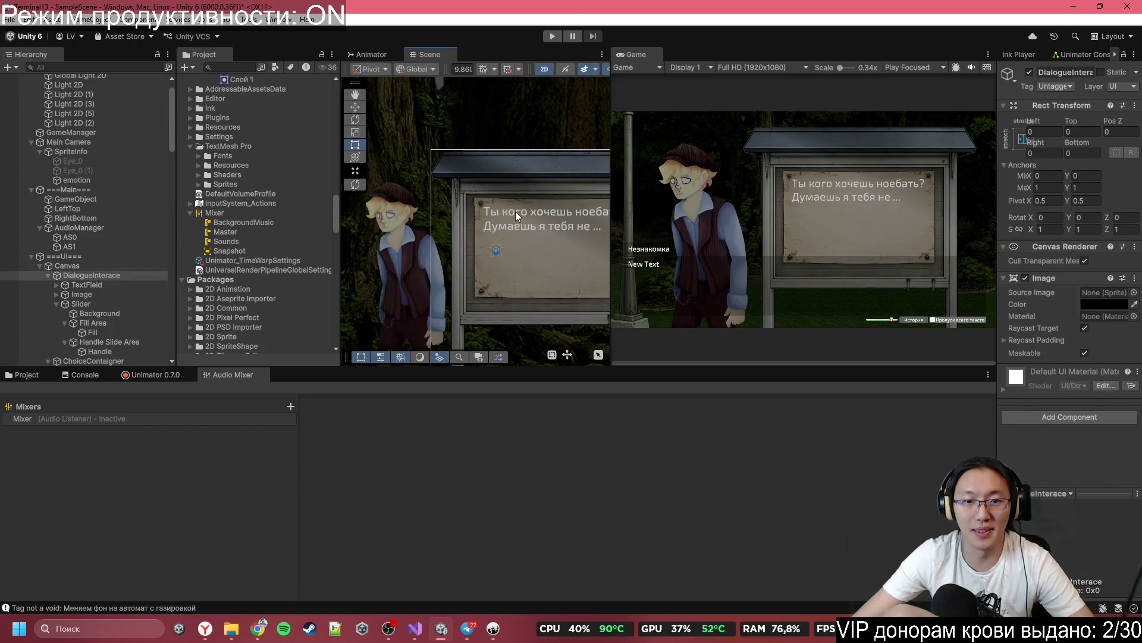
{"action": "left_click", "coordinate": [515, 212]}
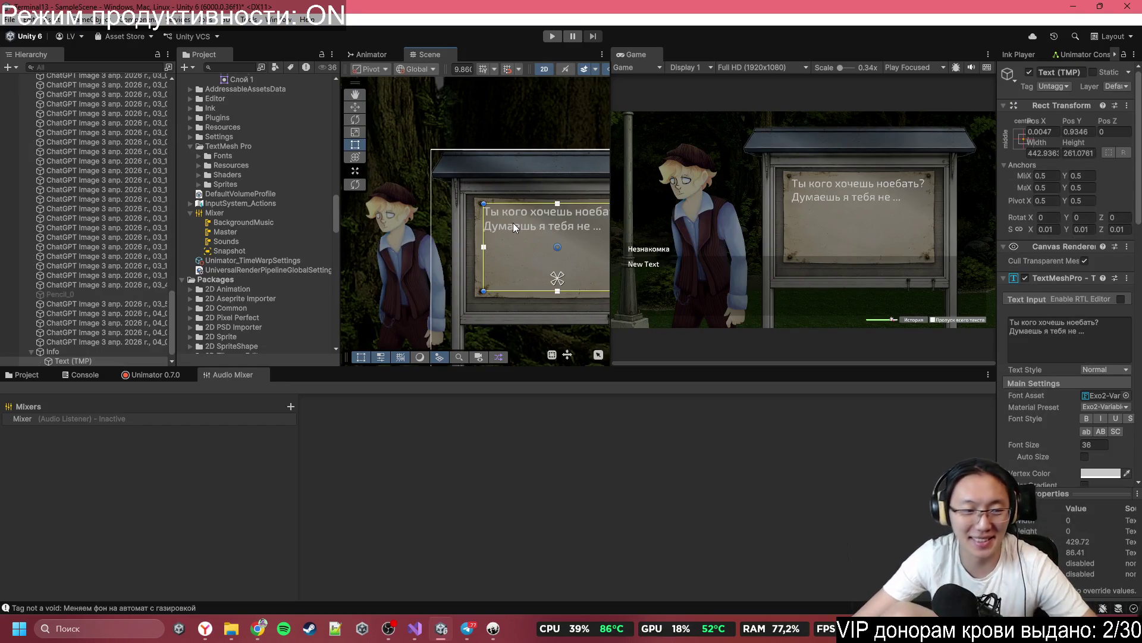
{"action": "key", "text": "f"}
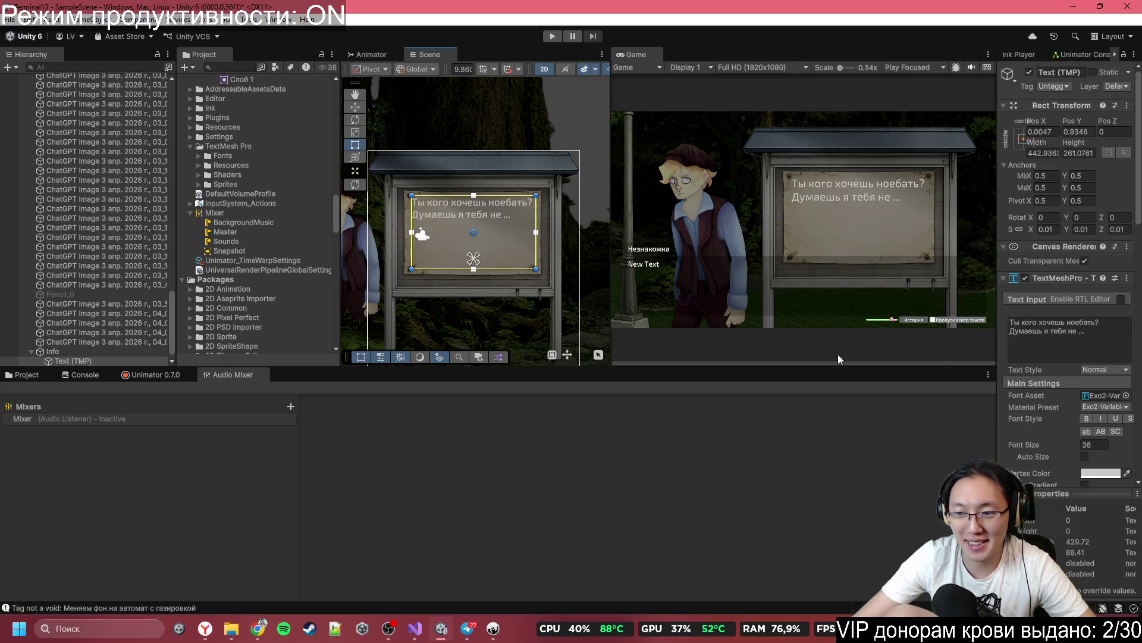
Step: Select and copy the info-stand lines 1004–1007 in the ink script
{"action": "left_click", "coordinate": [493, 628]}
{"action": "scroll", "coordinate": [366, 454], "scroll_direction": "down", "scroll_amount": 15}
{"action": "scroll", "coordinate": [265, 294], "scroll_direction": "up", "scroll_amount": 4}
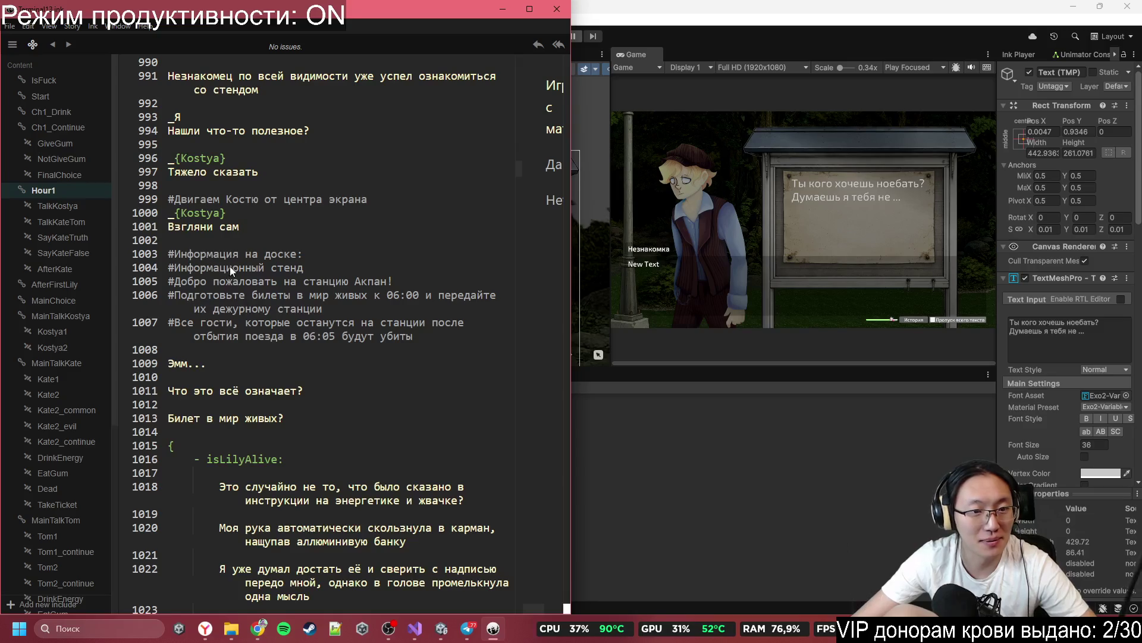
{"action": "left_click_drag", "start_coordinate": [438, 335], "coordinate": [173, 268]}
{"action": "key", "text": "ctrl+c"}
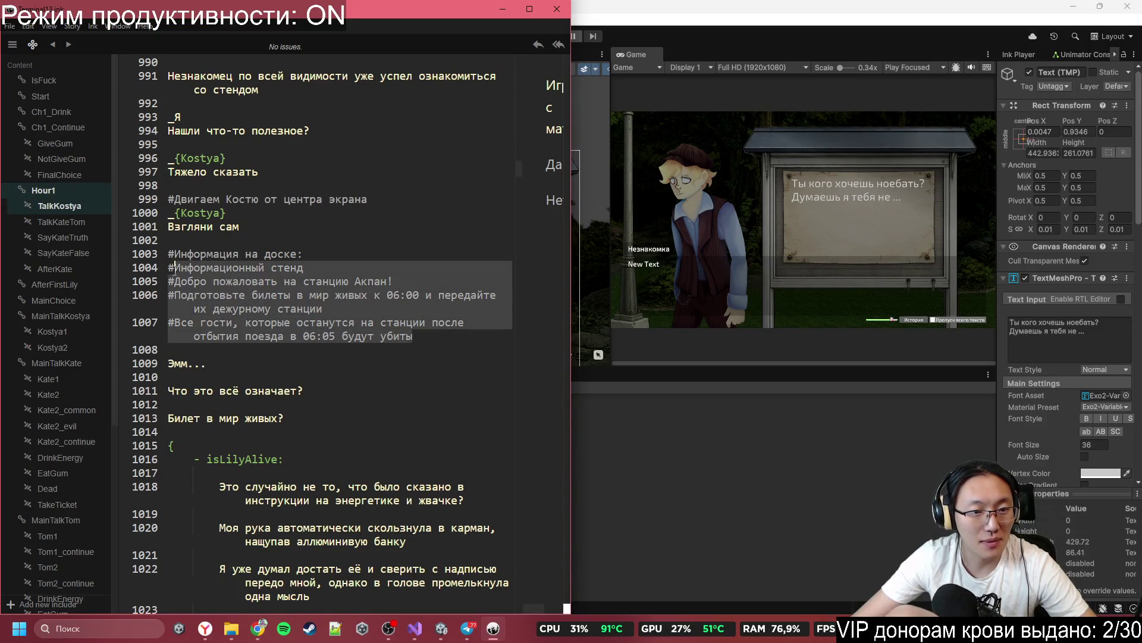
Step: Replace the notice board's Text Input with the copied lines and remove the heading's #
{"action": "left_click", "coordinate": [1061, 320]}
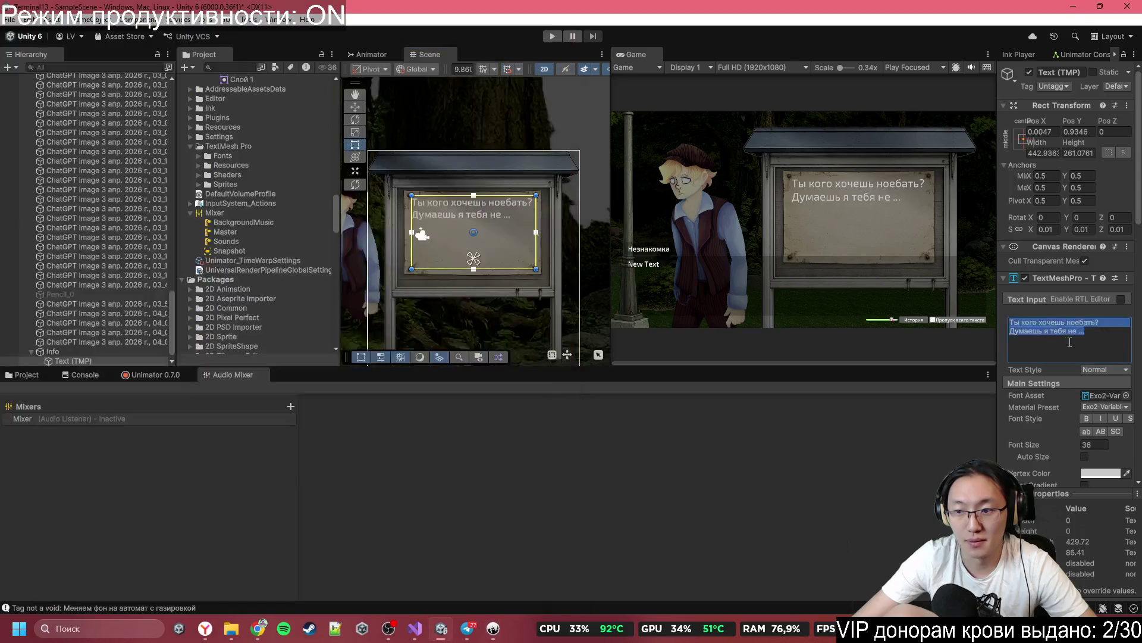
{"action": "key", "text": "ctrl+a"}
{"action": "key", "text": "ctrl+v"}
{"action": "scroll", "coordinate": [1027, 324], "scroll_direction": "up", "scroll_amount": 2}
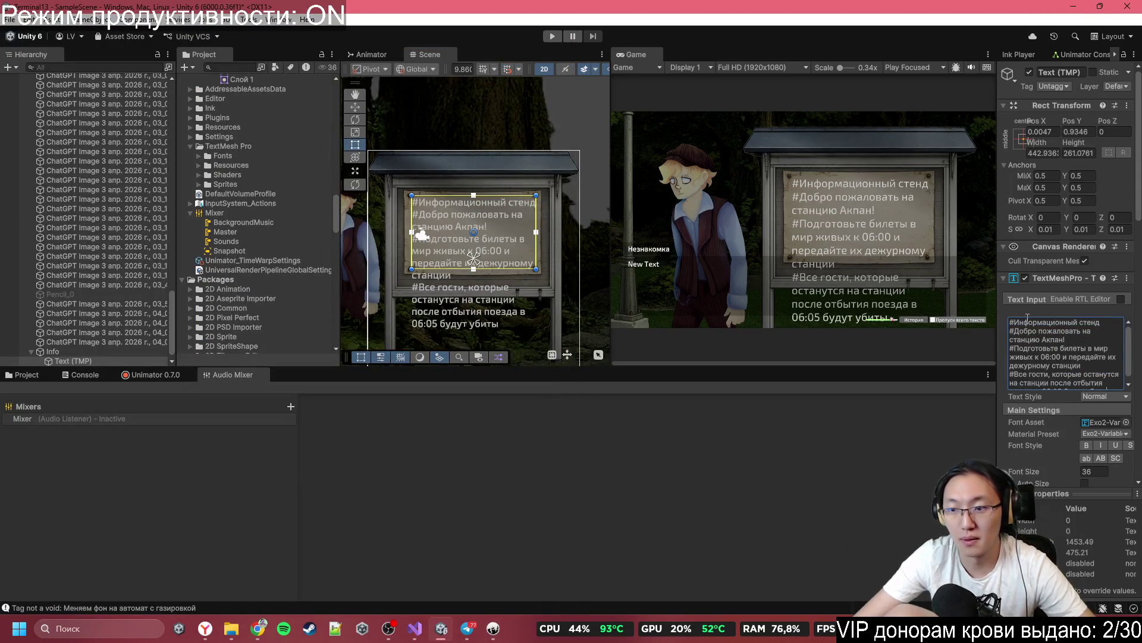
{"action": "left_click", "coordinate": [1015, 322]}
{"action": "key", "text": "BackSpace"}
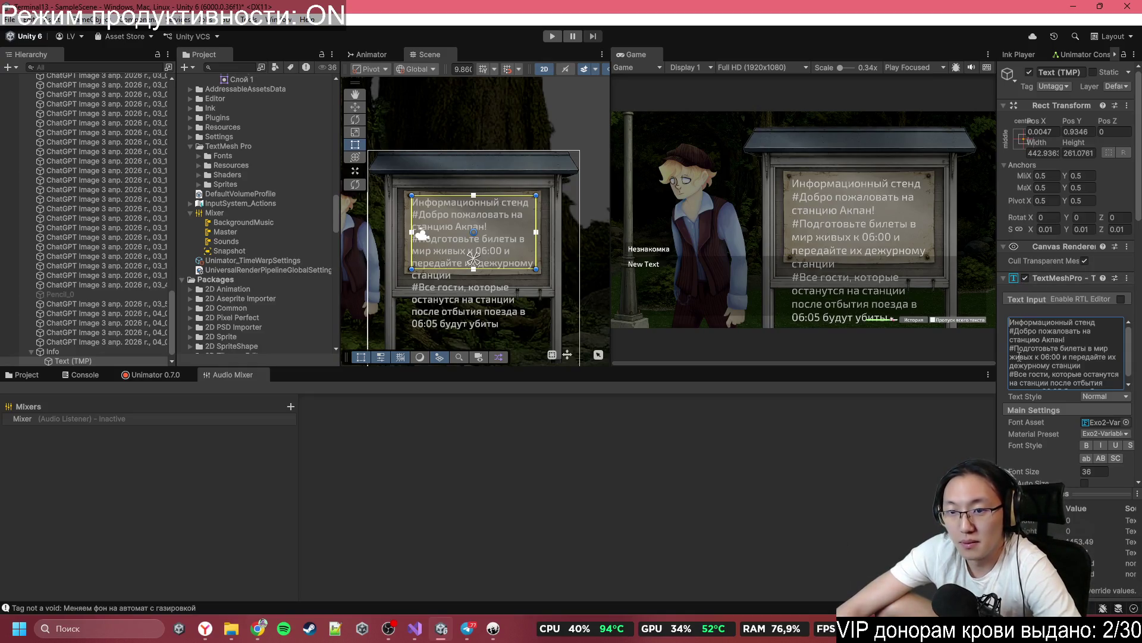
{"action": "scroll", "coordinate": [1127, 383], "scroll_direction": "down", "scroll_amount": 3}
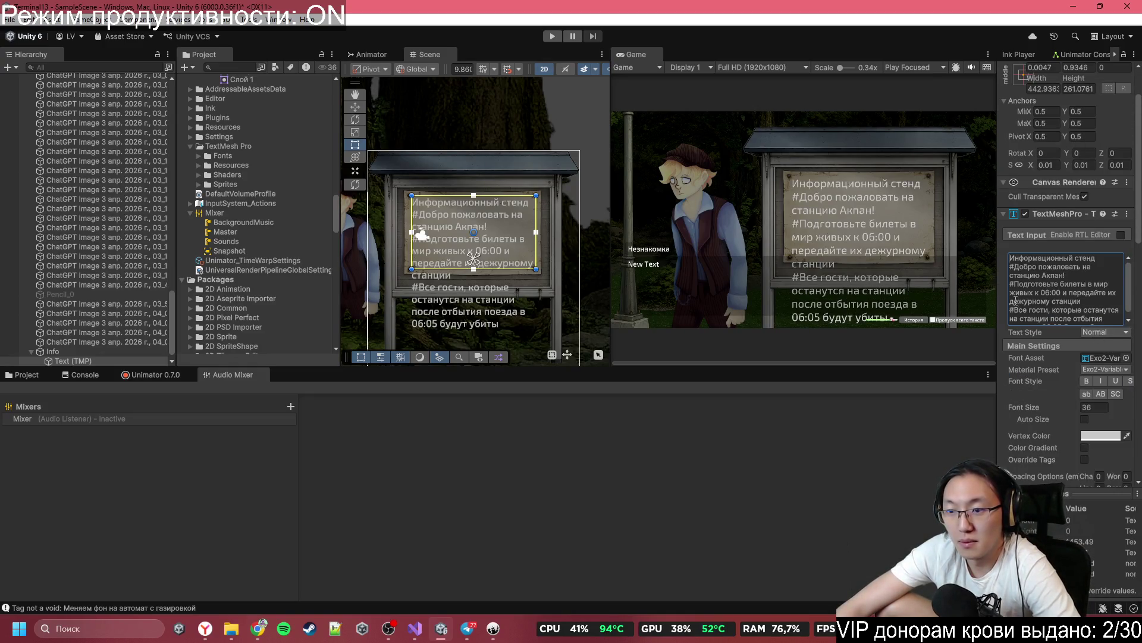
{"action": "left_click_drag", "start_coordinate": [996, 272], "coordinate": [864, 277]}
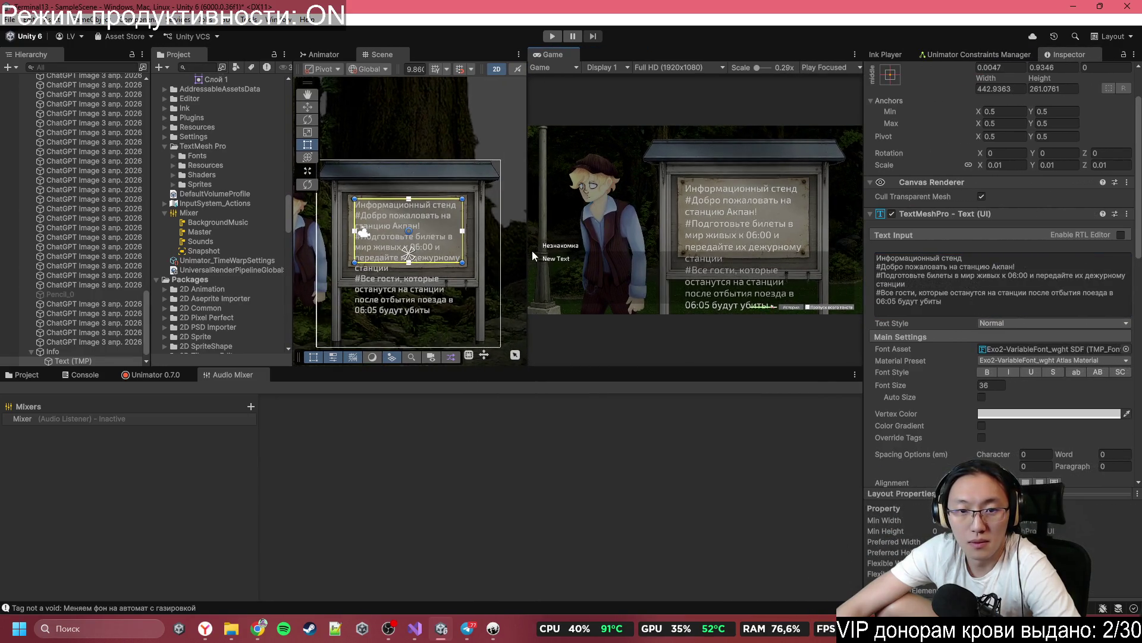
Step: Turn on Auto Size for the notice-board text
{"action": "left_click_drag", "start_coordinate": [532, 251], "coordinate": [677, 251]}
{"action": "scroll", "coordinate": [1014, 333], "scroll_direction": "down", "scroll_amount": 3}
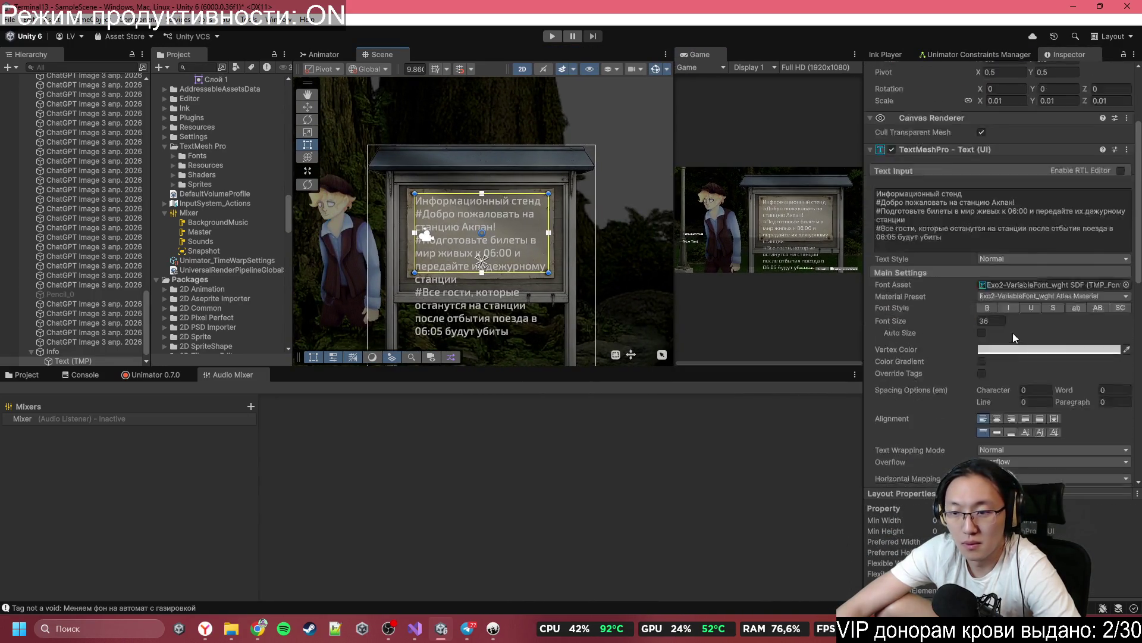
{"action": "scroll", "coordinate": [1014, 333], "scroll_direction": "down", "scroll_amount": 2}
{"action": "left_click", "coordinate": [981, 301]}
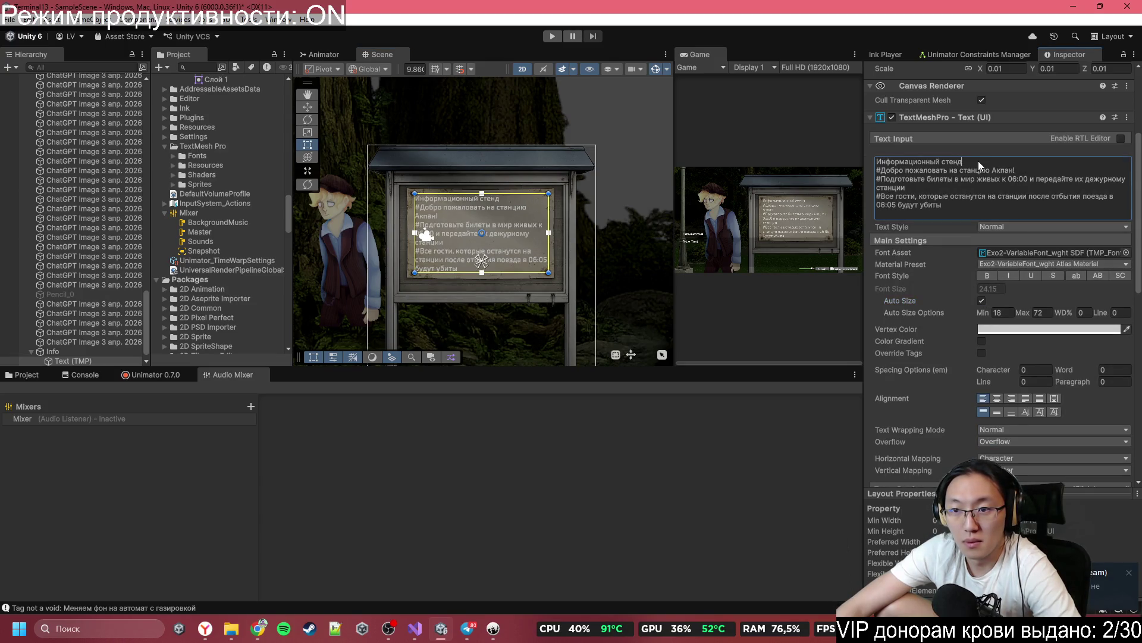
Step: Delete the # before the Добро пожаловать, Подготовьте and Все гости lines, then preview in a maximized Game view
{"action": "left_click_drag", "start_coordinate": [976, 164], "coordinate": [877, 160]}
{"action": "left_click", "coordinate": [997, 189]}
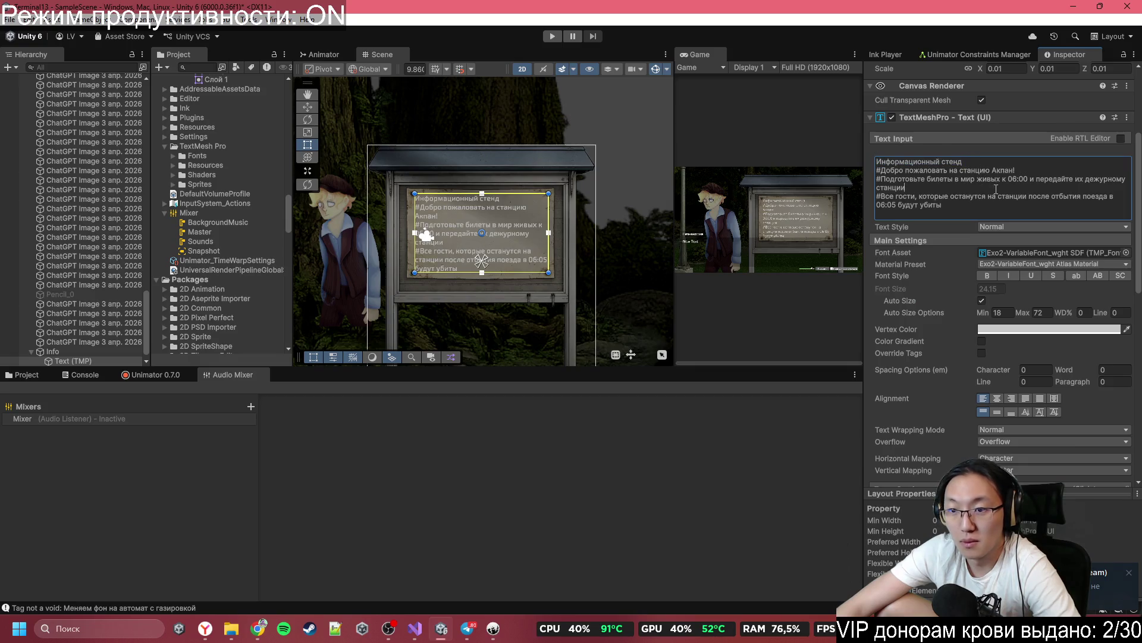
{"action": "left_click", "coordinate": [881, 171]}
{"action": "key", "text": "BackSpace"}
{"action": "left_click", "coordinate": [882, 180]}
{"action": "key", "text": "BackSpace"}
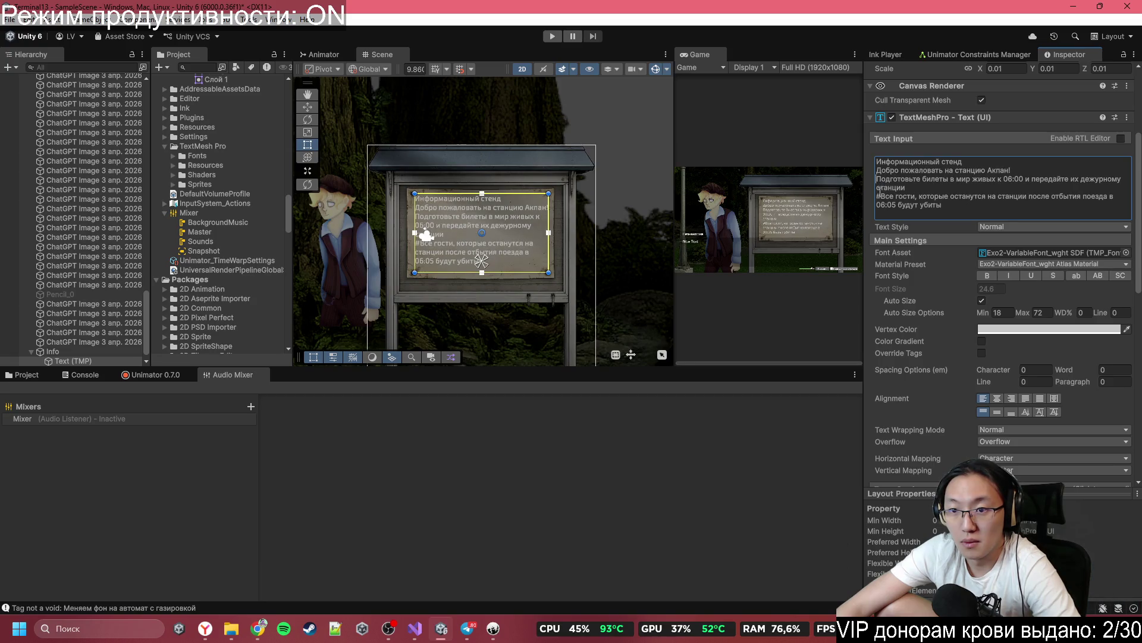
{"action": "left_click", "coordinate": [882, 196]}
{"action": "key", "text": "BackSpace"}
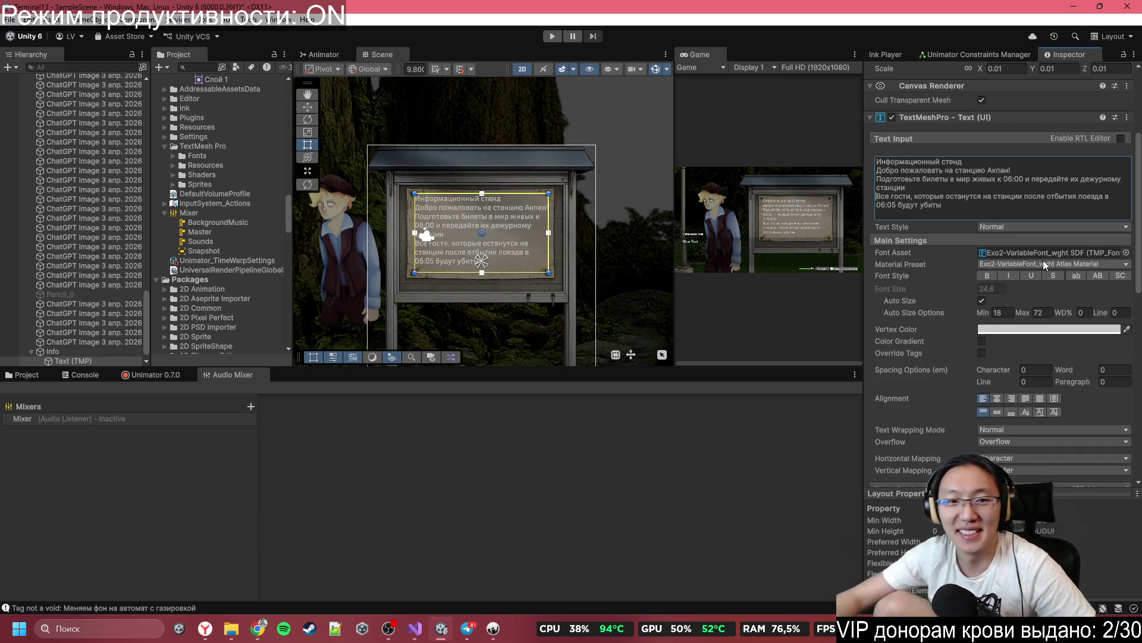
{"action": "double_click", "coordinate": [715, 54]}
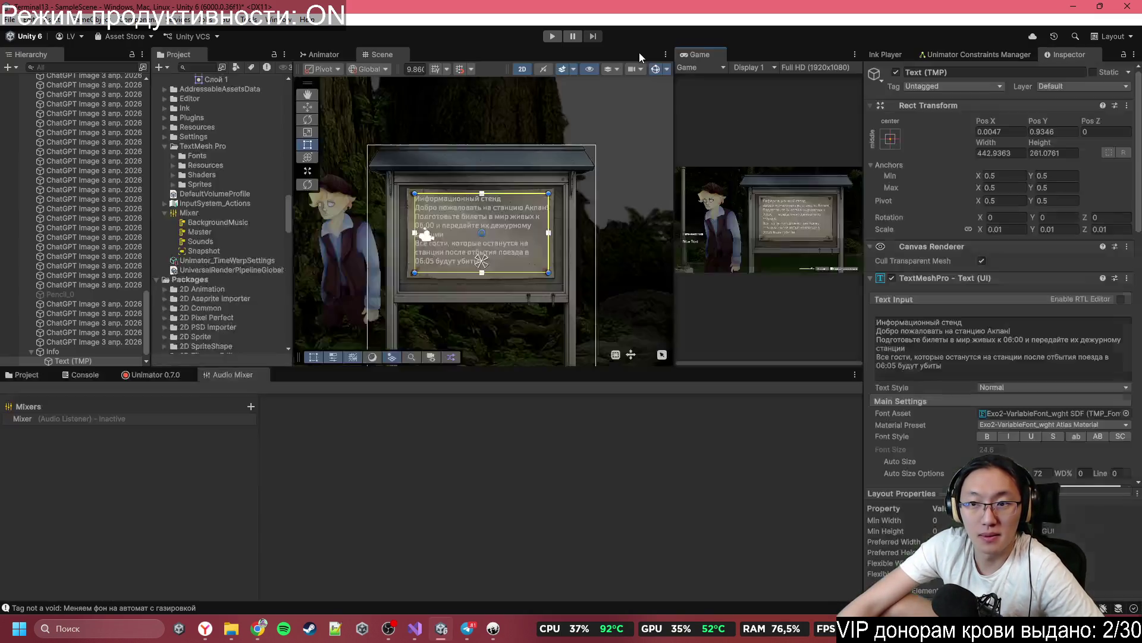
Step: Restore the editor layout, turn off Auto Size and set the board's font size to 22
{"action": "double_click", "coordinate": [639, 52]}
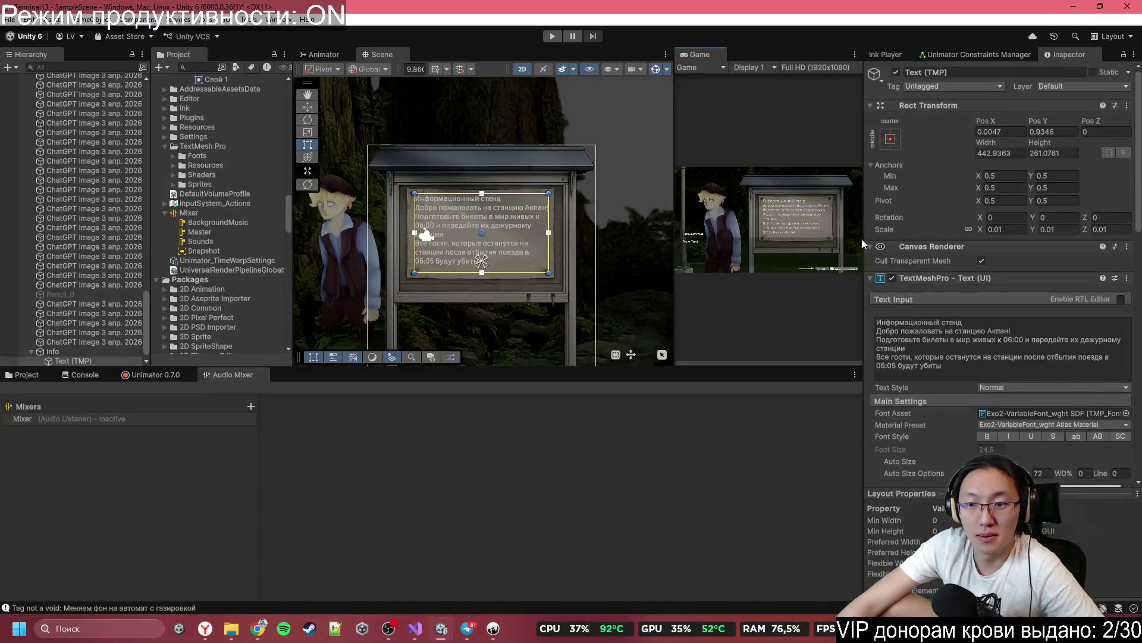
{"action": "left_click_drag", "start_coordinate": [887, 311], "coordinate": [875, 319]}
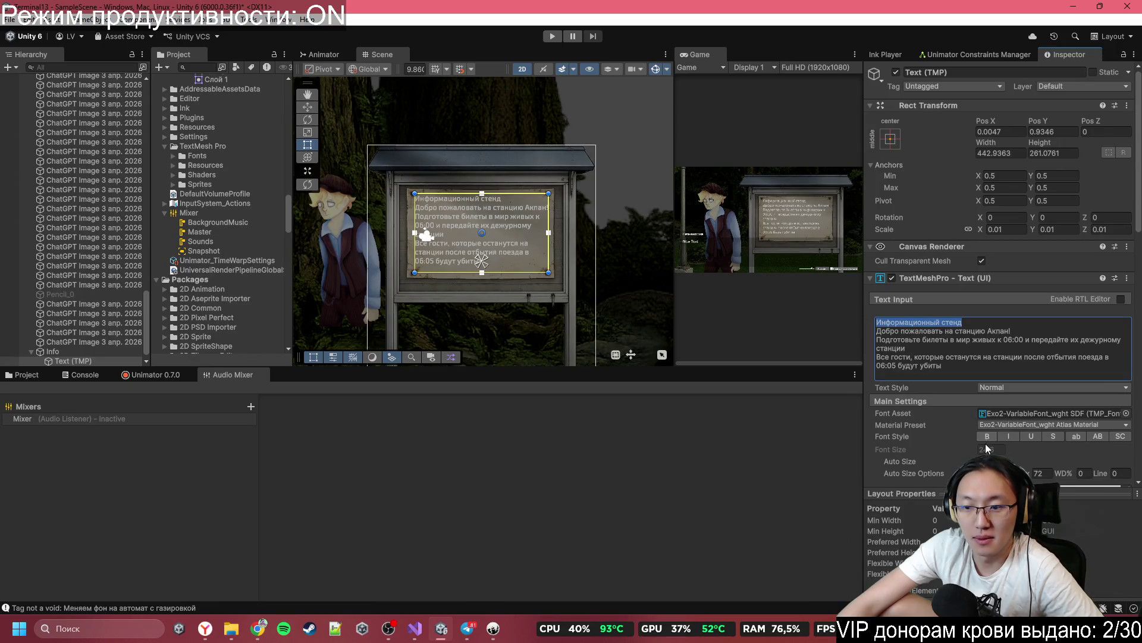
{"action": "left_click", "coordinate": [982, 461]}
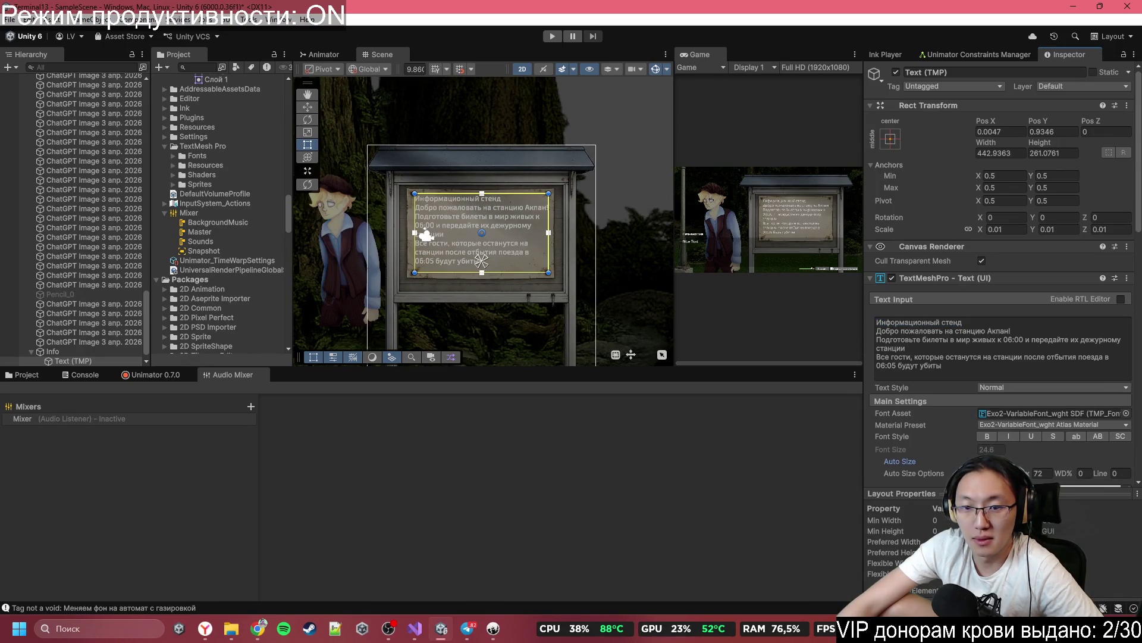
{"action": "left_click_drag", "start_coordinate": [958, 451], "coordinate": [705, 443]}
{"action": "left_click", "coordinate": [982, 451]}
{"action": "type", "text": "22"}
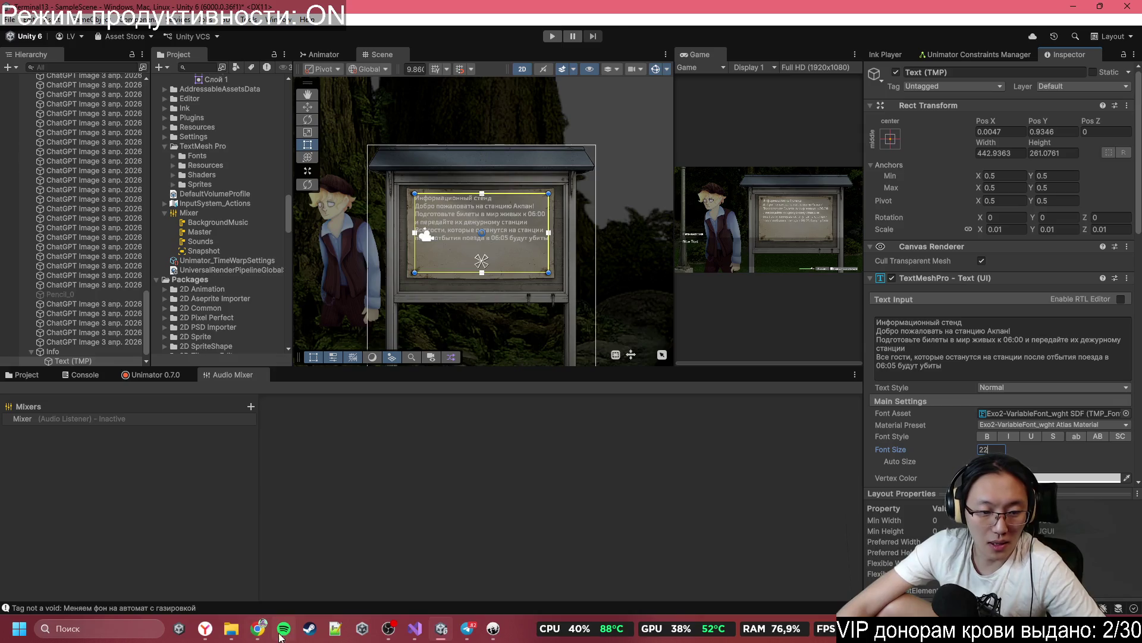
{"action": "key", "text": "alt+Tab"}
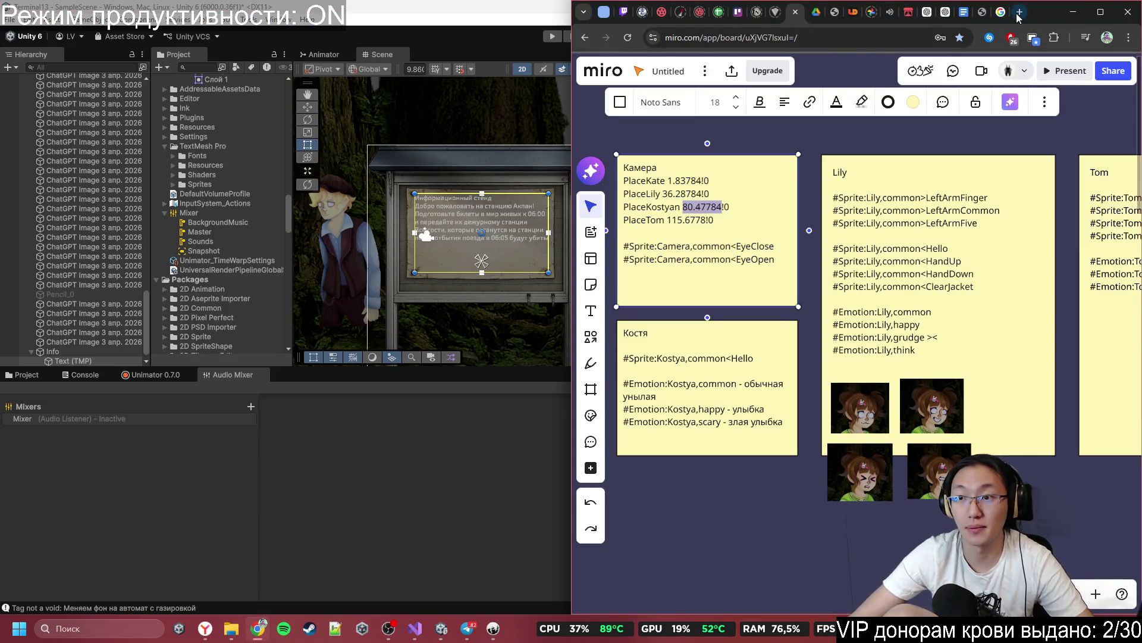
Step: Search Chrome for 'text mesh pro tags' and browse the Rich Text | TextMeshPro manual page
{"action": "left_click", "coordinate": [1019, 11]}
{"action": "type", "text": "еуч"}
{"action": "key", "text": "BackSpace"}
{"action": "key", "text": "BackSpace"}
{"action": "key", "text": "BackSpace"}
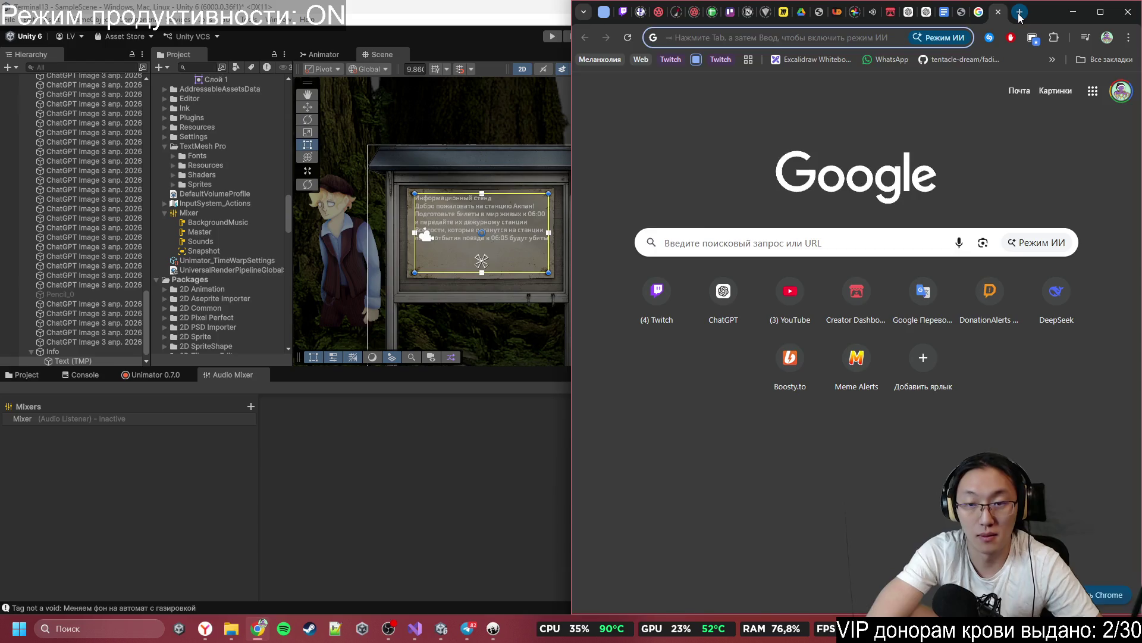
{"action": "type", "text": "text"}
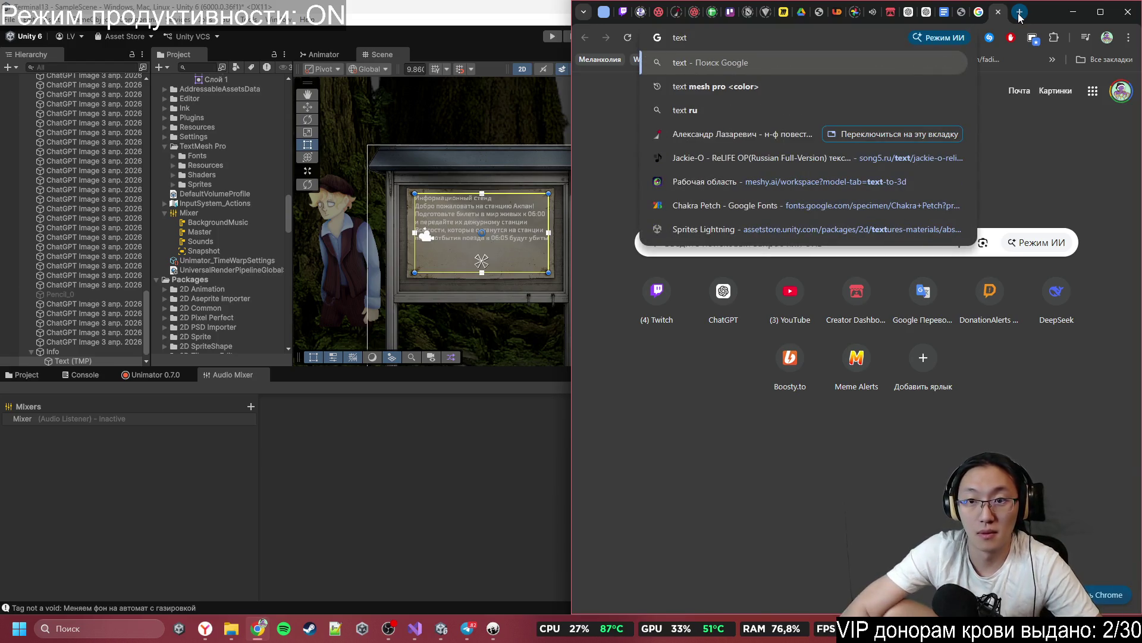
{"action": "key", "text": "Down"}
{"action": "key", "text": "BackSpace"}
{"action": "key", "text": "BackSpace"}
{"action": "key", "text": "BackSpace"}
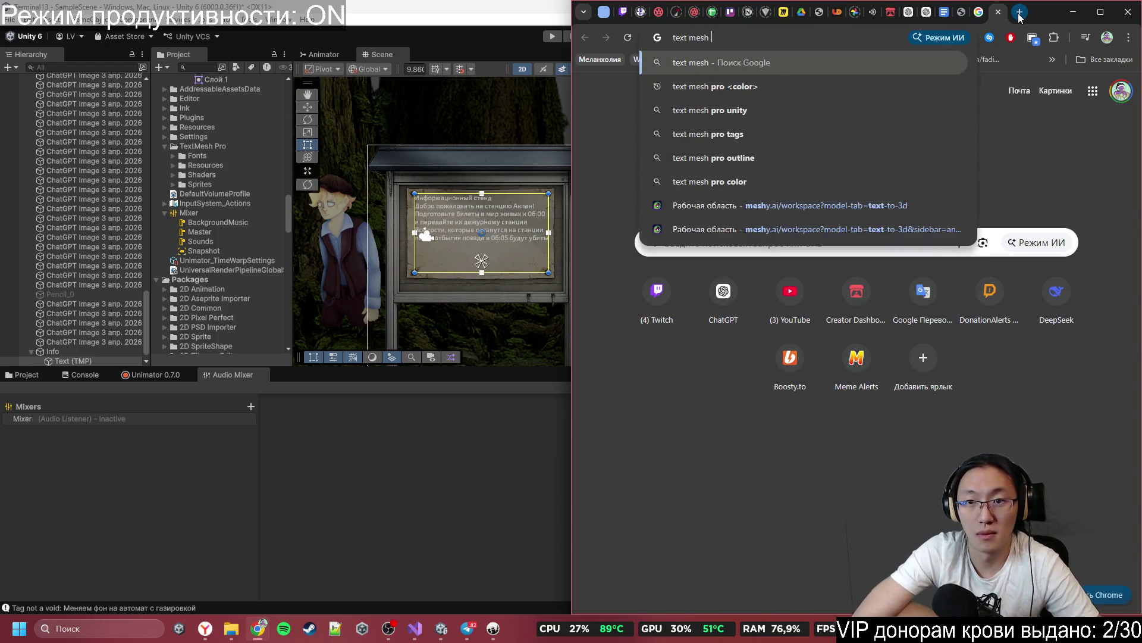
{"action": "type", "text": "pro "}
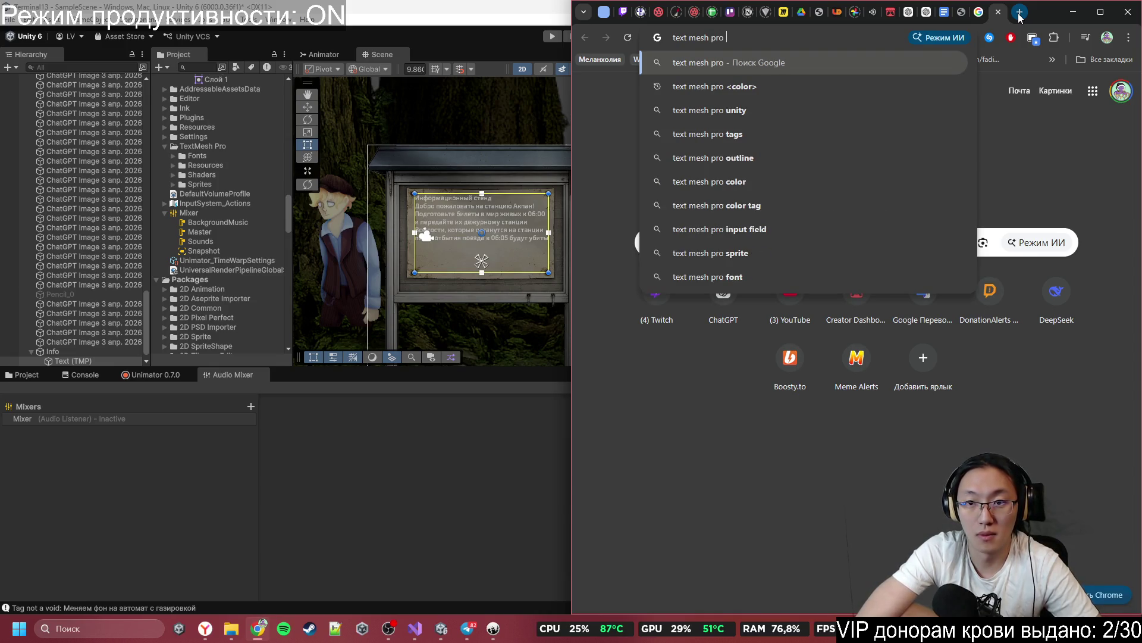
{"action": "type", "text": "tags"}
{"action": "key", "text": "Return"}
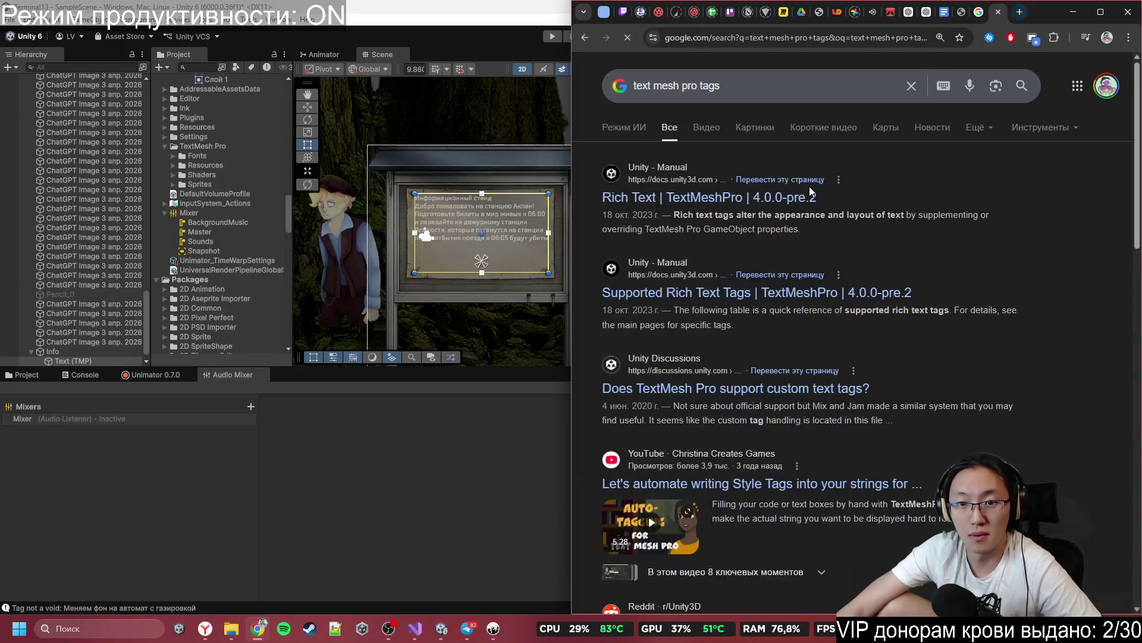
{"action": "left_click", "coordinate": [781, 198]}
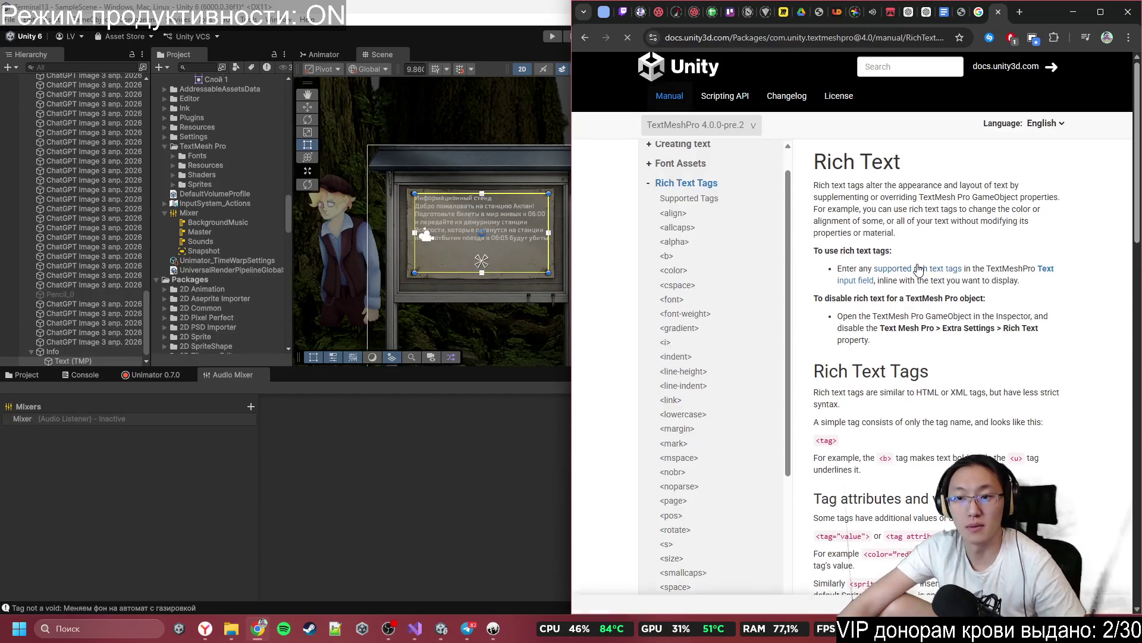
{"action": "scroll", "coordinate": [937, 269], "scroll_direction": "down", "scroll_amount": 5}
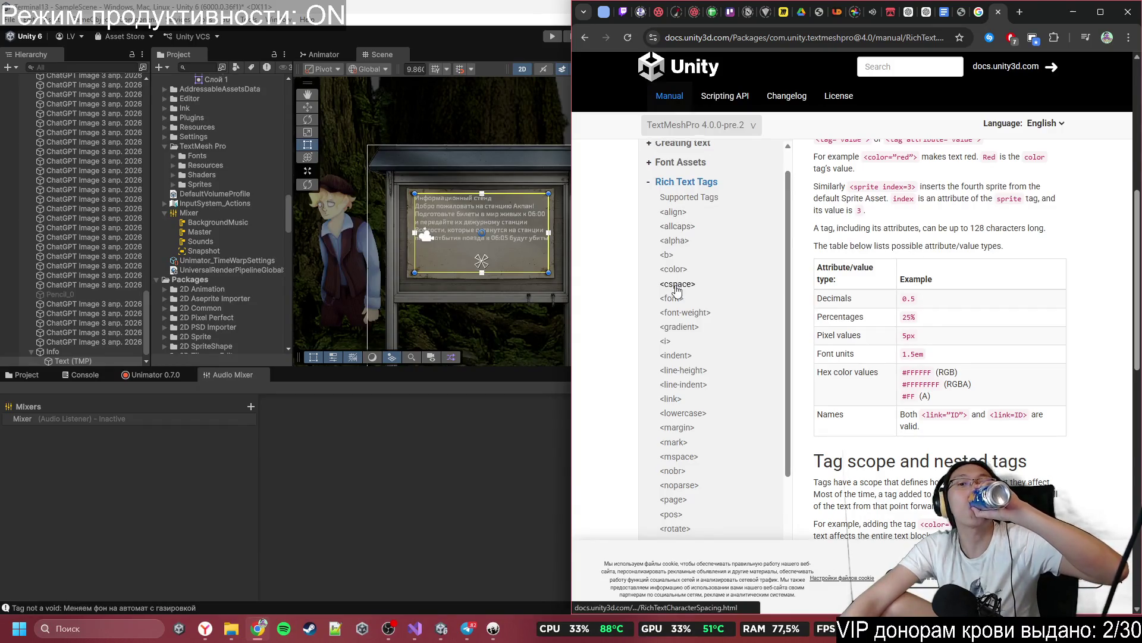
{"action": "scroll", "coordinate": [677, 289], "scroll_direction": "down", "scroll_amount": 3}
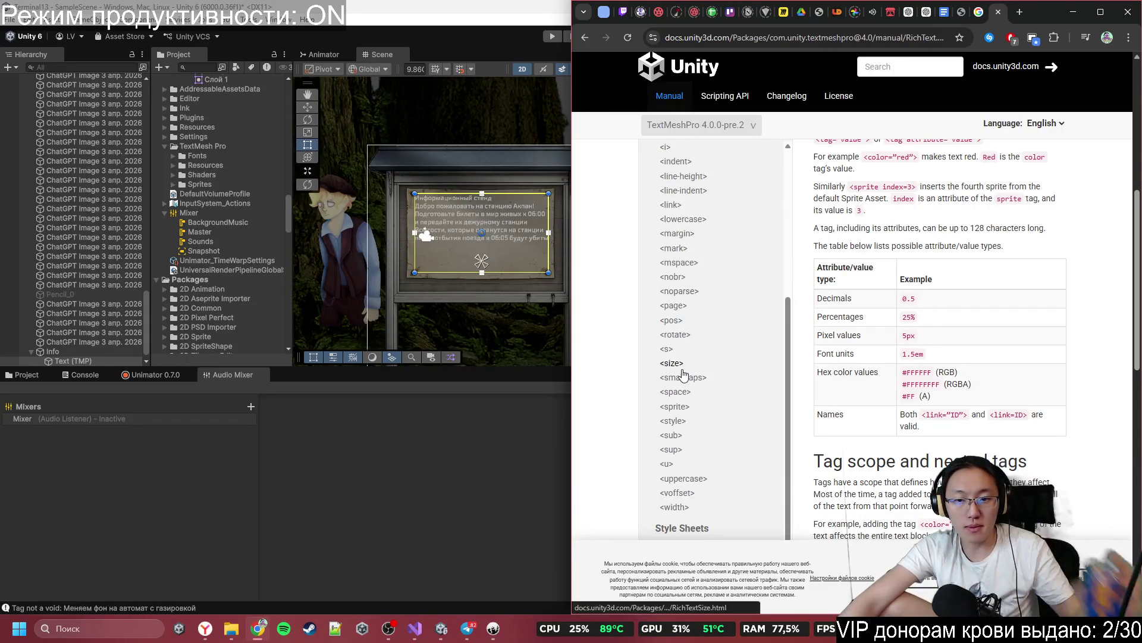
{"action": "left_click", "coordinate": [1073, 11]}
Step: Start a size 26 tag at the beginning of the sign text
{"action": "left_click", "coordinate": [973, 323]}
{"action": "key", "text": "Left"}
{"action": "type", "text": "<size>"}
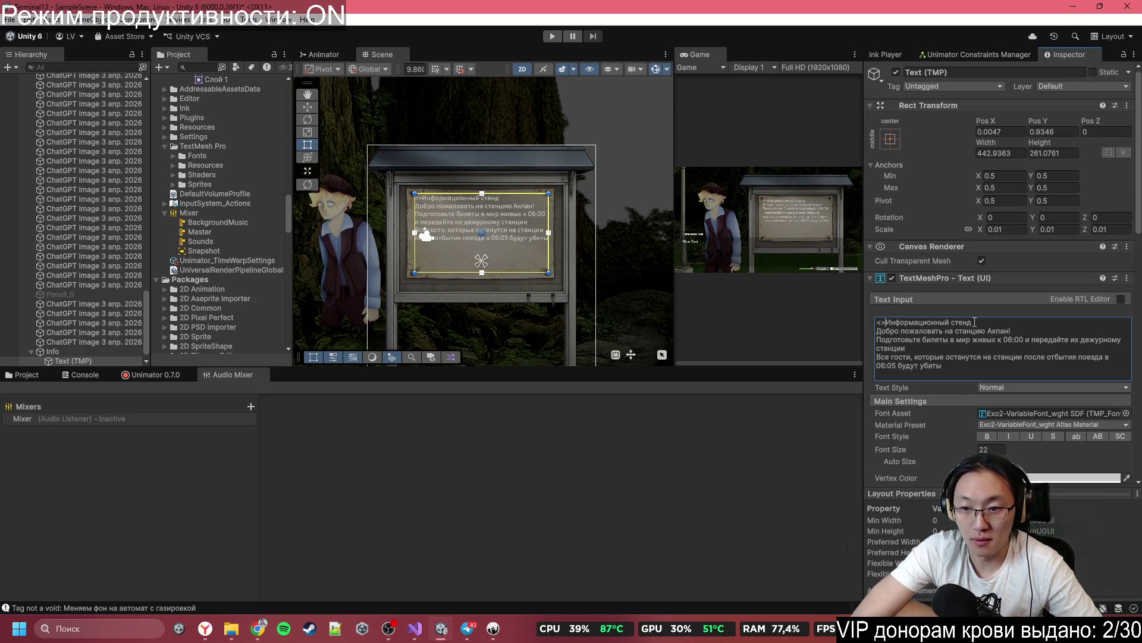
{"action": "type", "text": "="}
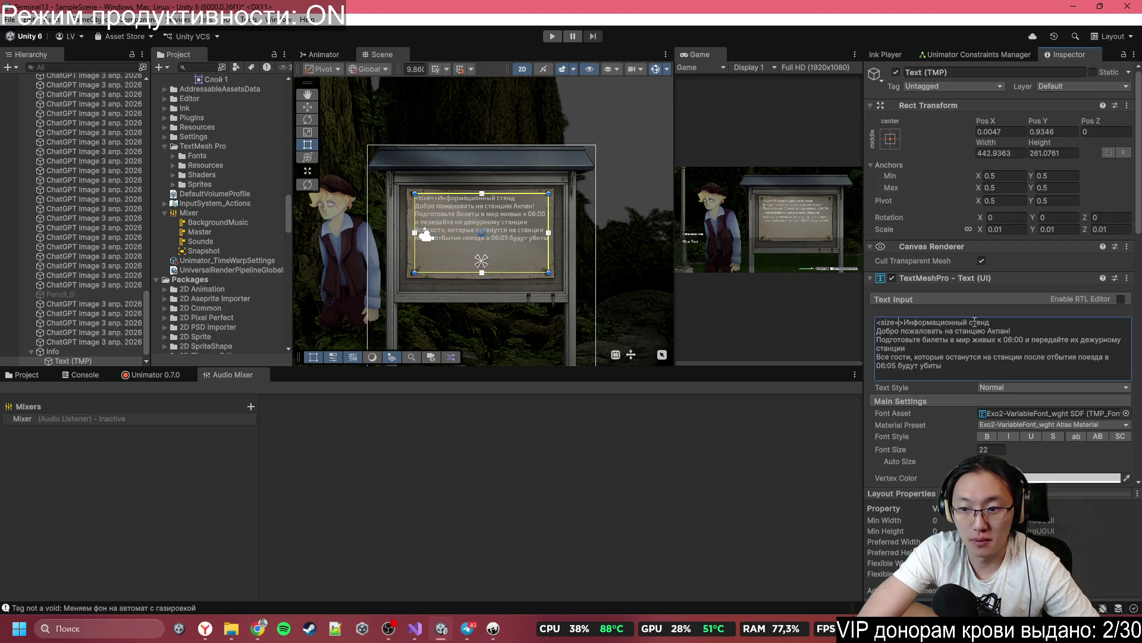
{"action": "type", "text": "26"}
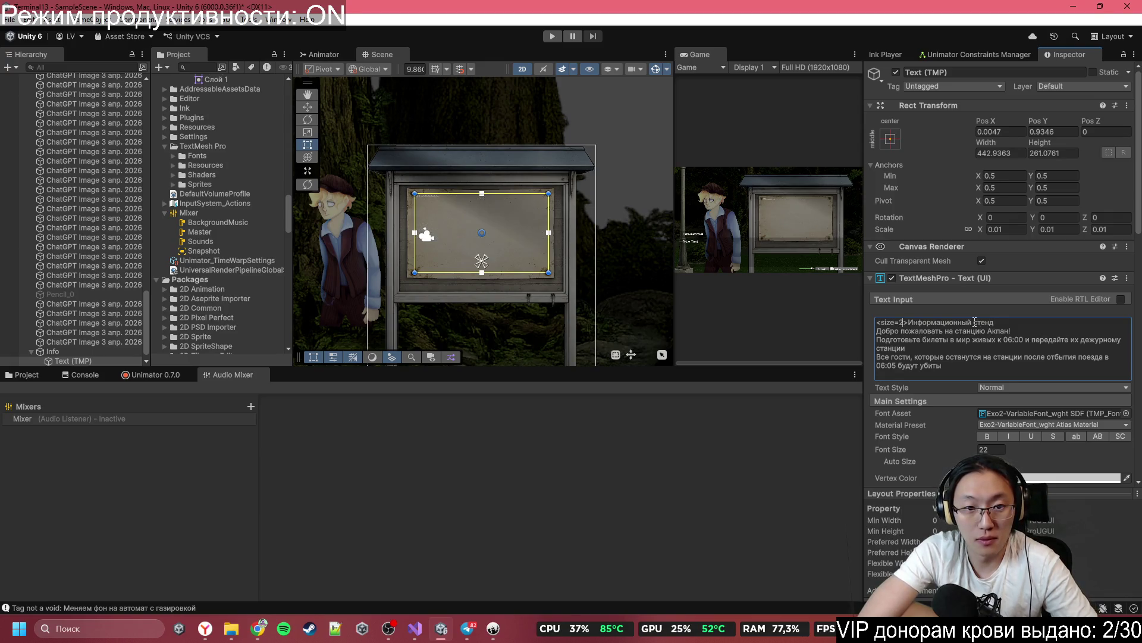
Step: Close the heading with a </size> tag and raise the sign's font size to 23.2
{"action": "left_click", "coordinate": [1003, 322]}
{"action": "type", "text": "<>/siz"}
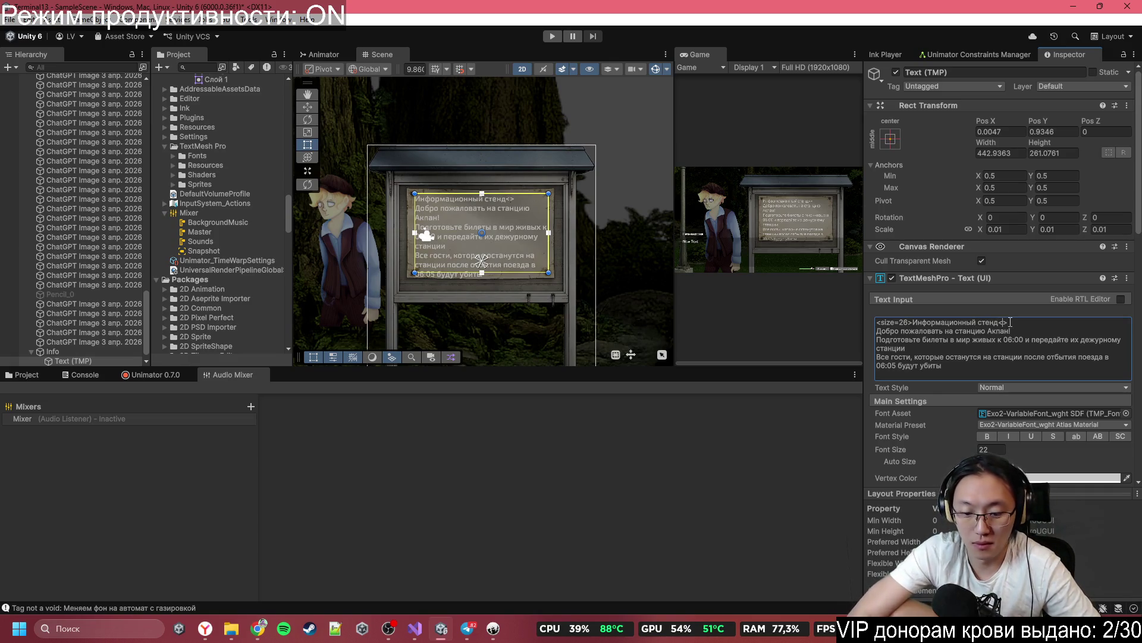
{"action": "type", "text": "e"}
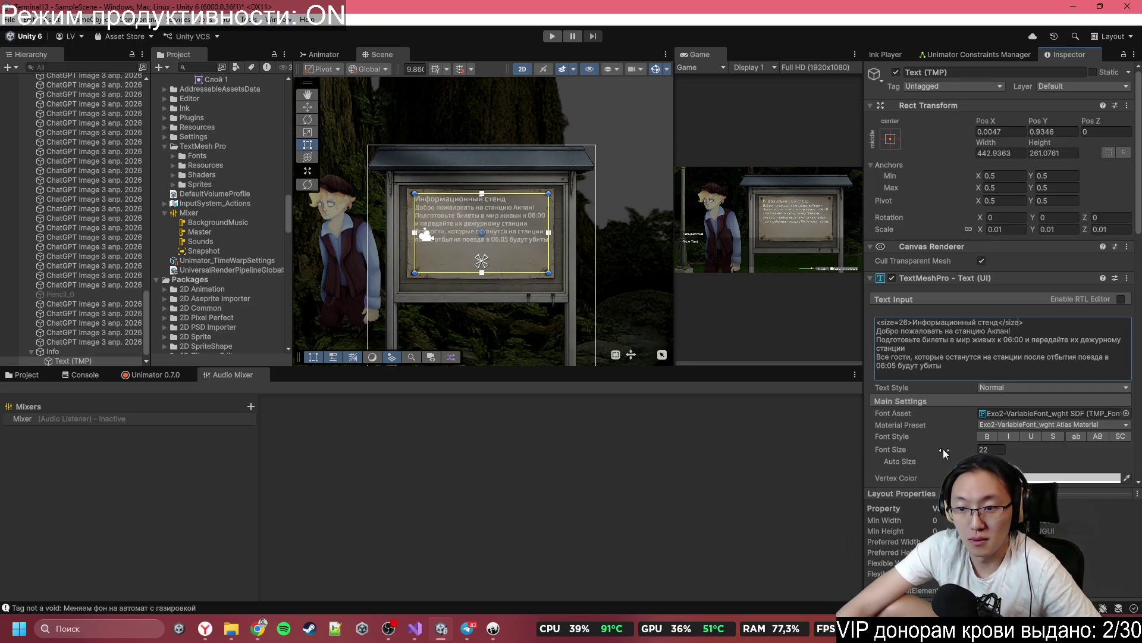
{"action": "left_click_drag", "start_coordinate": [934, 451], "coordinate": [940, 449]}
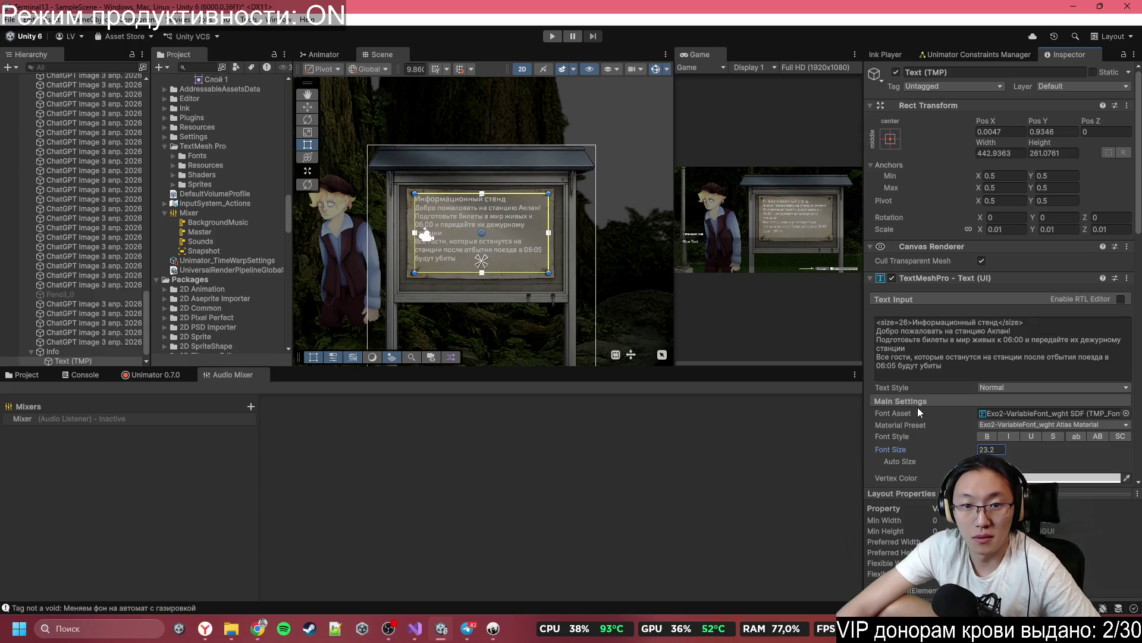
{"action": "key", "text": "alt+Tab"}
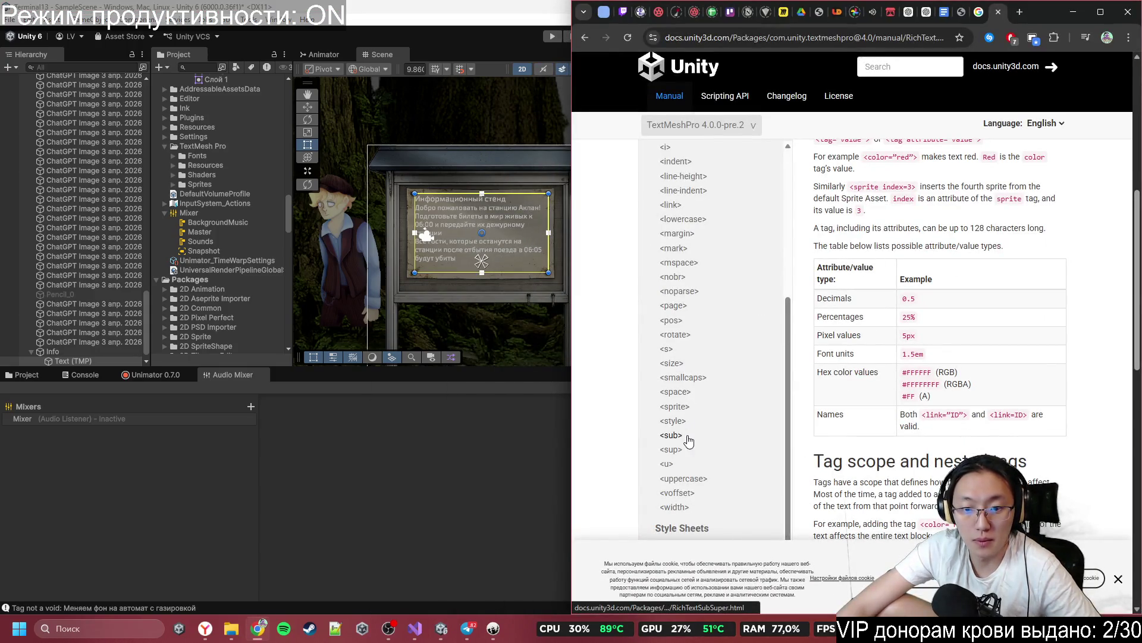
Step: Read the <style> and <font> rich-text tag pages in the Unity Manual
{"action": "left_click", "coordinate": [680, 420]}
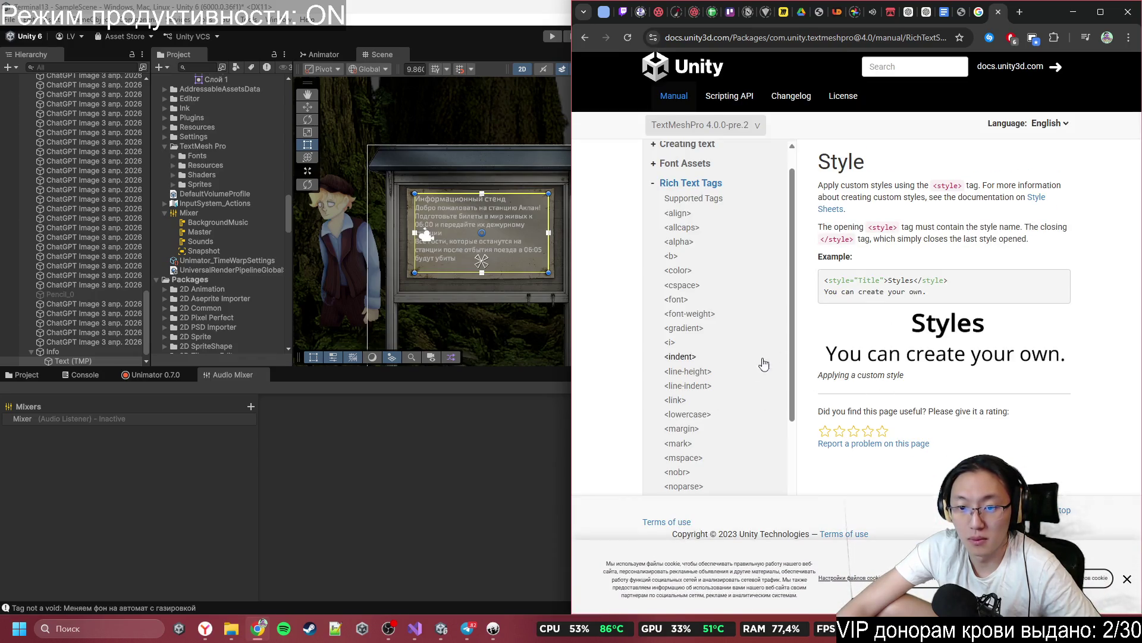
{"action": "left_click", "coordinate": [685, 301]}
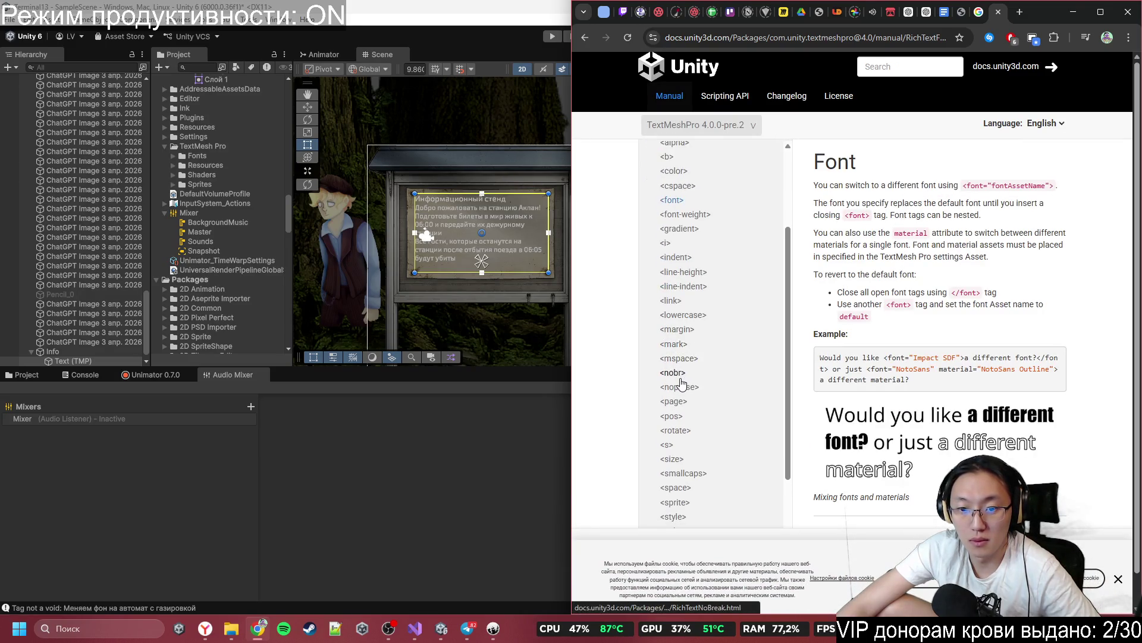
{"action": "scroll", "coordinate": [685, 405], "scroll_direction": "down", "scroll_amount": 2}
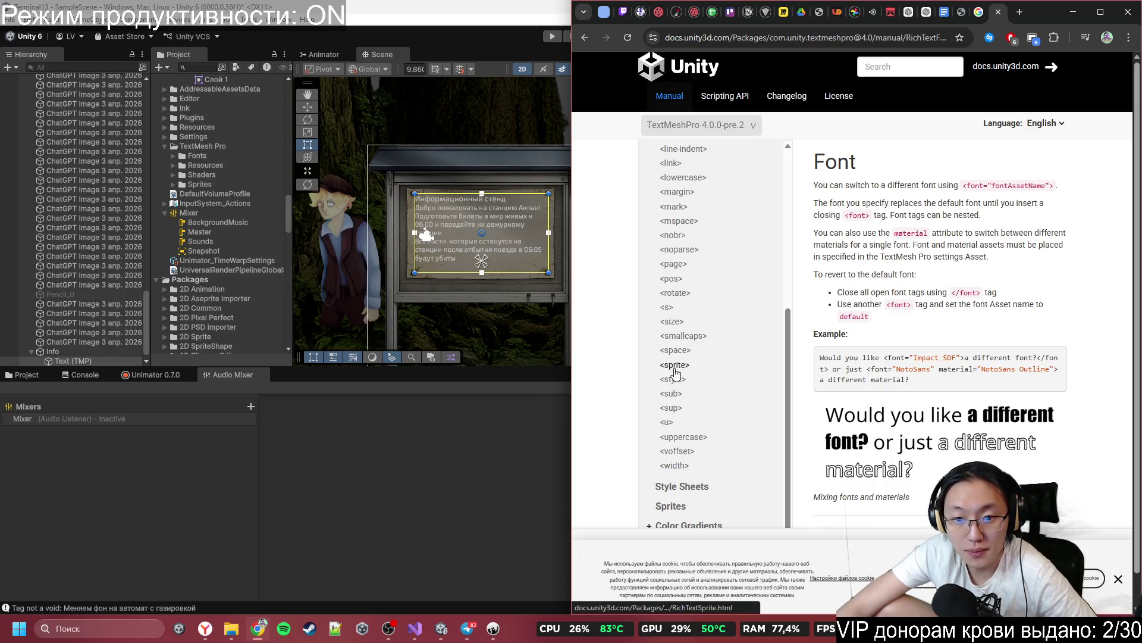
{"action": "left_click", "coordinate": [1068, 21]}
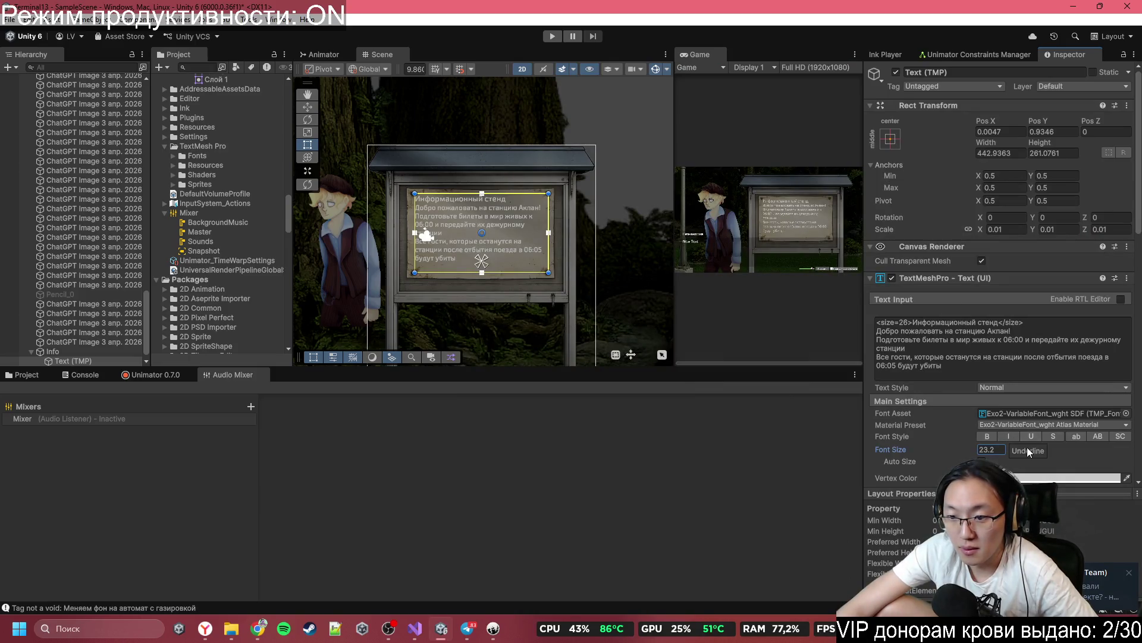
Step: Try a <center/> tag after <size=26> in the heading, then delete it again
{"action": "scroll", "coordinate": [1024, 458], "scroll_direction": "down", "scroll_amount": 1}
{"action": "scroll", "coordinate": [1022, 462], "scroll_direction": "down", "scroll_amount": 2}
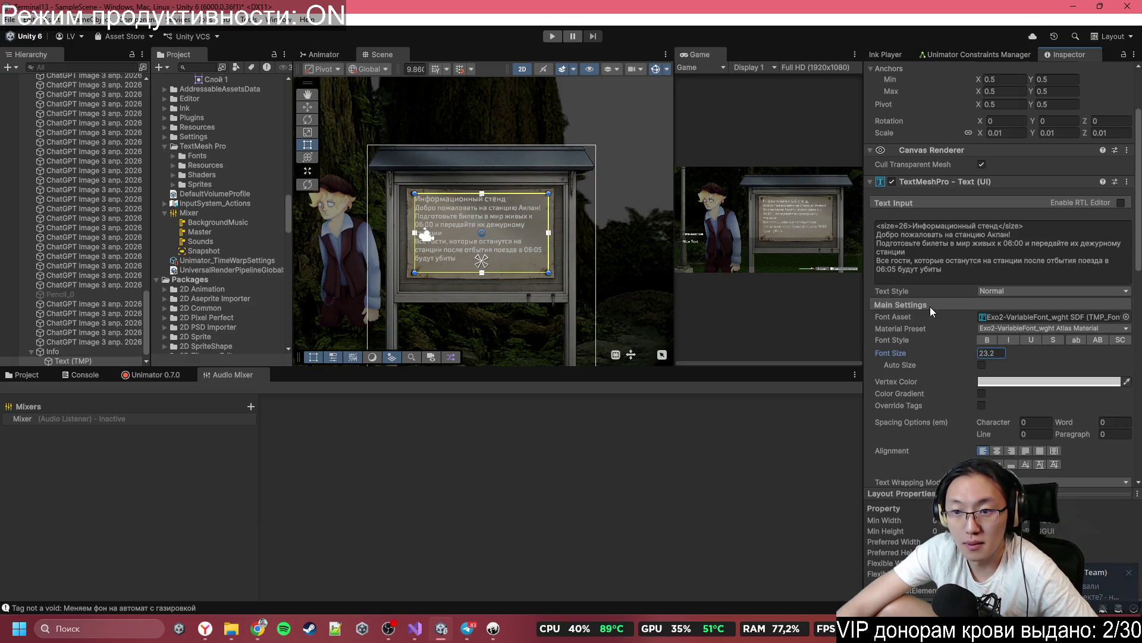
{"action": "left_click", "coordinate": [913, 226]}
{"action": "left_click", "coordinate": [917, 226]}
{"action": "type", "text": "<size=26><"}
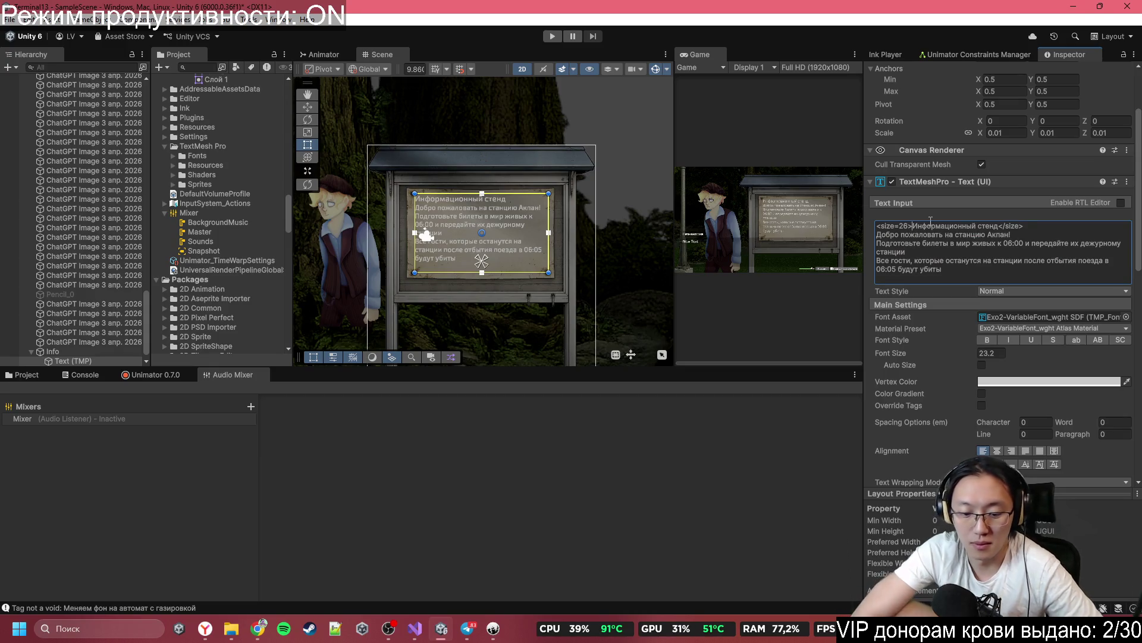
{"action": "type", "text": "center"}
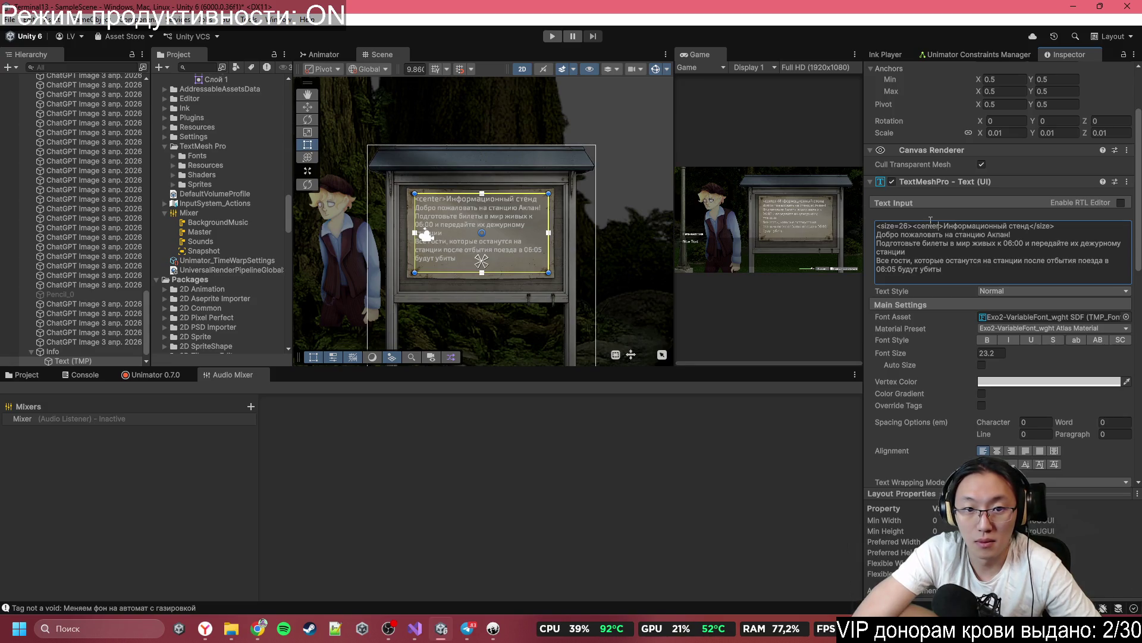
{"action": "type", "text": "/"}
{"action": "key", "text": "BackSpace"}
{"action": "key", "text": "BackSpace"}
{"action": "key", "text": "BackSpace"}
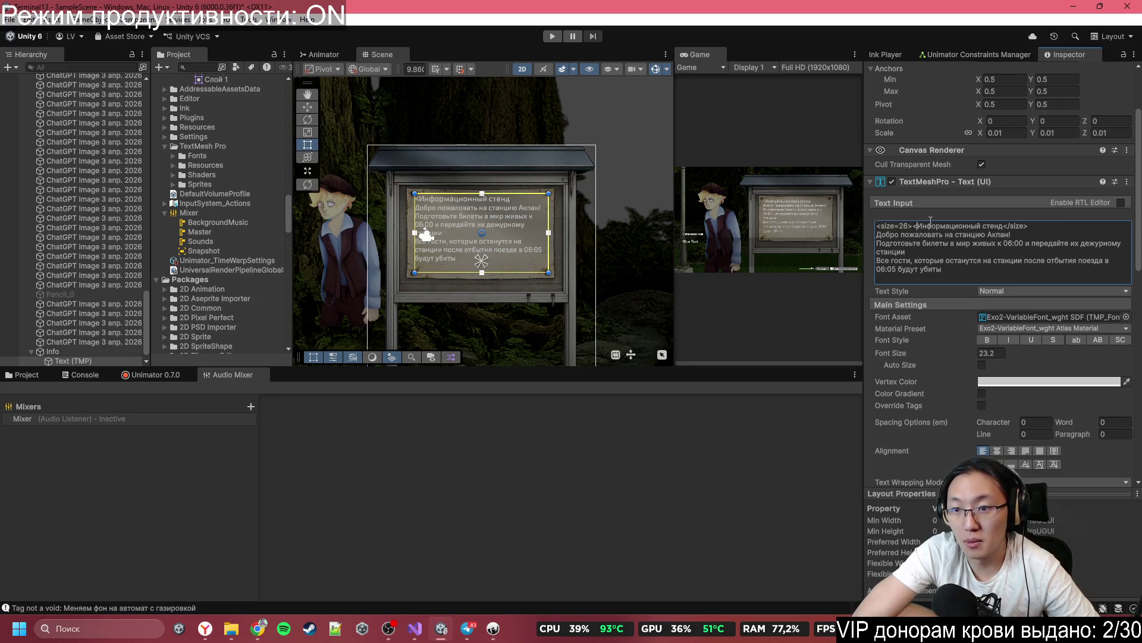
{"action": "key", "text": "BackSpace"}
{"action": "key", "text": "alt+Tab"}
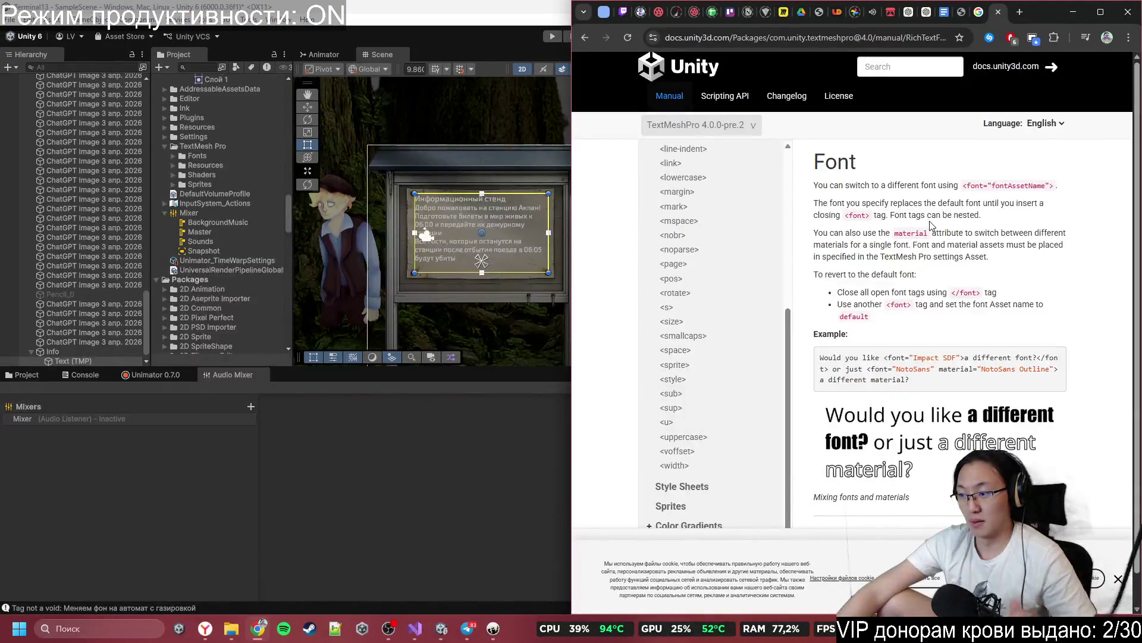